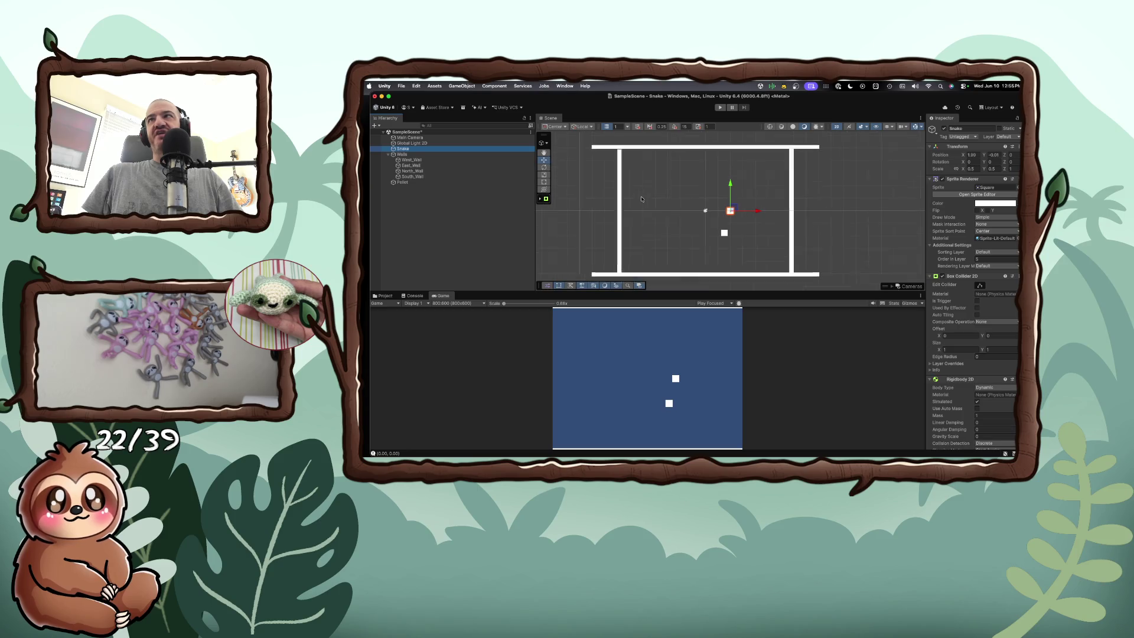
# Step: Zoom out the Scene, select North_Wall and lower the south wall toward the game view's edge
pyautogui.click(603, 153)
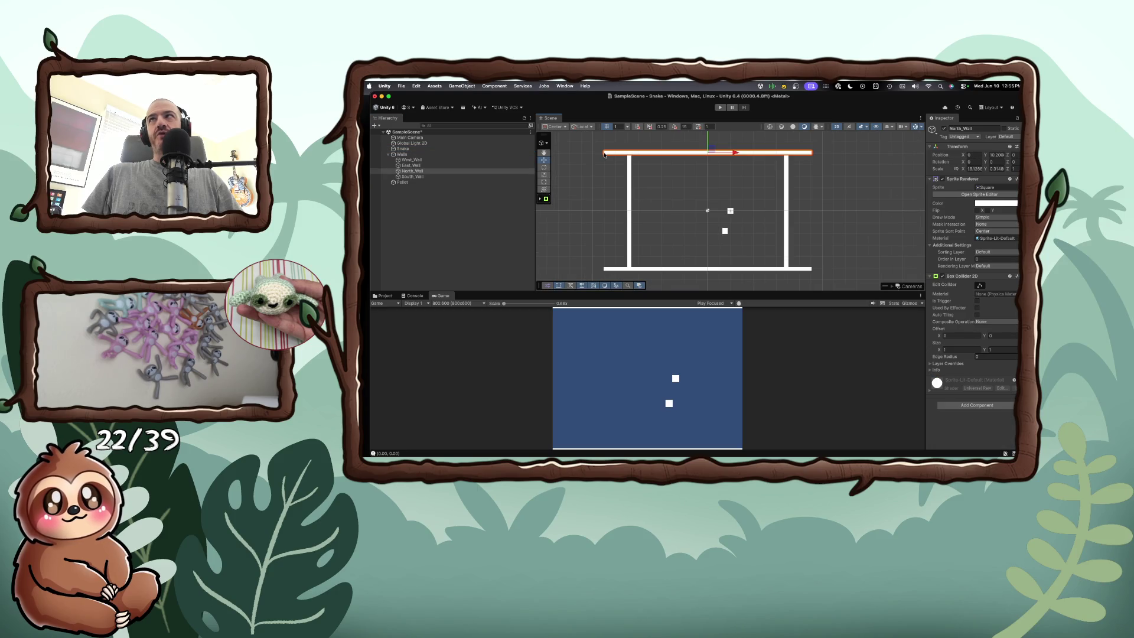
pyautogui.scroll(-1, 653, 163)
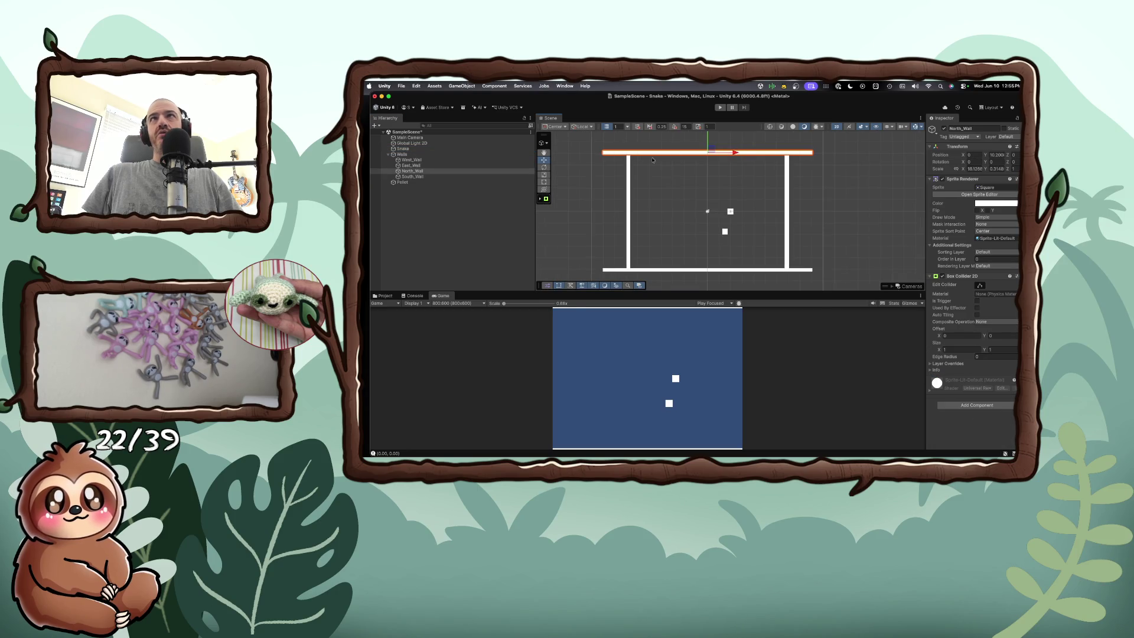
pyautogui.scroll(-2, 653, 163)
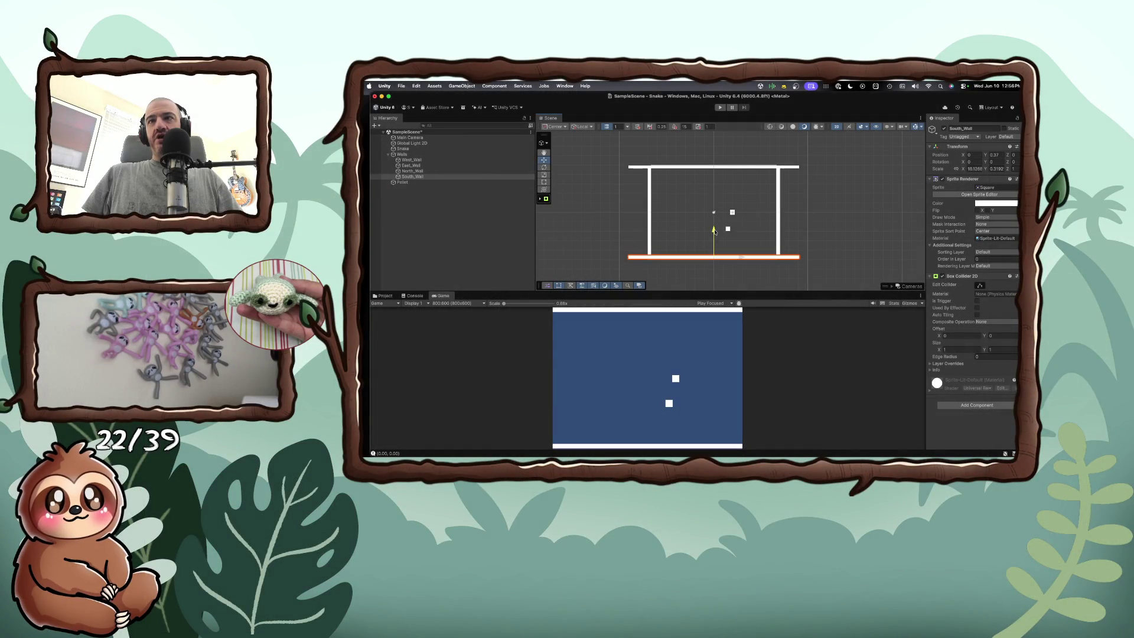
pyautogui.moveTo(715, 230); pyautogui.dragTo(675, 215)
# Step: Shift the west wall right, the east wall left and the north wall down, then deselect
pyautogui.click(648, 221)
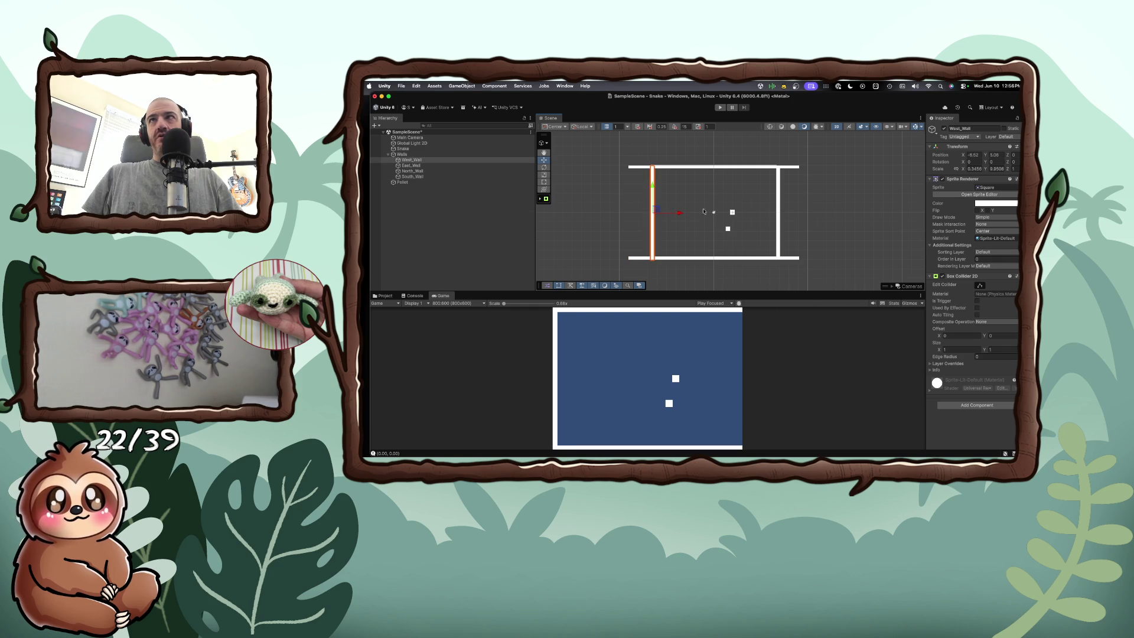
pyautogui.click(778, 213)
pyautogui.moveTo(804, 214); pyautogui.dragTo(803, 215)
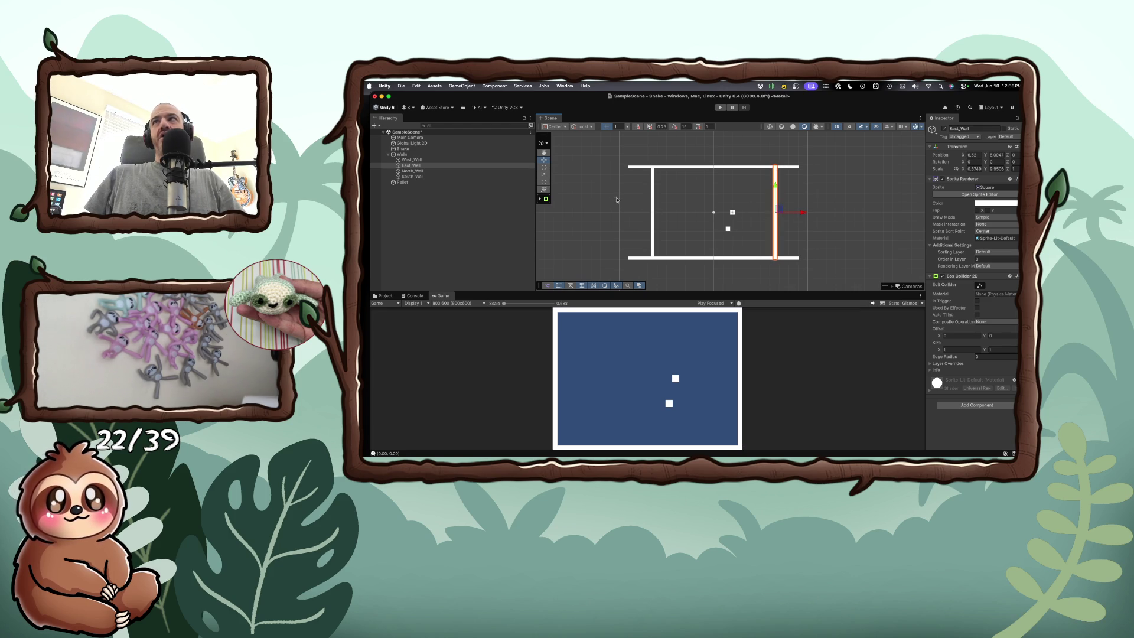
pyautogui.click(750, 167)
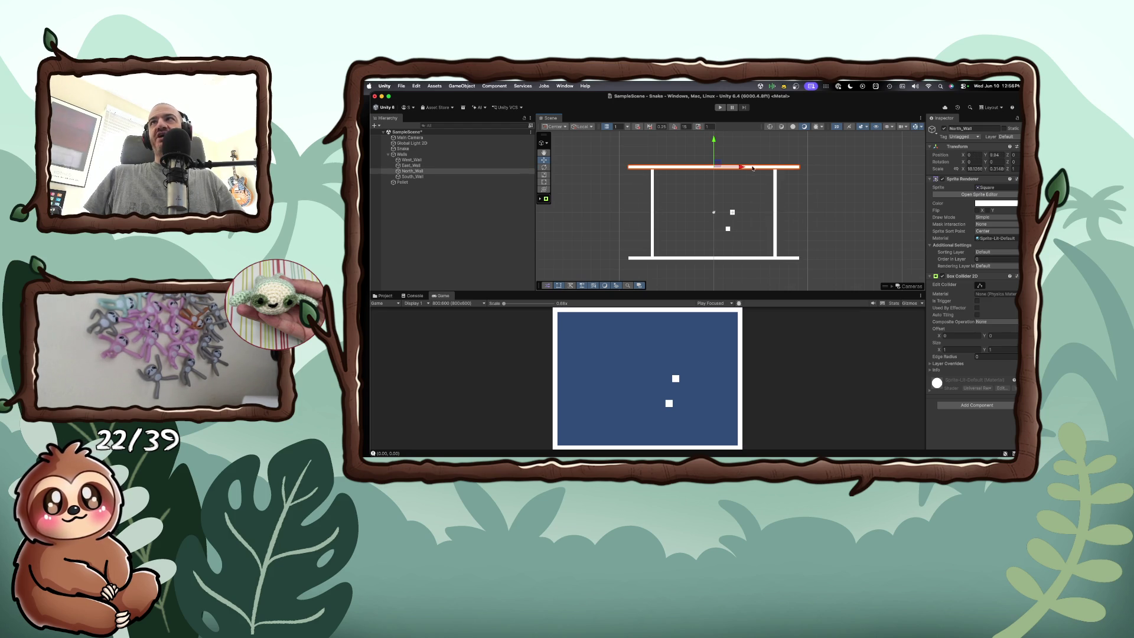
pyautogui.moveTo(713, 141); pyautogui.dragTo(715, 141)
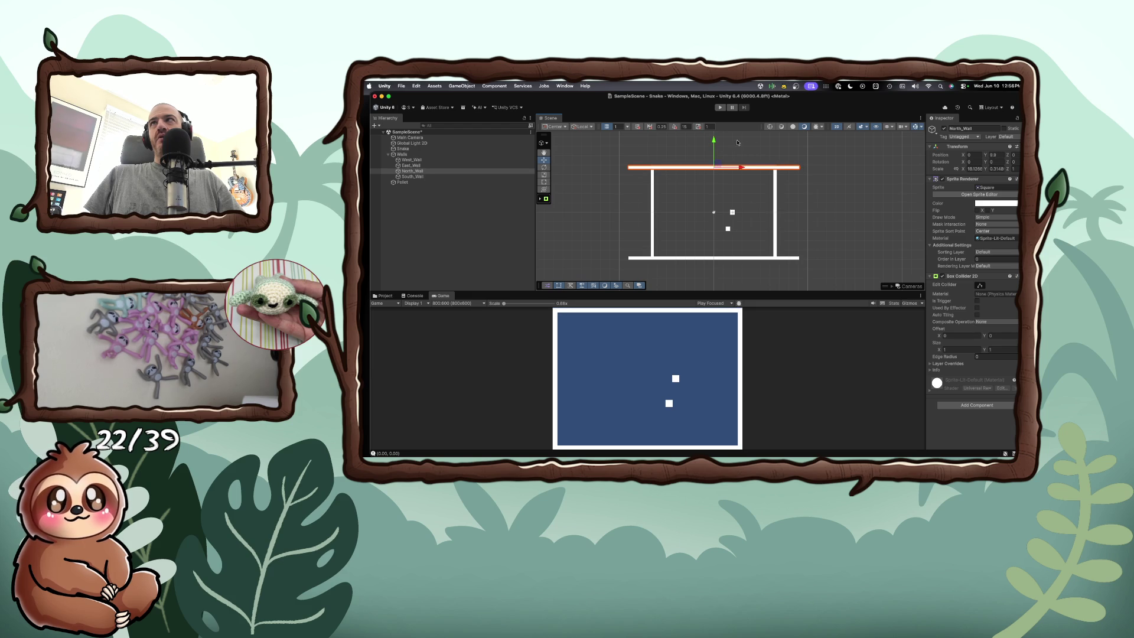
pyautogui.click(732, 151)
pyautogui.click(745, 168)
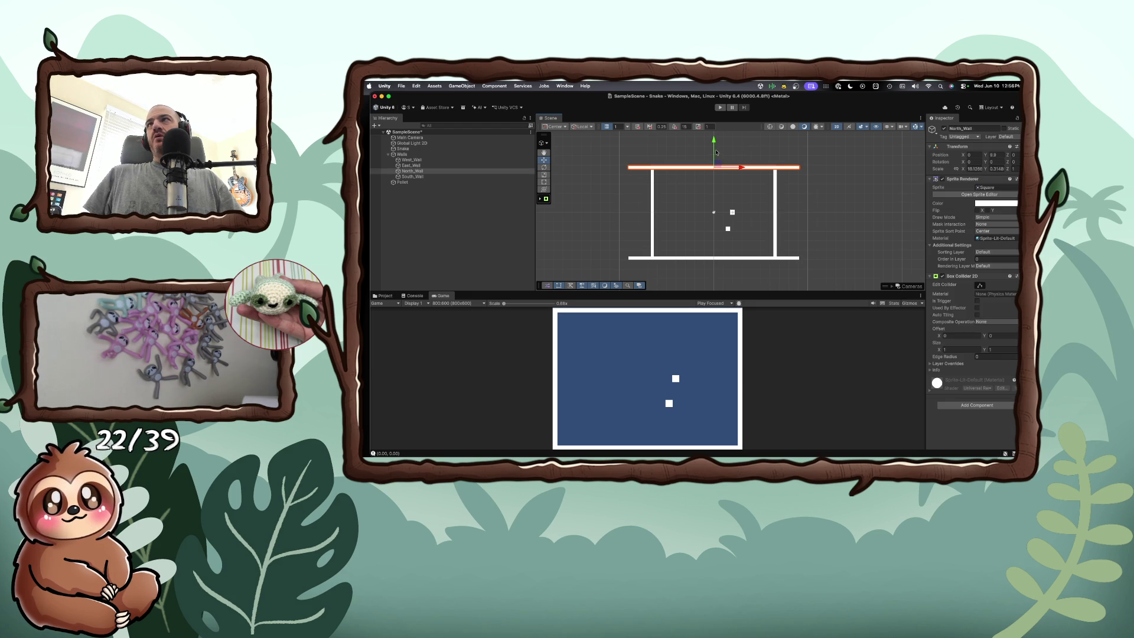
pyautogui.click(726, 146)
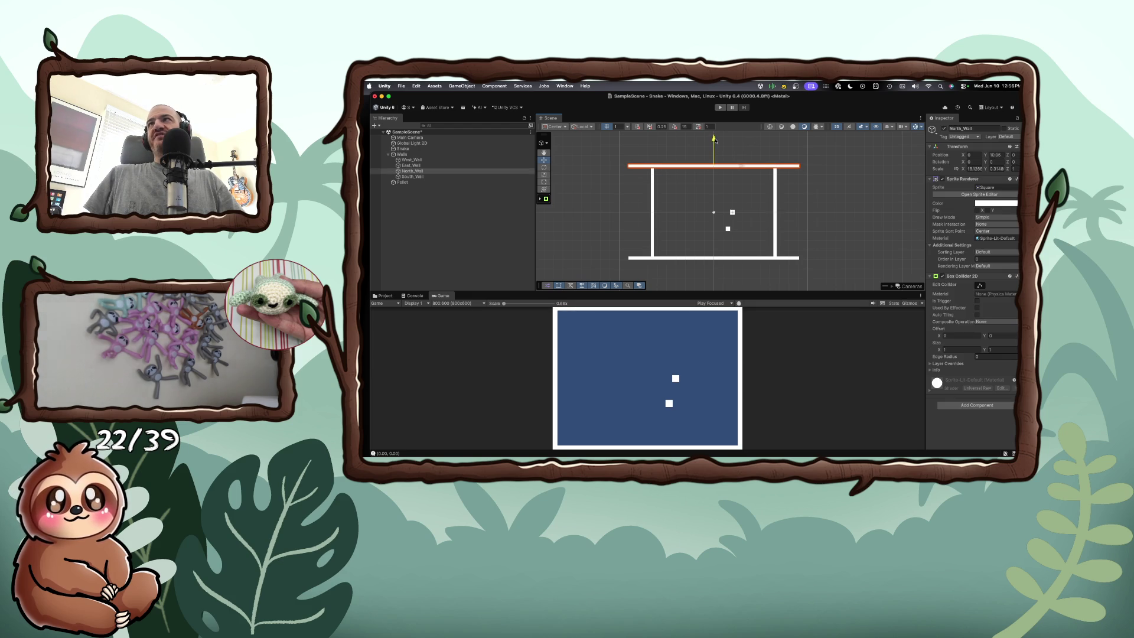
# Step: Review North_Wall's Sprite Renderer Draw Mode, keeping it Simple, and the Inspector options without changes
pyautogui.click(736, 169)
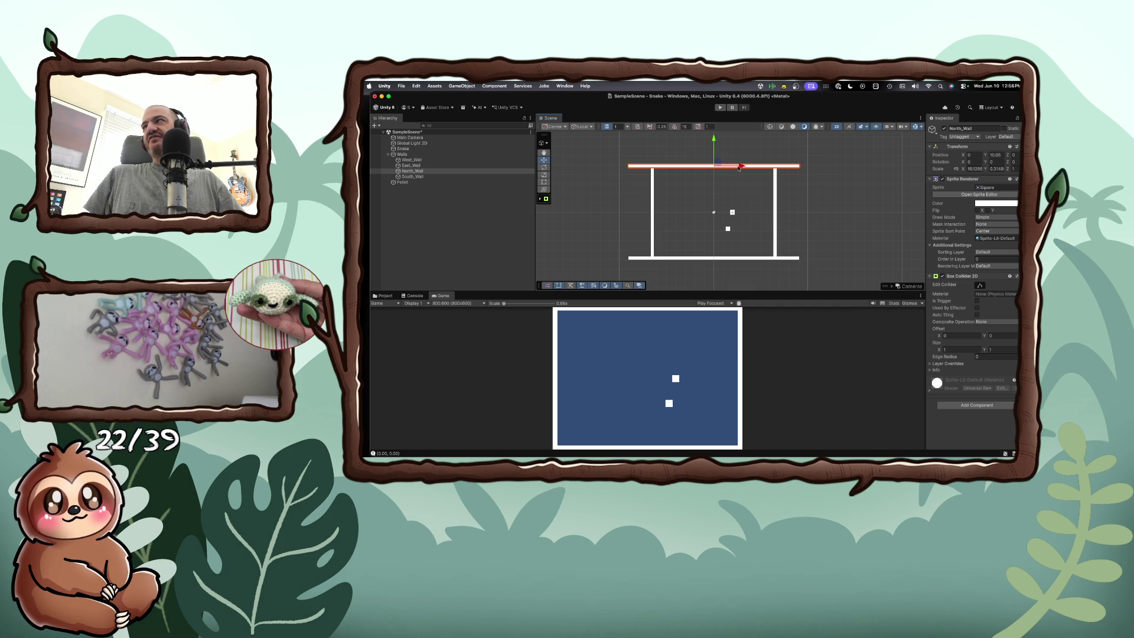
pyautogui.click(993, 218)
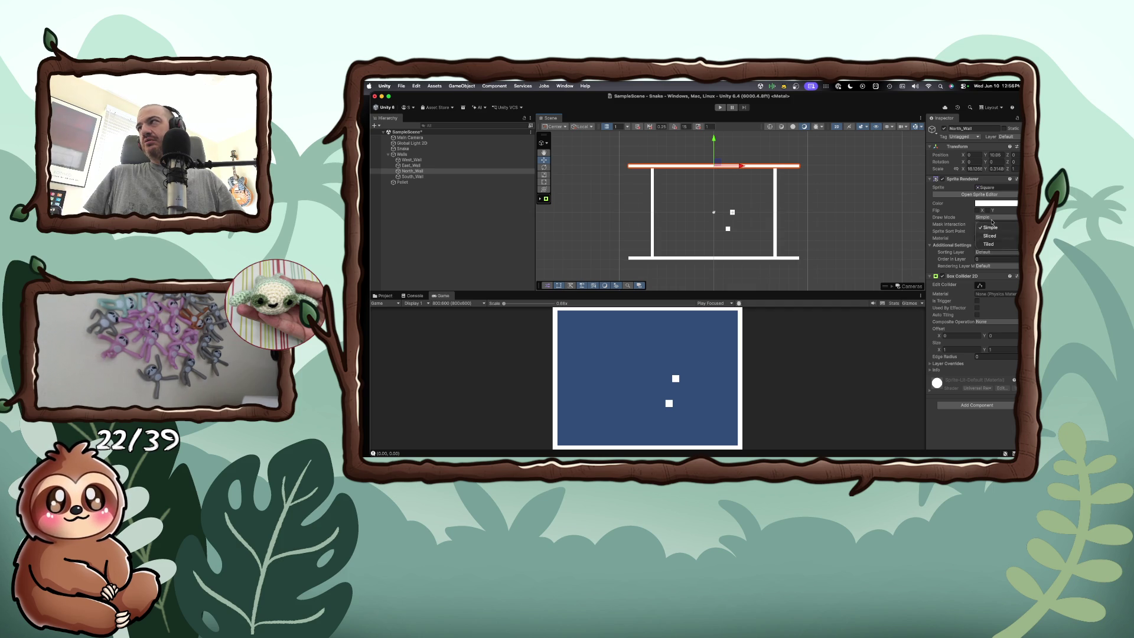
pyautogui.click(968, 220)
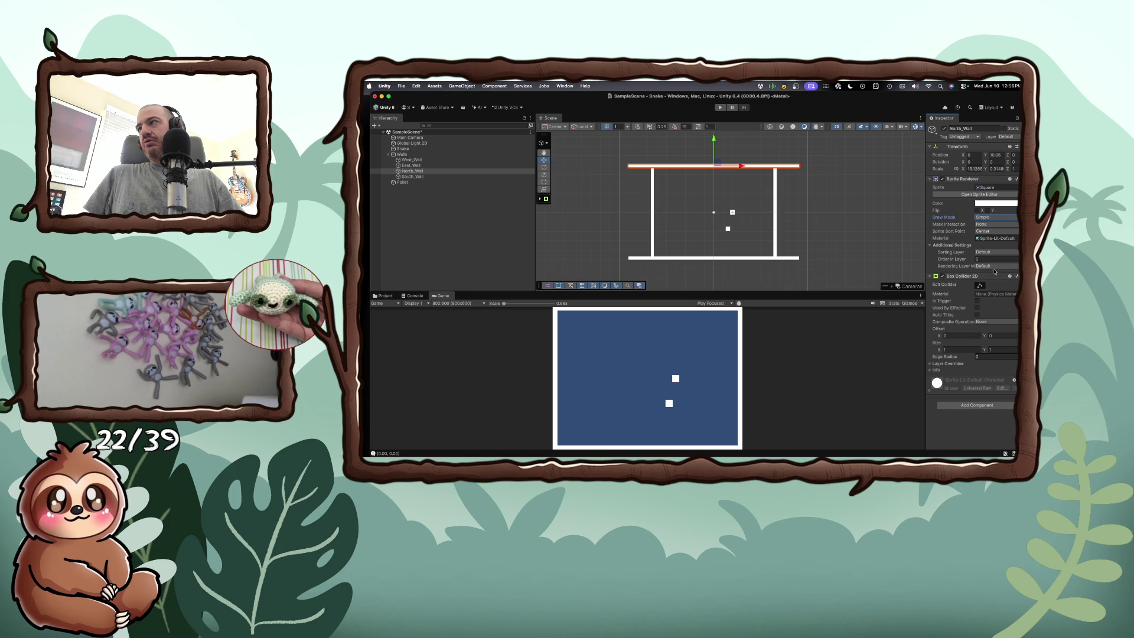
pyautogui.moveTo(966, 322)
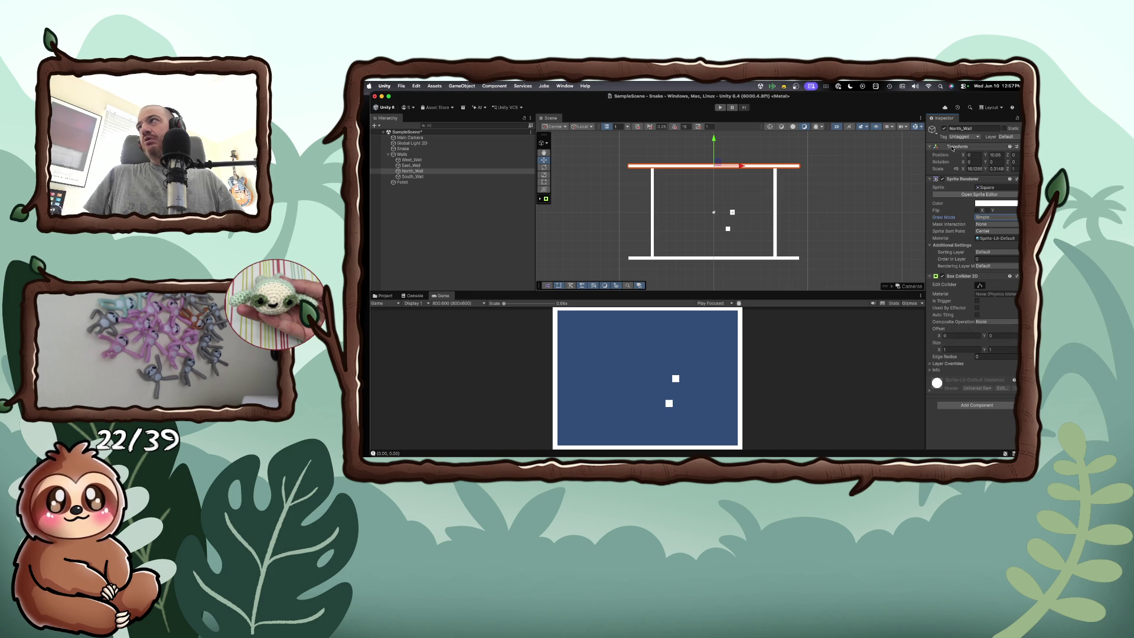
pyautogui.click(1017, 118)
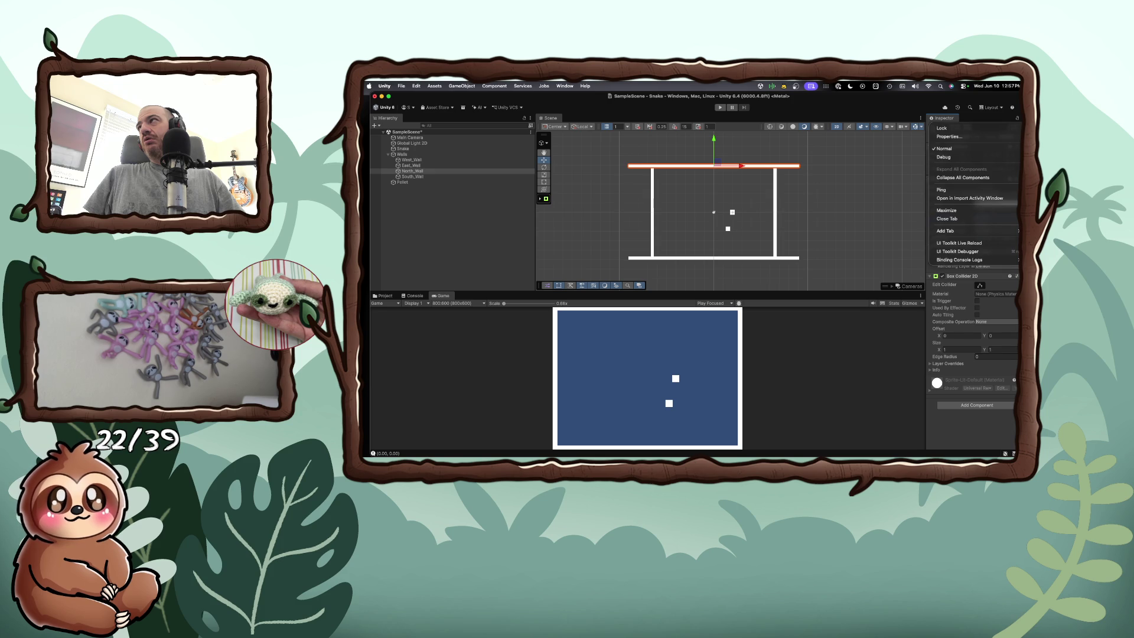
pyautogui.click(1017, 118)
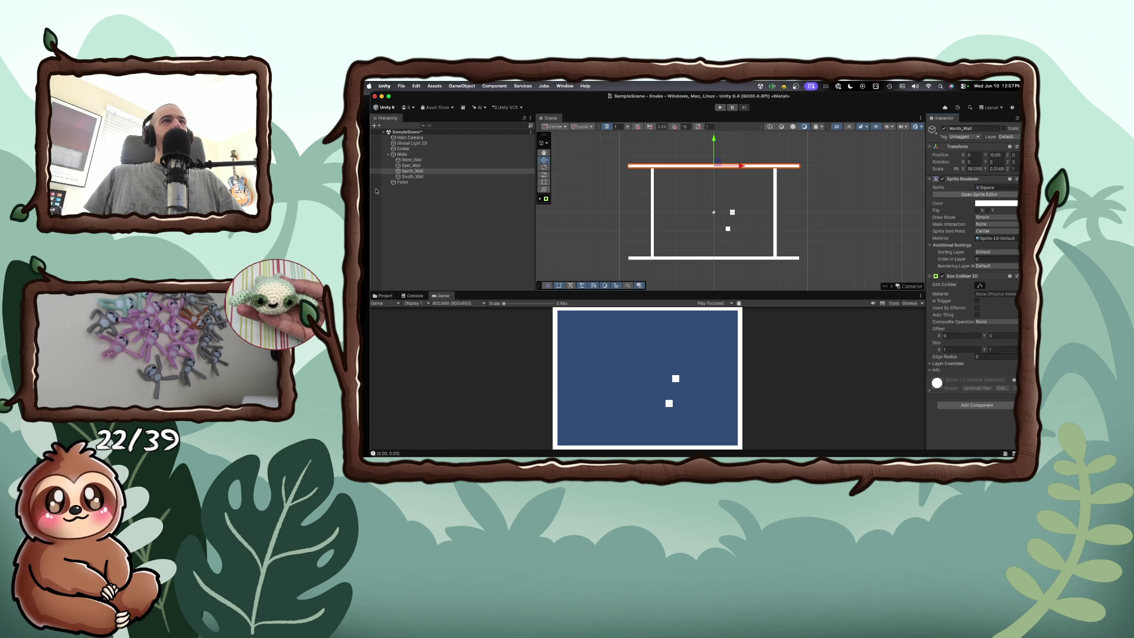
# Step: Switch from Unity to Brave Browser and open a new browser window
pyautogui.hotkey('alt', 'space')
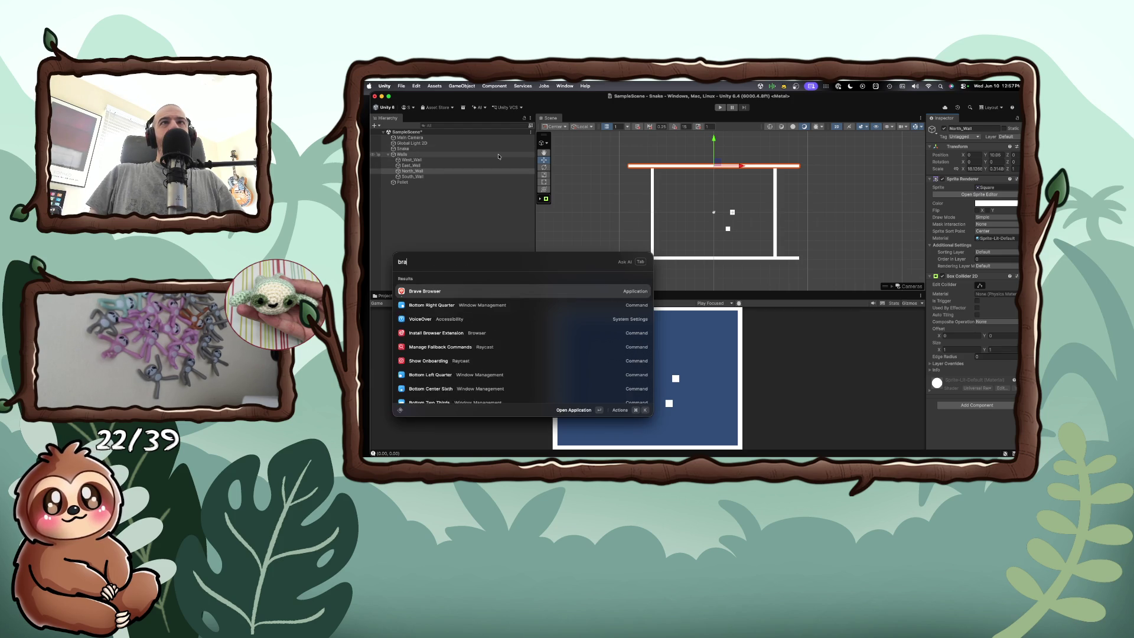
pyautogui.press('Escape')
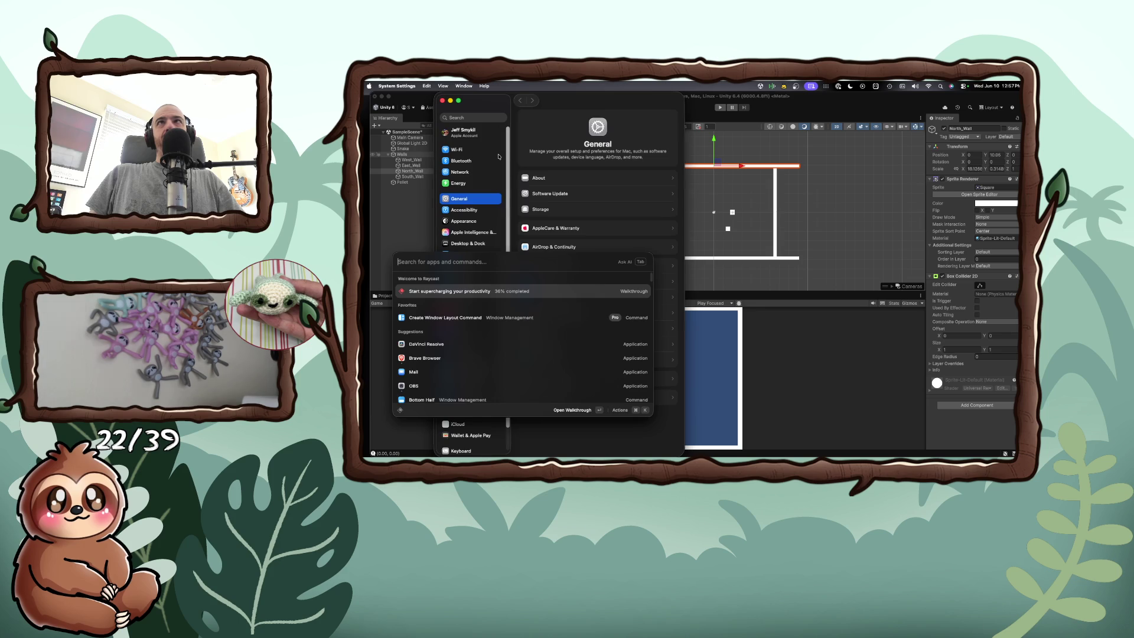
pyautogui.press('super+q')
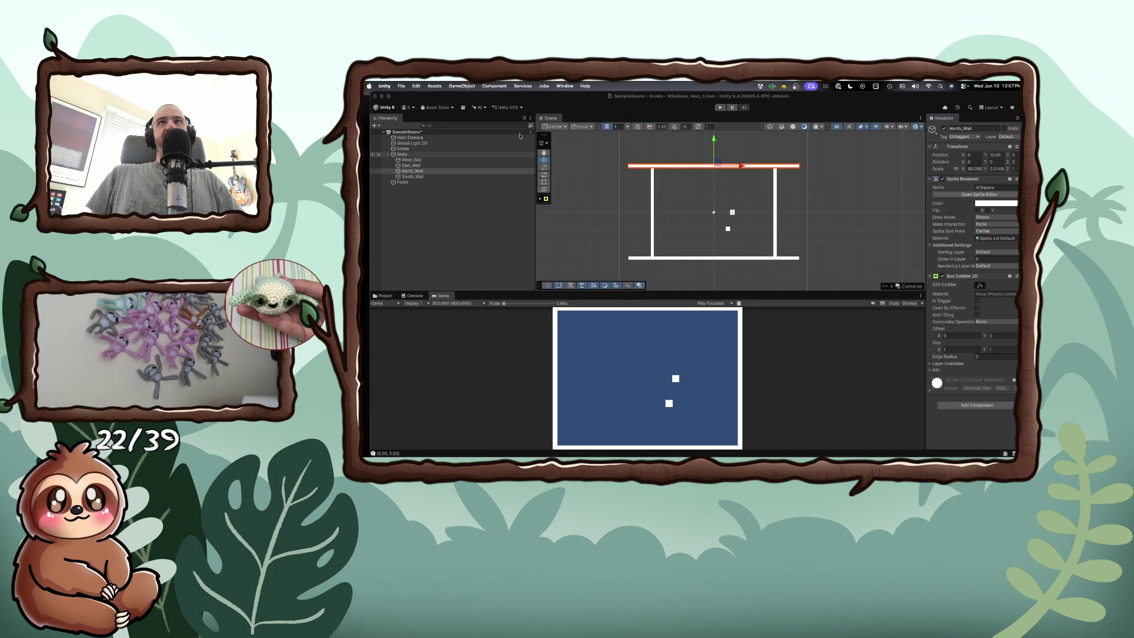
pyautogui.hotkey('alt', 'space')
pyautogui.write('vr')
pyautogui.press('BackSpace')
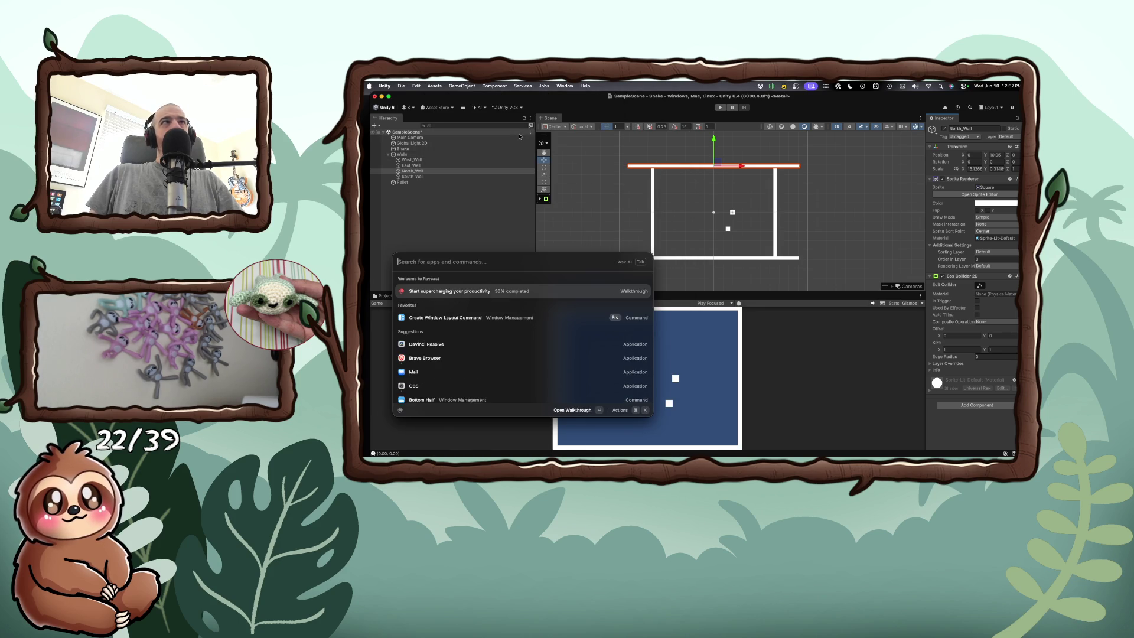
pyautogui.press('Escape')
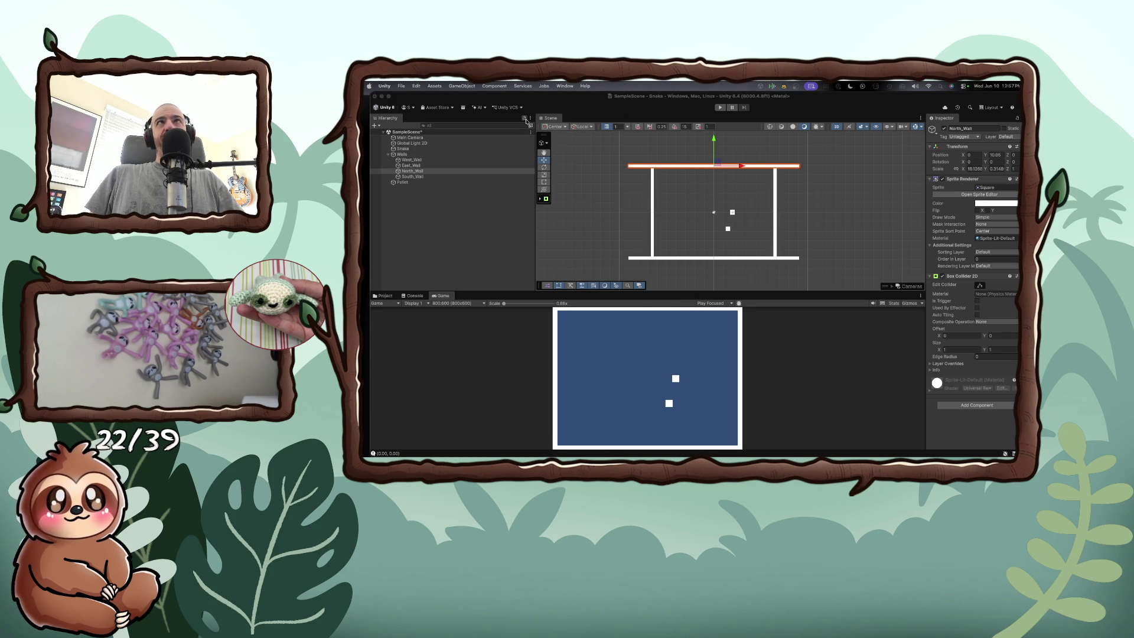
pyautogui.press('super+Tab')
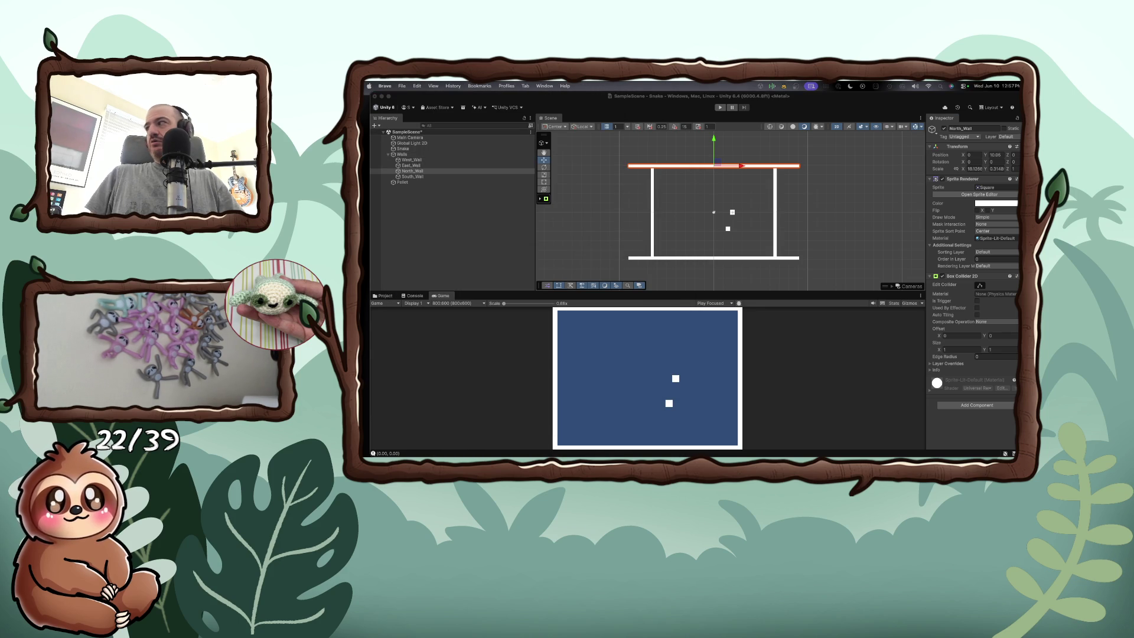
pyautogui.press('super+n')
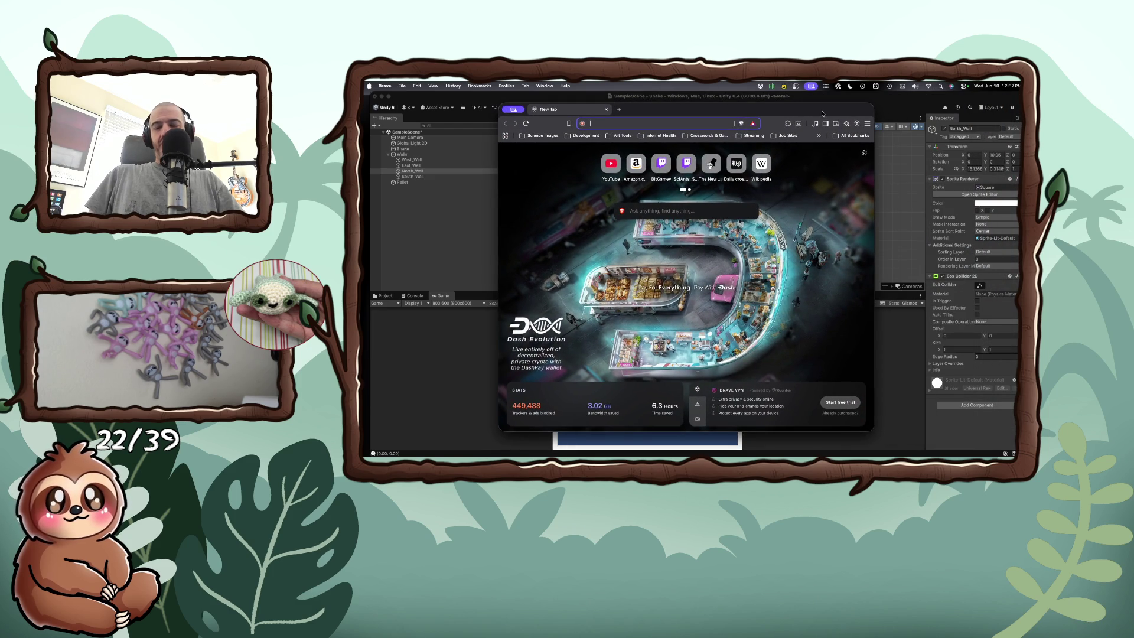
# Step: Search the web for 'sizing objects in pixel in a 2d unity game'
pyautogui.write('sizing objec')
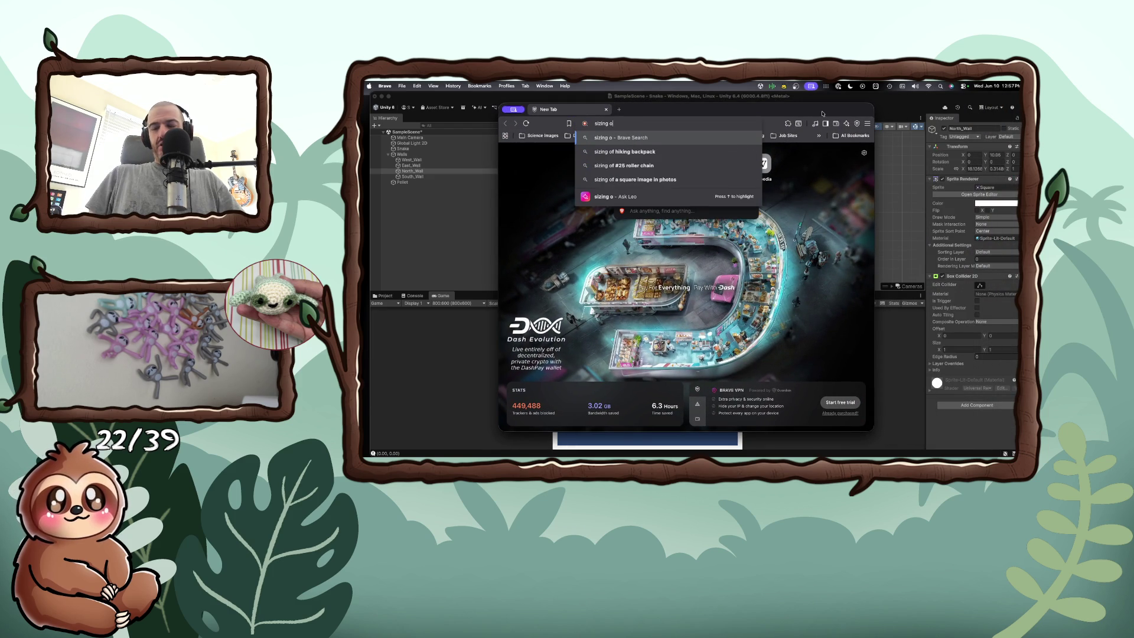
pyautogui.write('t')
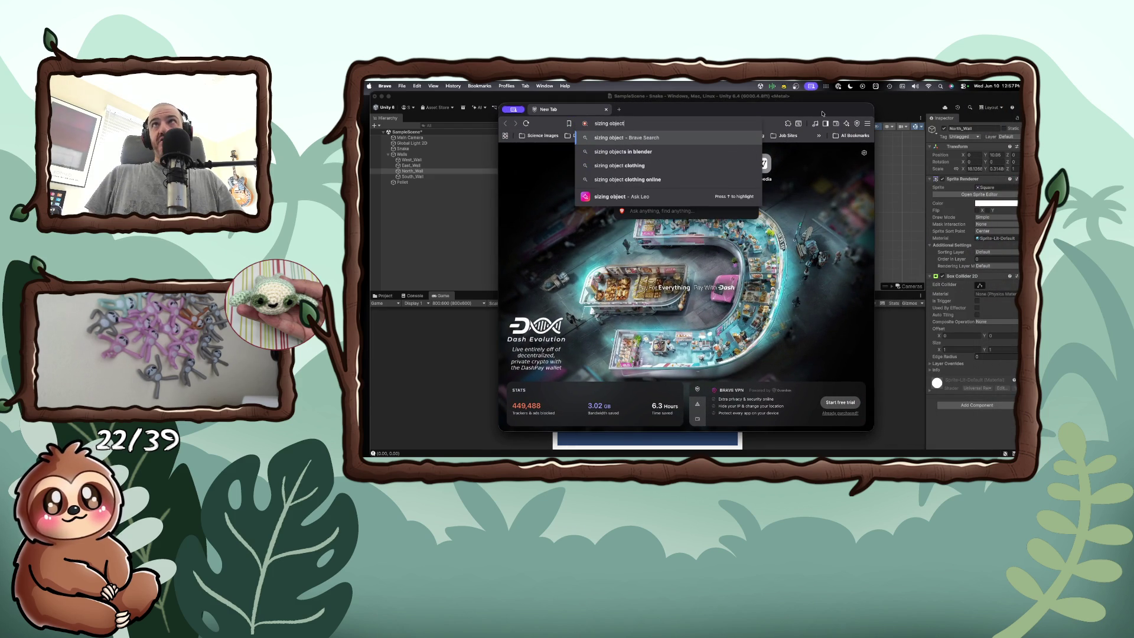
pyautogui.write('s in pixel in a 21')
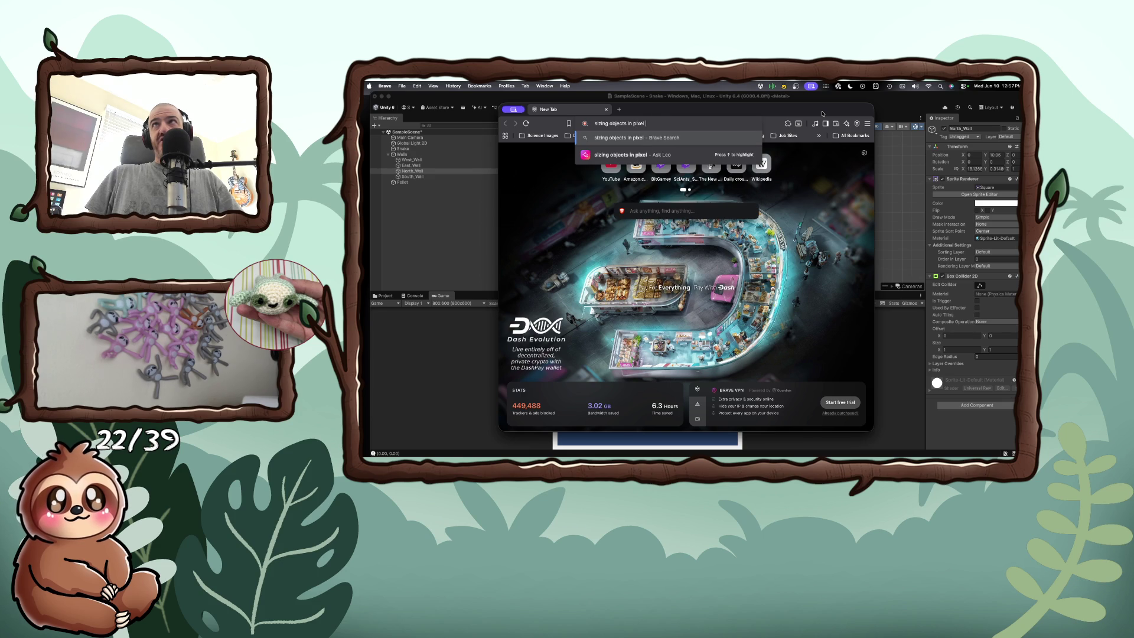
pyautogui.press('BackSpace')
pyautogui.write('d')
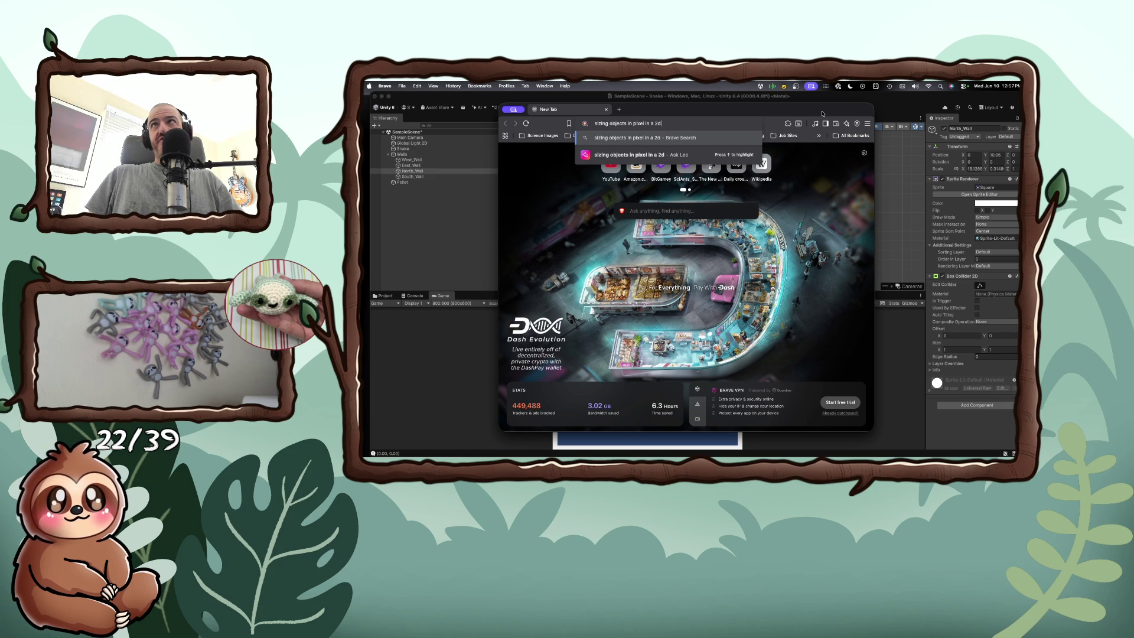
pyautogui.write(' unity game')
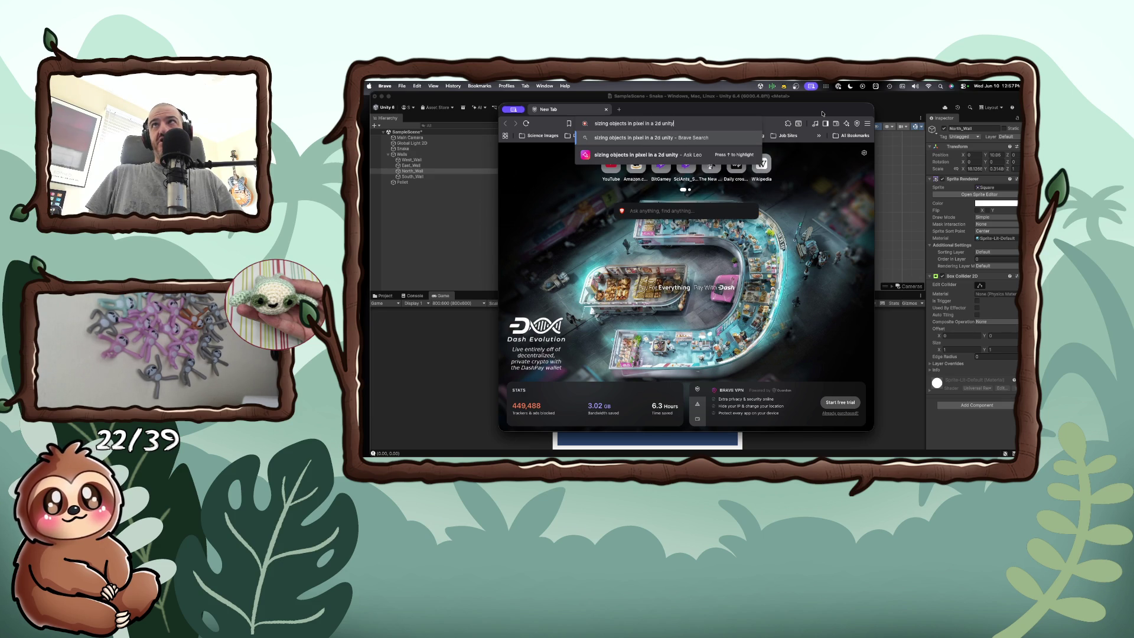
pyautogui.press('Return')
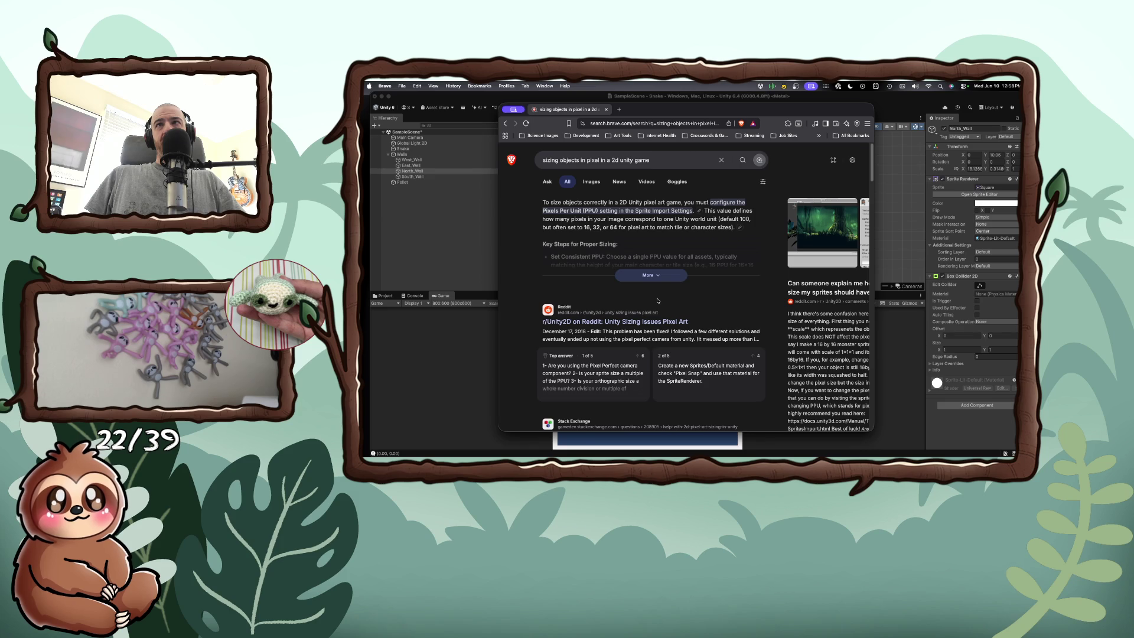
pyautogui.scroll(-1, 658, 301)
pyautogui.scroll(-3, 658, 301)
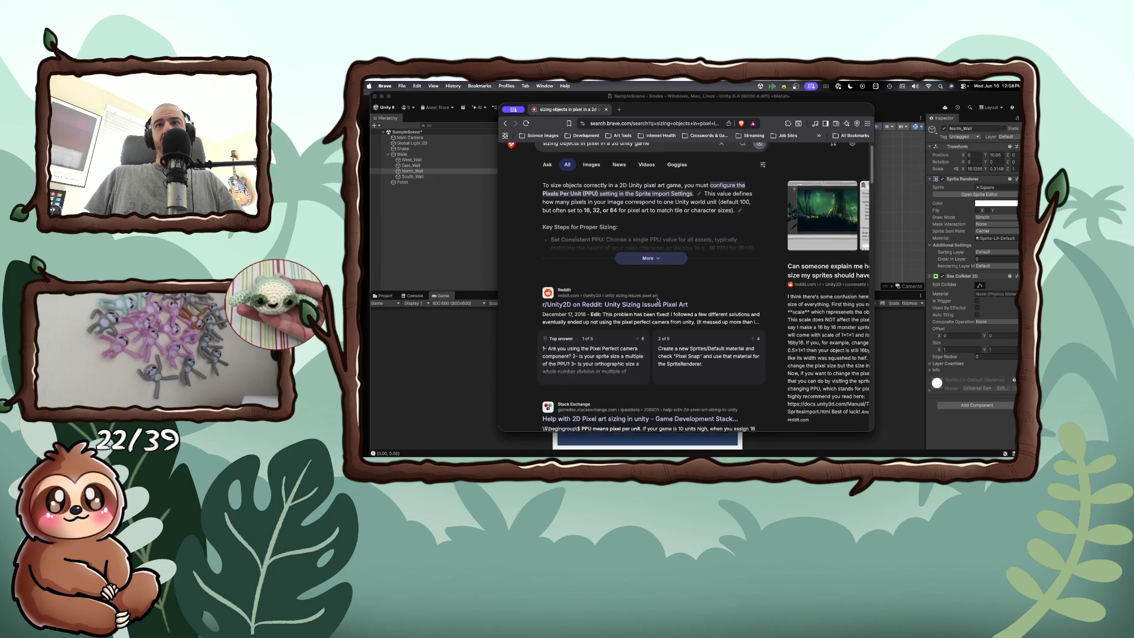
pyautogui.scroll(-5, 658, 302)
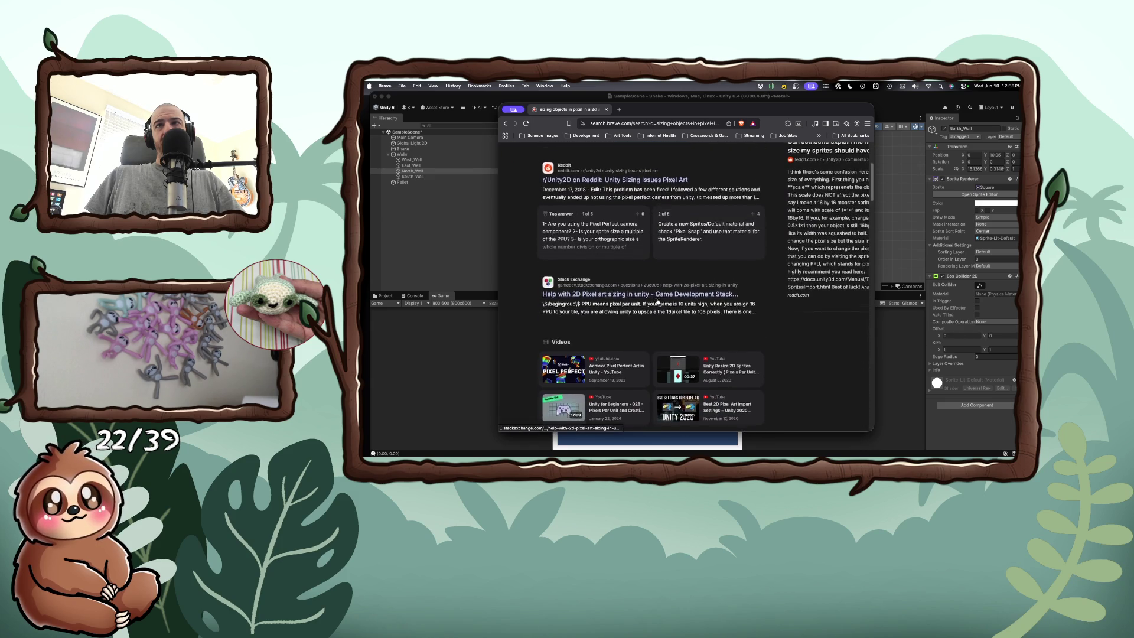
pyautogui.scroll(-2, 658, 301)
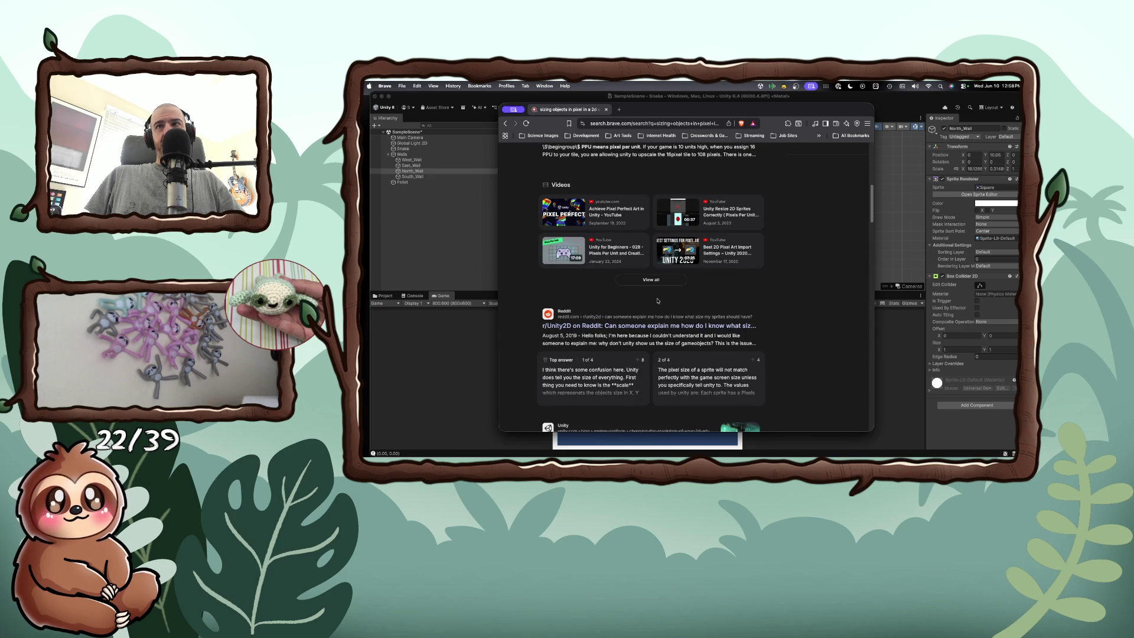
pyautogui.scroll(-4, 658, 301)
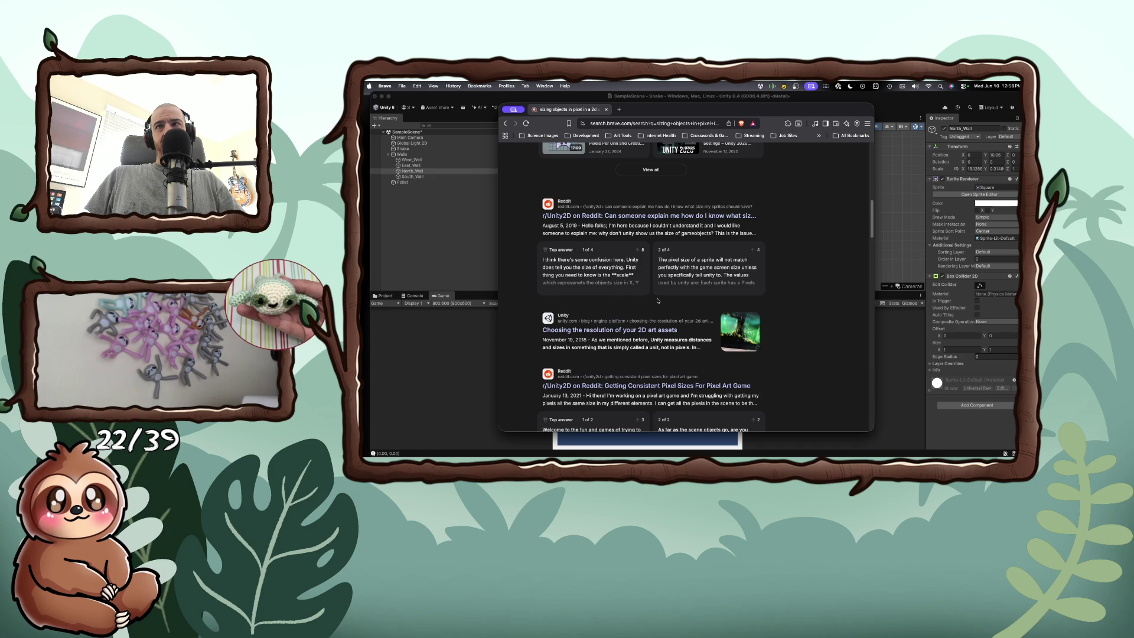
pyautogui.scroll(-4, 657, 302)
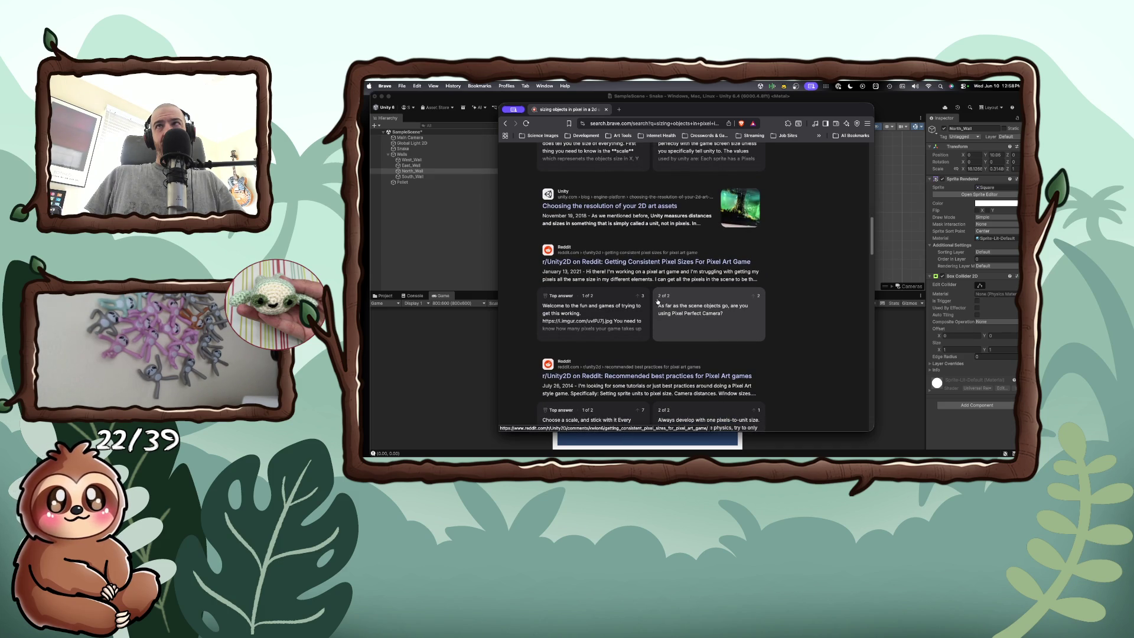
pyautogui.click(636, 207)
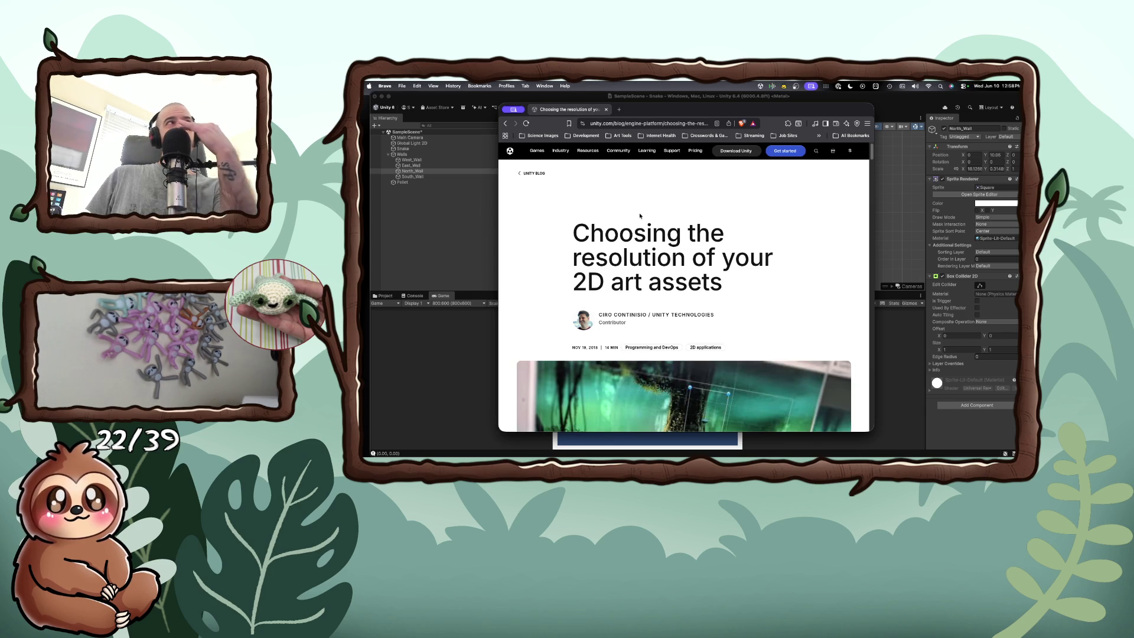
pyautogui.scroll(-5, 623, 308)
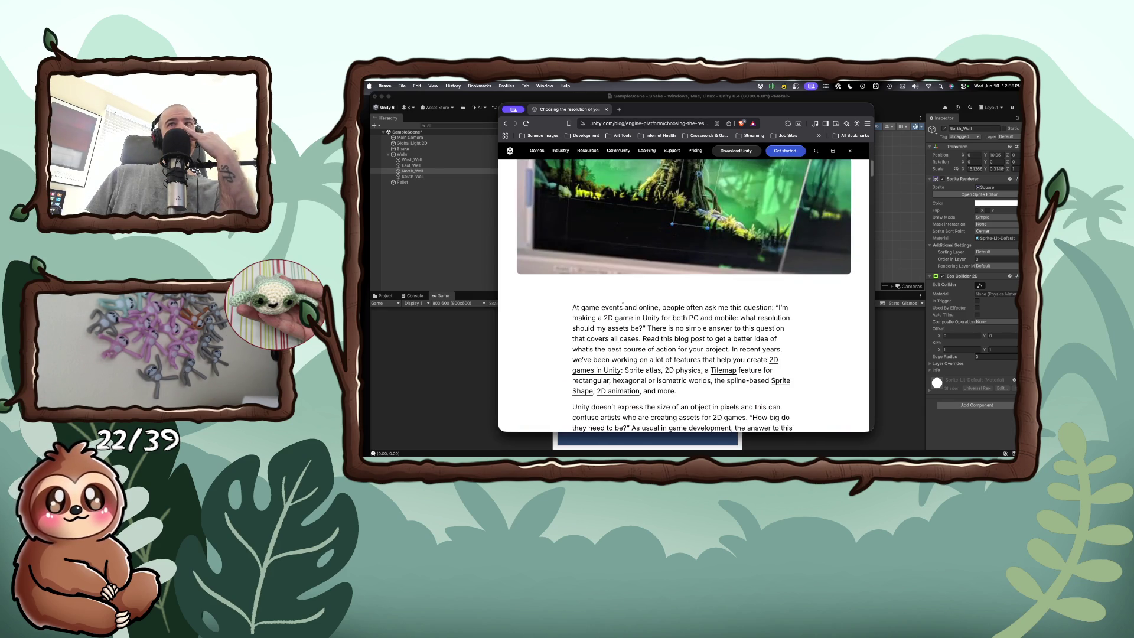
pyautogui.scroll(-1, 623, 306)
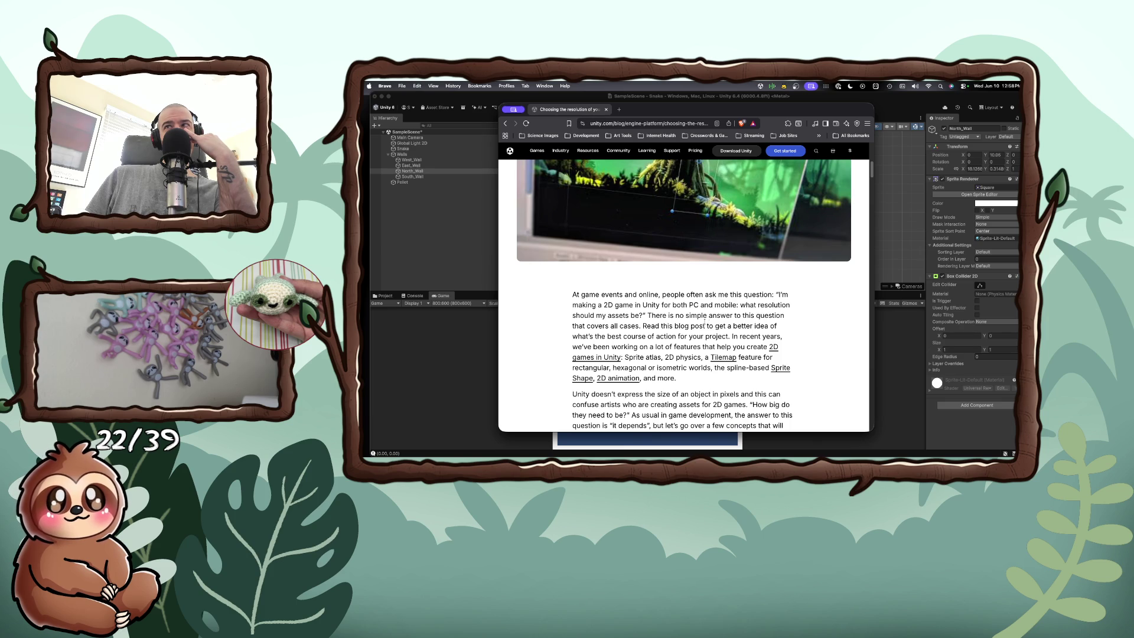
pyautogui.scroll(-3, 649, 324)
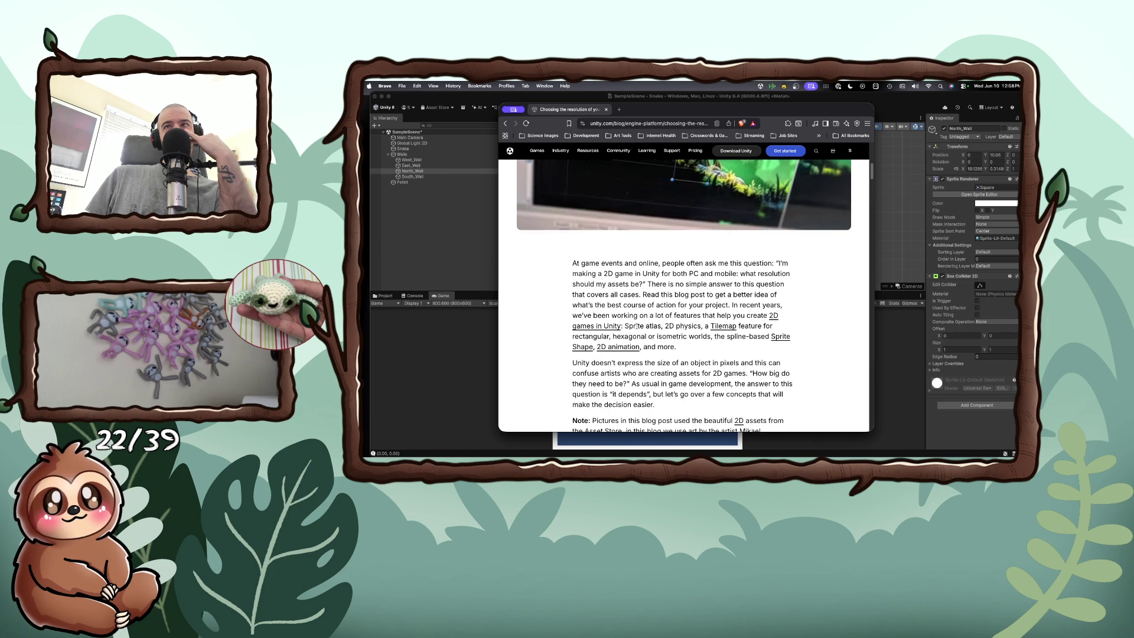
pyautogui.scroll(-1, 637, 325)
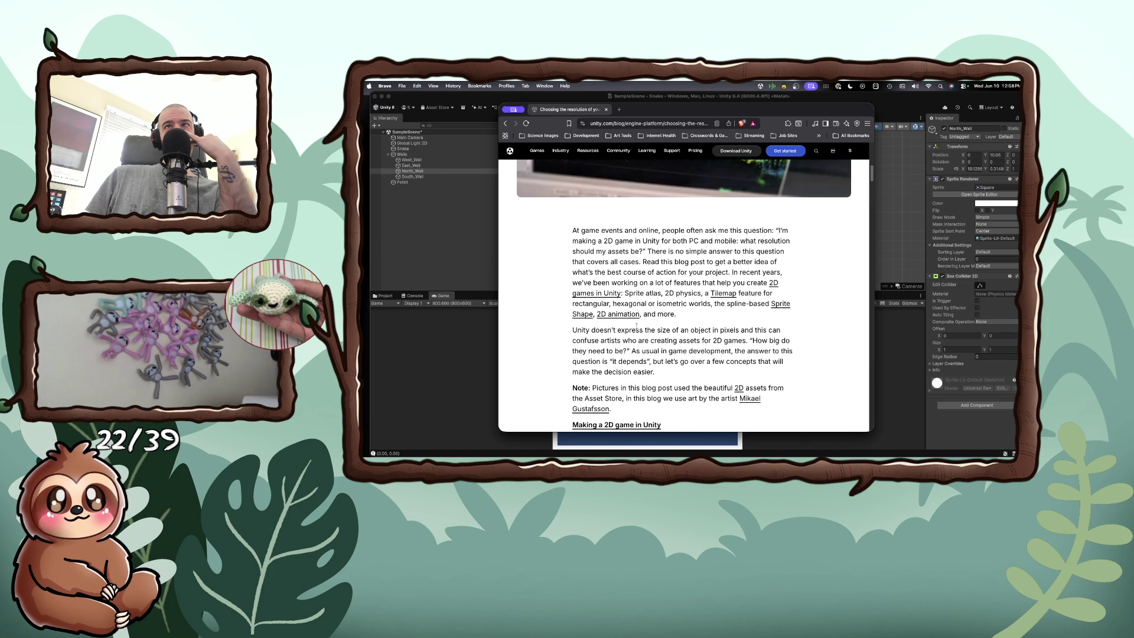
pyautogui.scroll(-2, 636, 324)
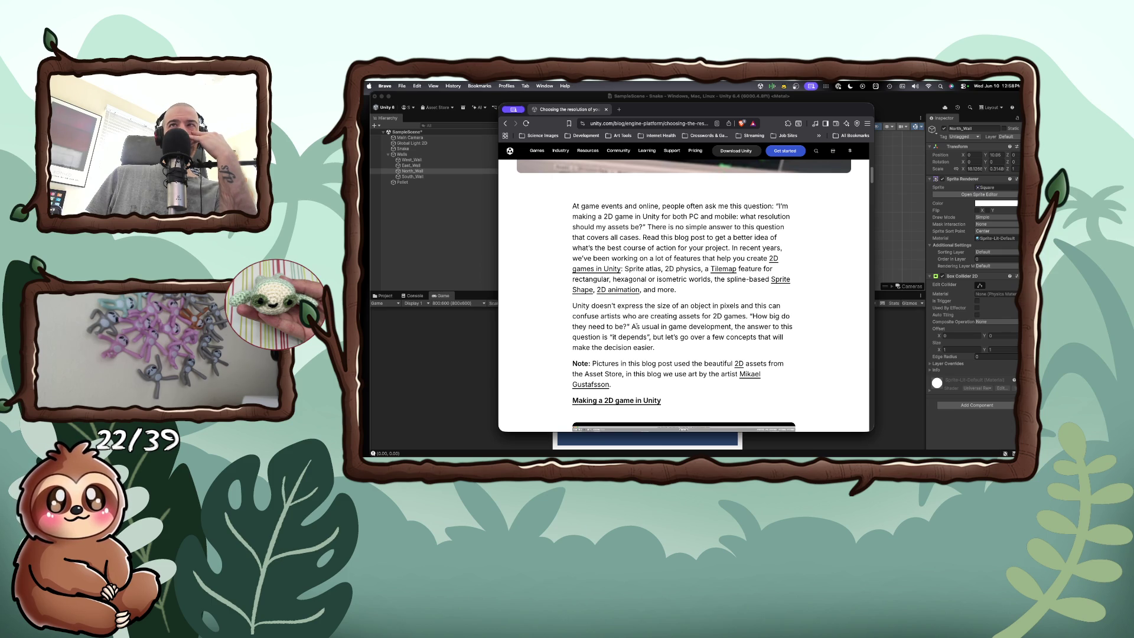
pyautogui.scroll(-3, 636, 326)
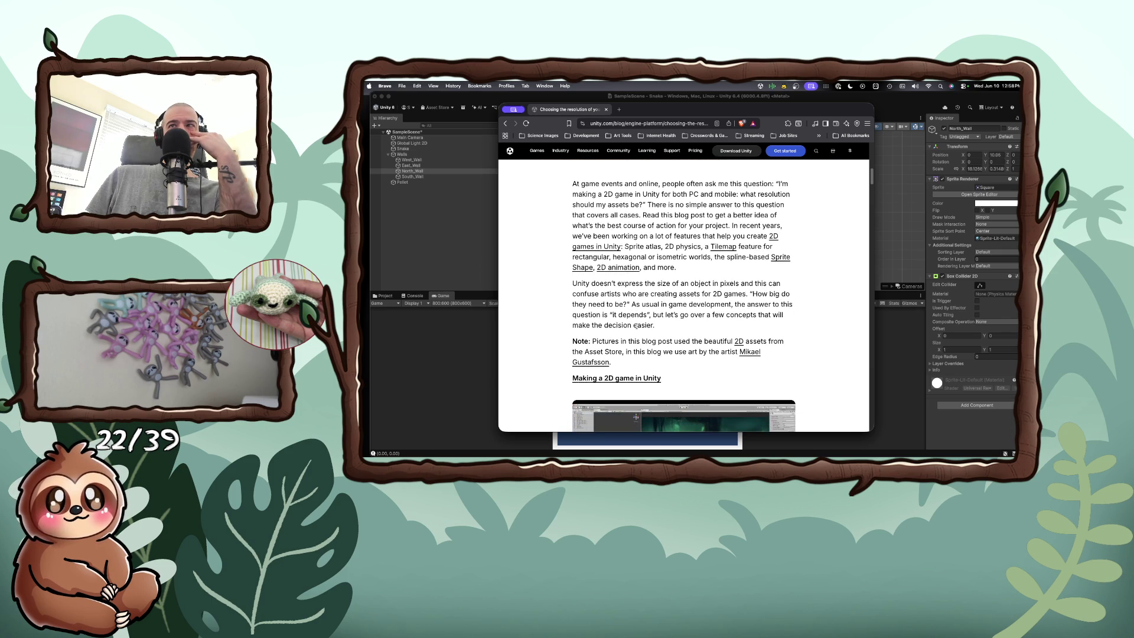
pyautogui.scroll(-10, 636, 327)
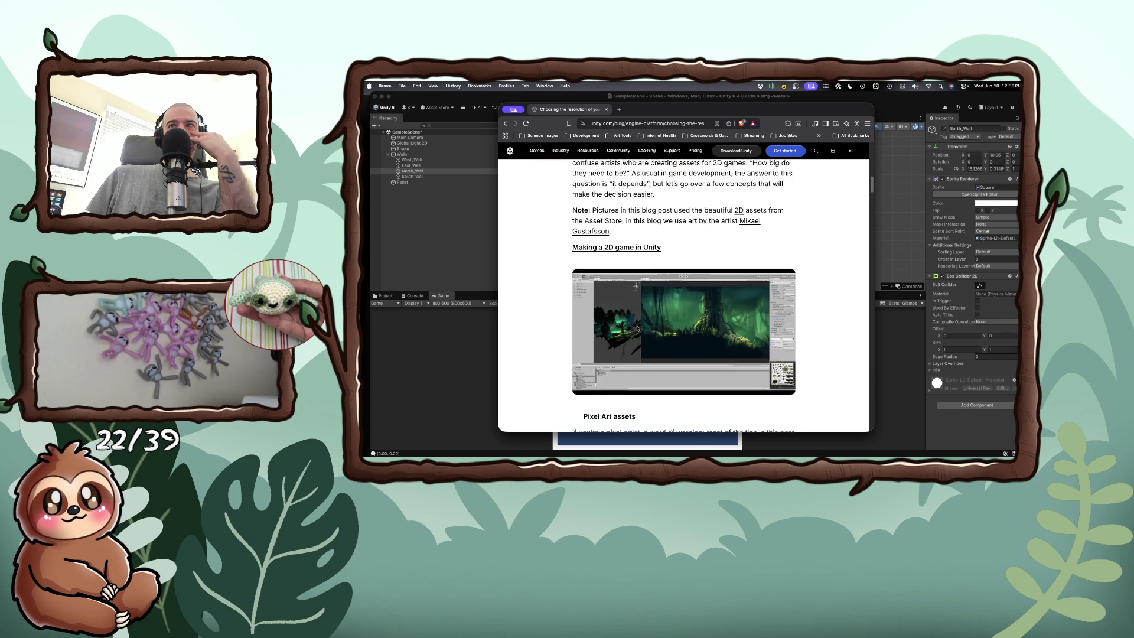
pyautogui.scroll(-15, 637, 326)
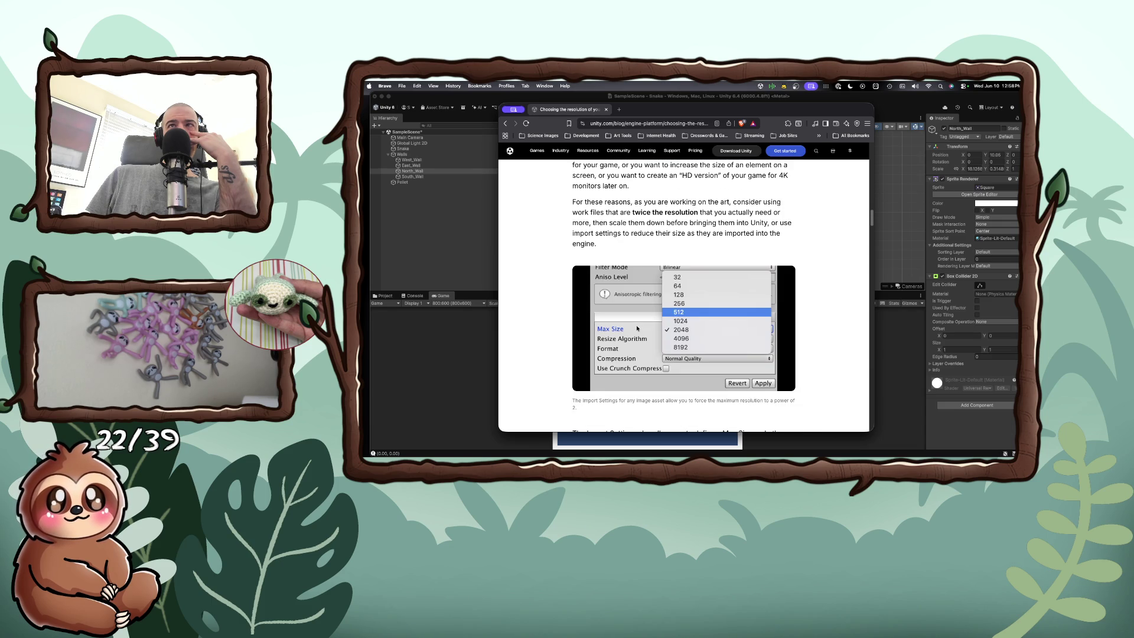
pyautogui.scroll(1, 637, 329)
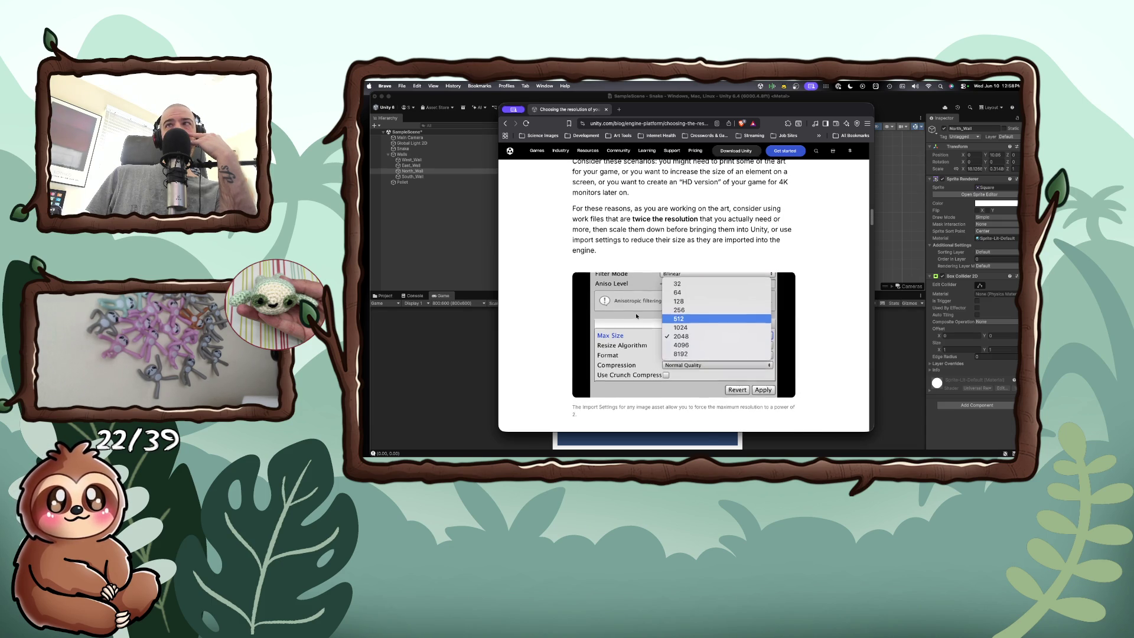
pyautogui.scroll(-5, 637, 317)
pyautogui.scroll(-3, 597, 309)
pyautogui.scroll(-2, 596, 306)
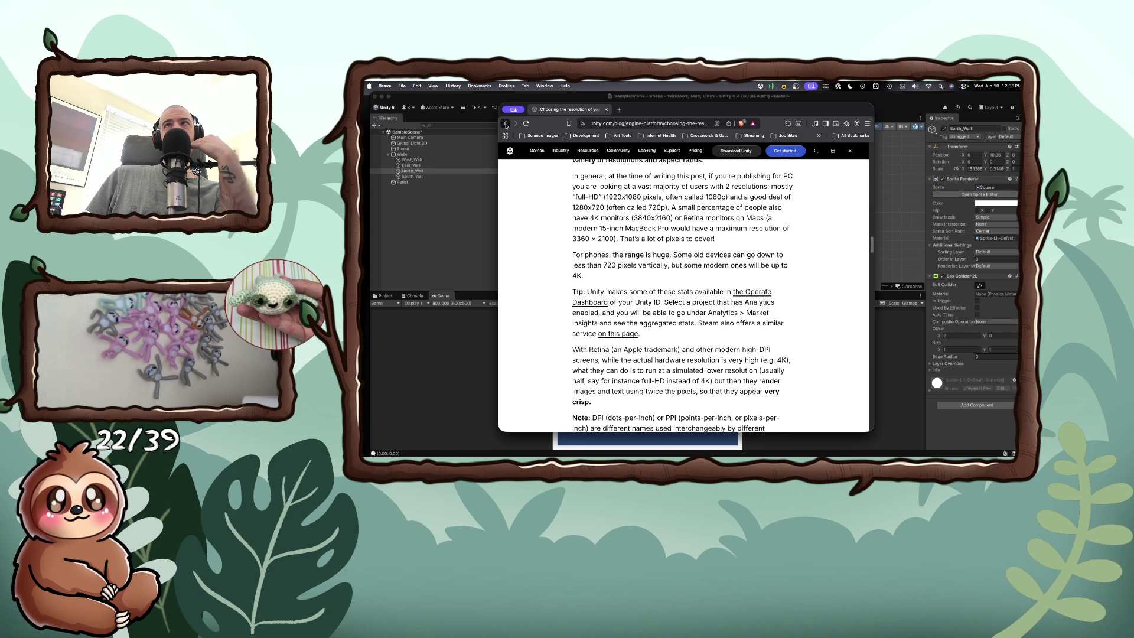
pyautogui.click(506, 124)
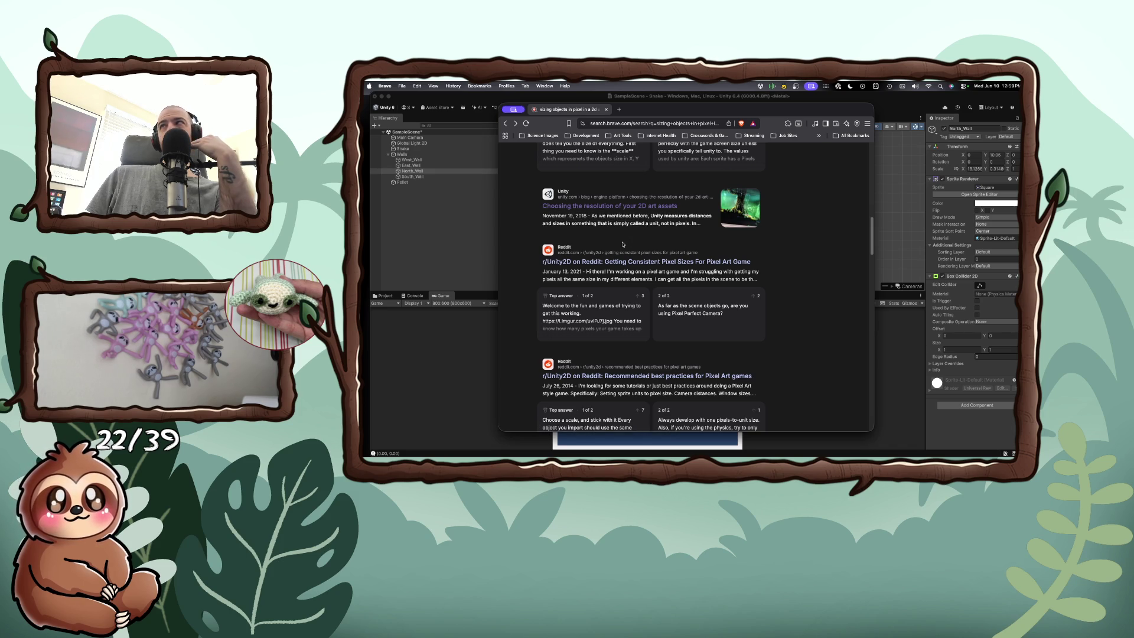
pyautogui.scroll(10, 622, 244)
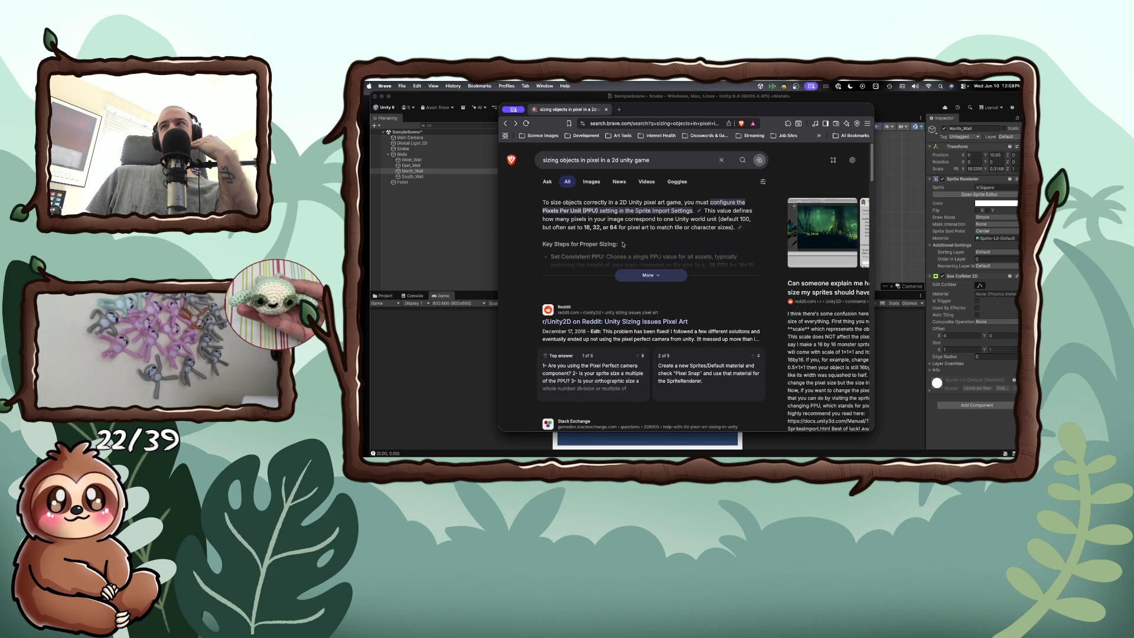
pyautogui.click(545, 158)
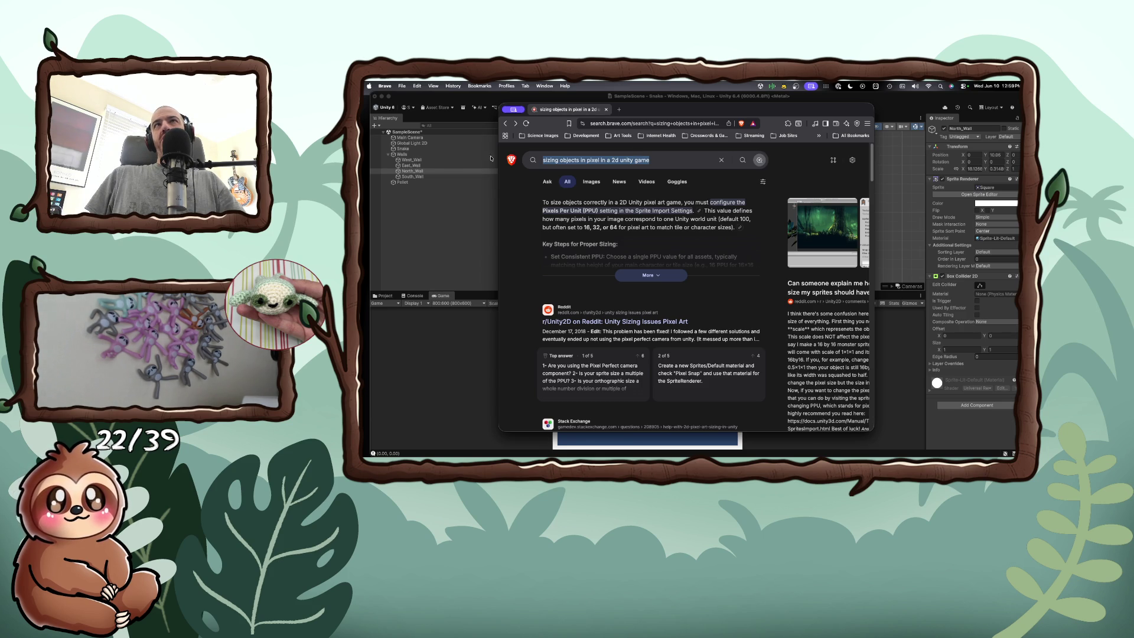
pyautogui.click(408, 151)
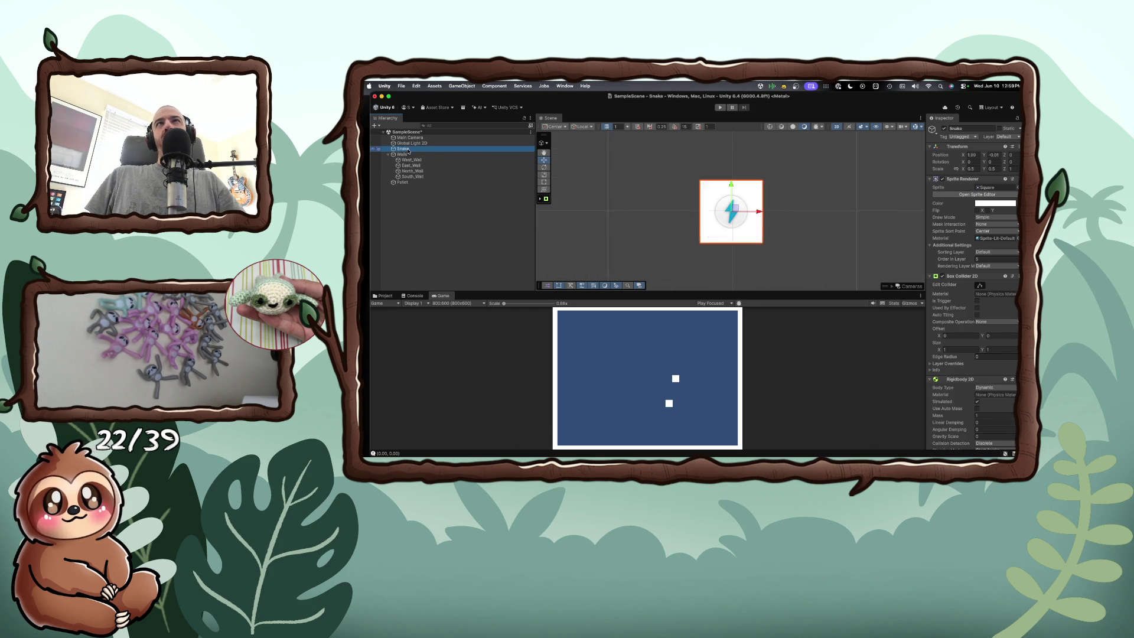
# Step: Browse the Snake object's 2D Object > Sprites creation menu without adding anything, then zoom out the Scene
pyautogui.rightClick(408, 151)
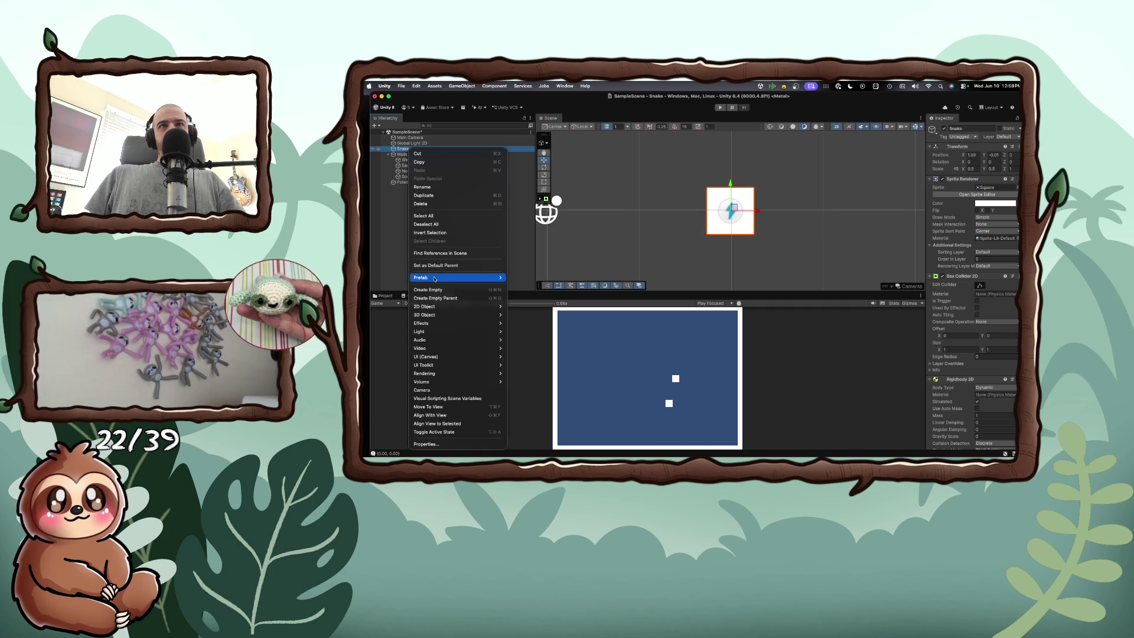
pyautogui.moveTo(439, 306)
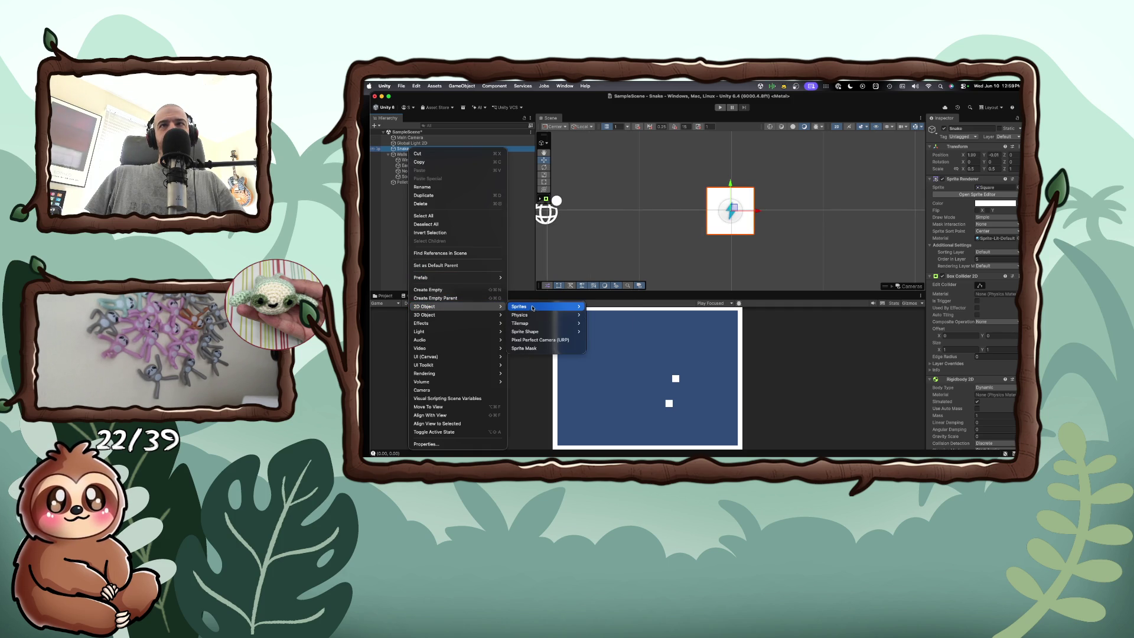
pyautogui.moveTo(532, 307)
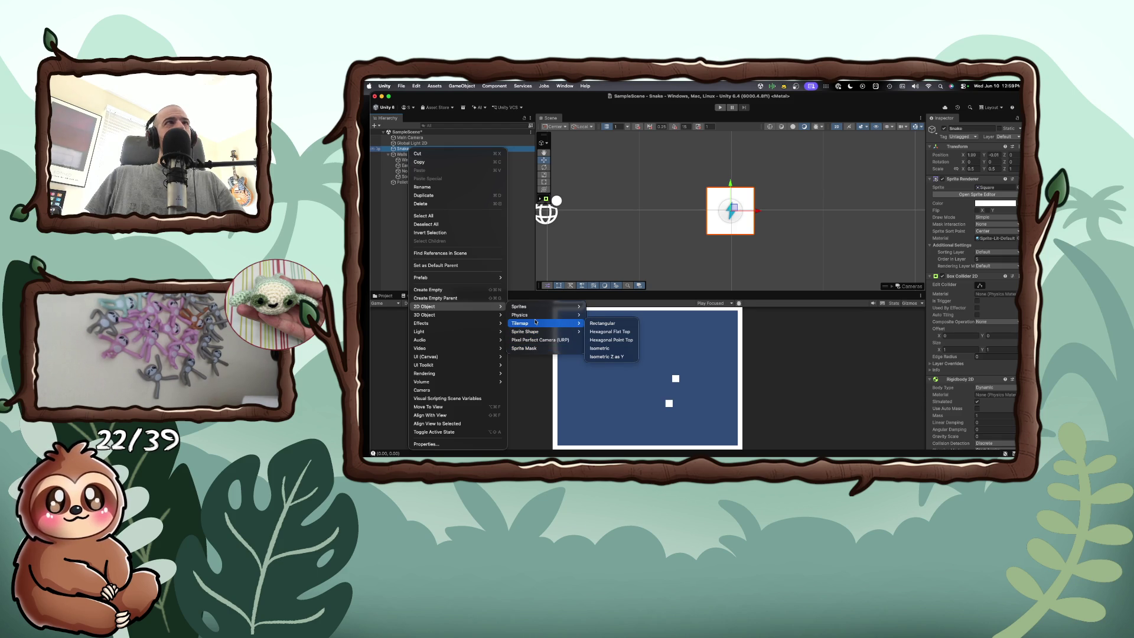
pyautogui.click(568, 266)
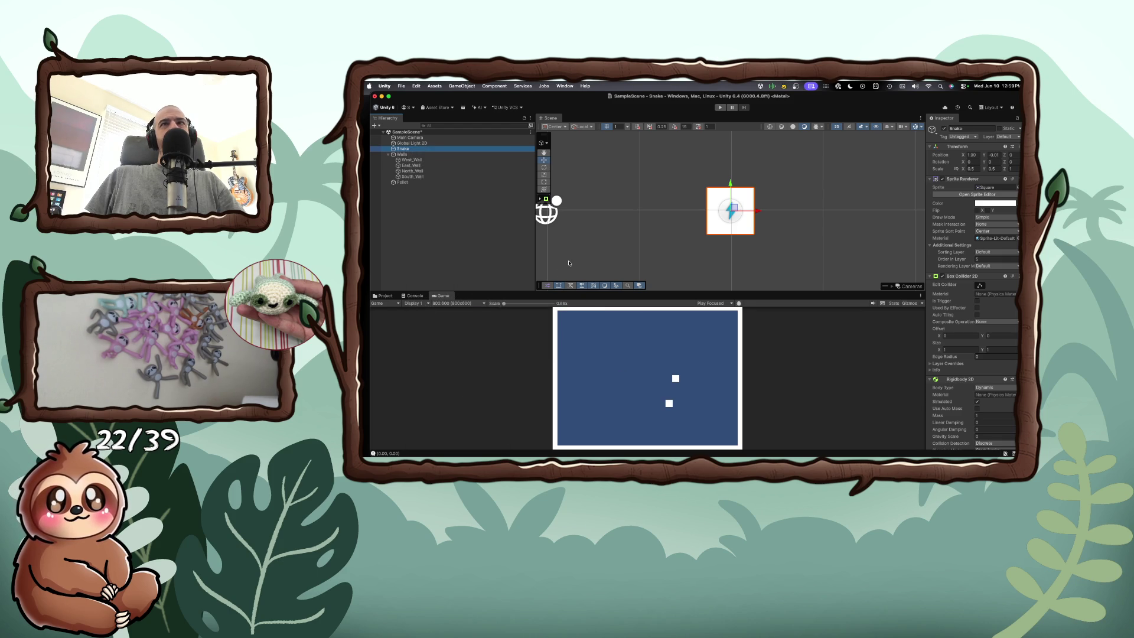
pyautogui.scroll(-5, 587, 260)
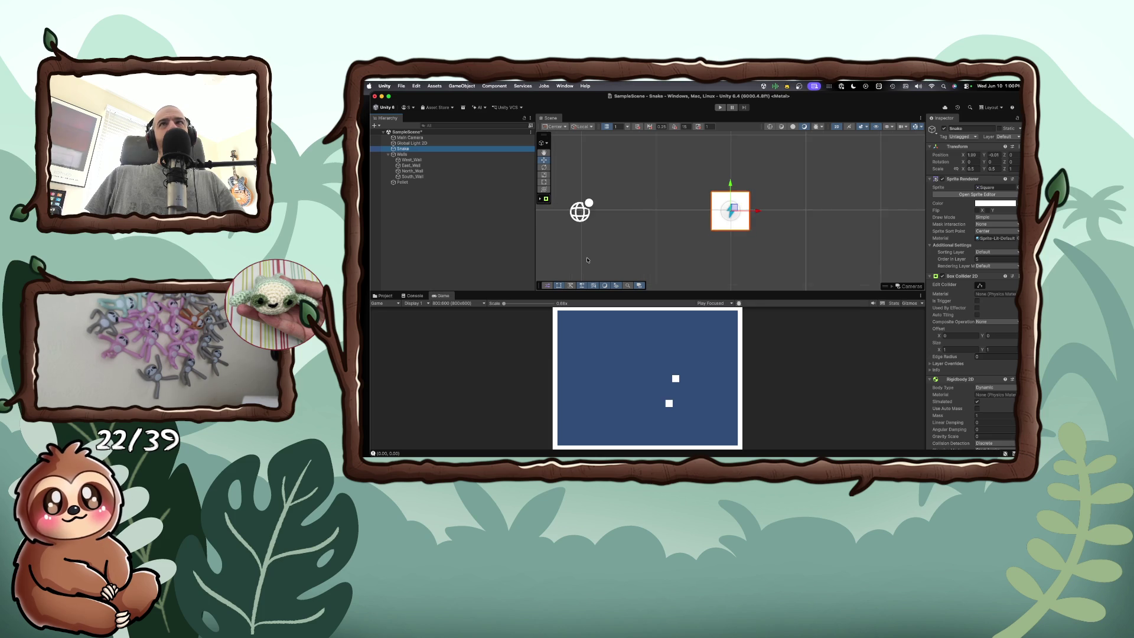
pyautogui.scroll(-5, 587, 260)
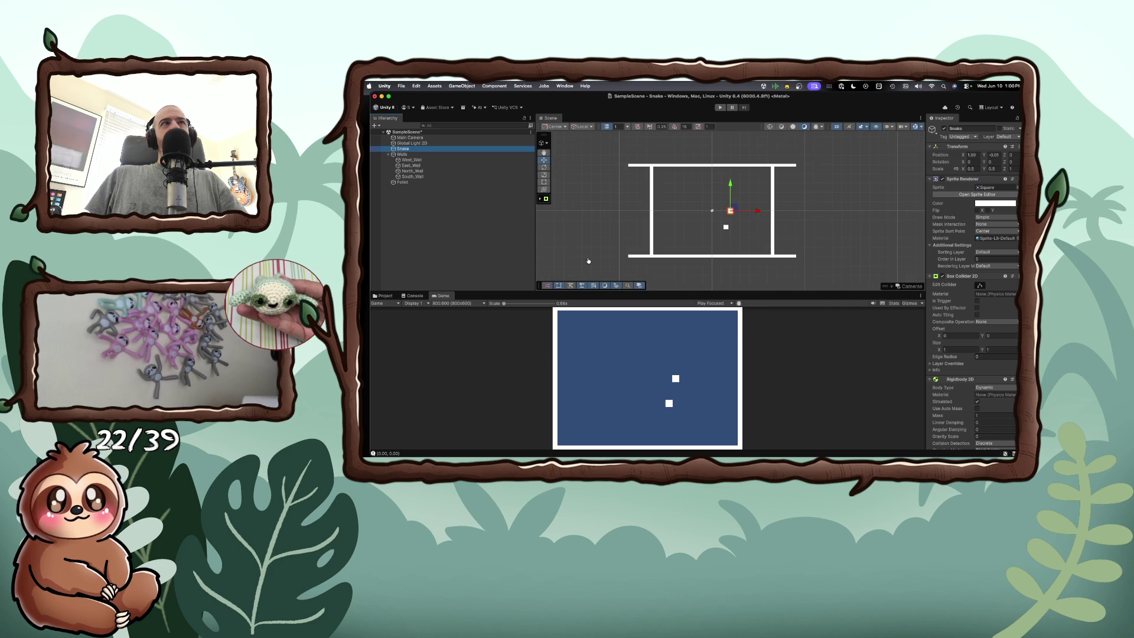
# Step: Bring the Brave search results forward and move the window down to uncover the Unity scene
pyautogui.press('super+Tab')
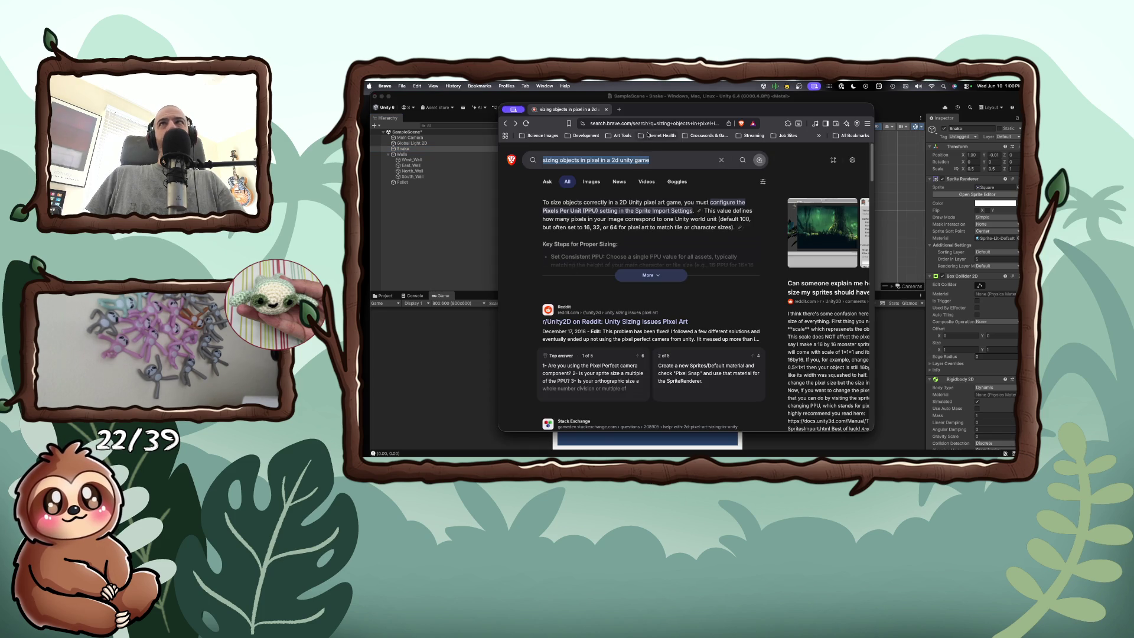
pyautogui.click(656, 161)
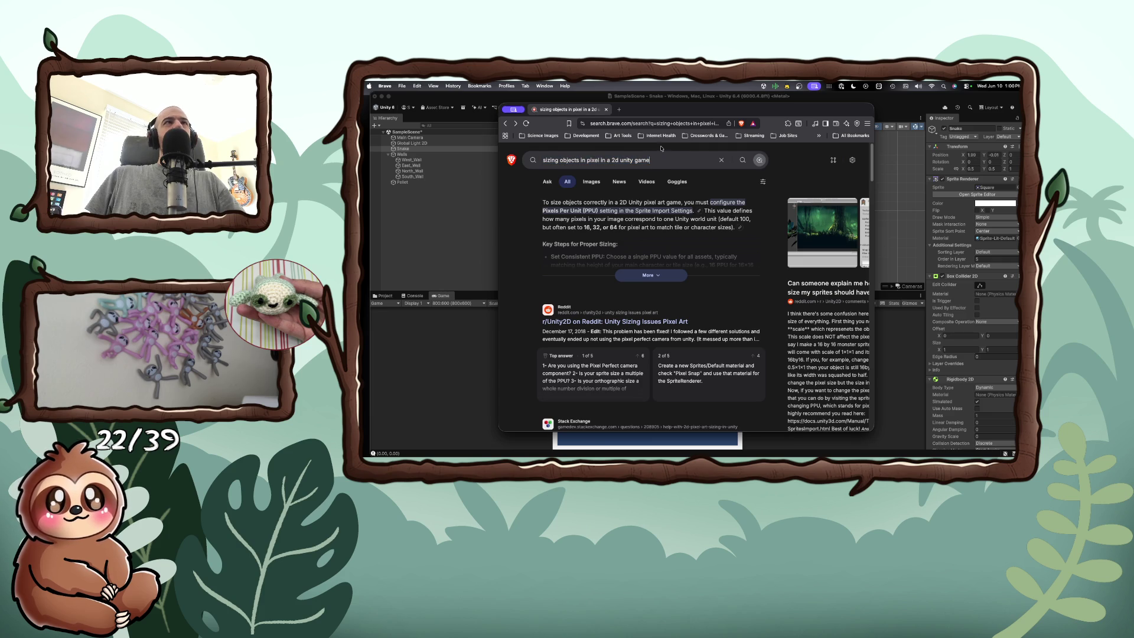
pyautogui.moveTo(675, 114); pyautogui.dragTo(659, 287)
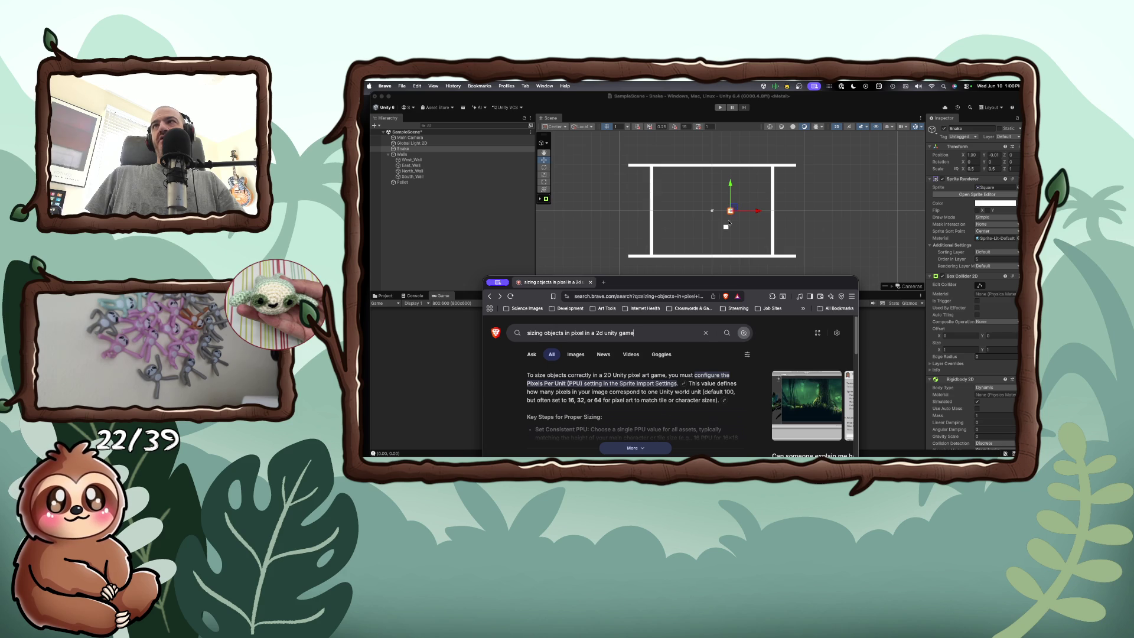
# Step: Set the Snake's Scale X and Y to 5, revert it, then bring Brave back in front
pyautogui.click(726, 228)
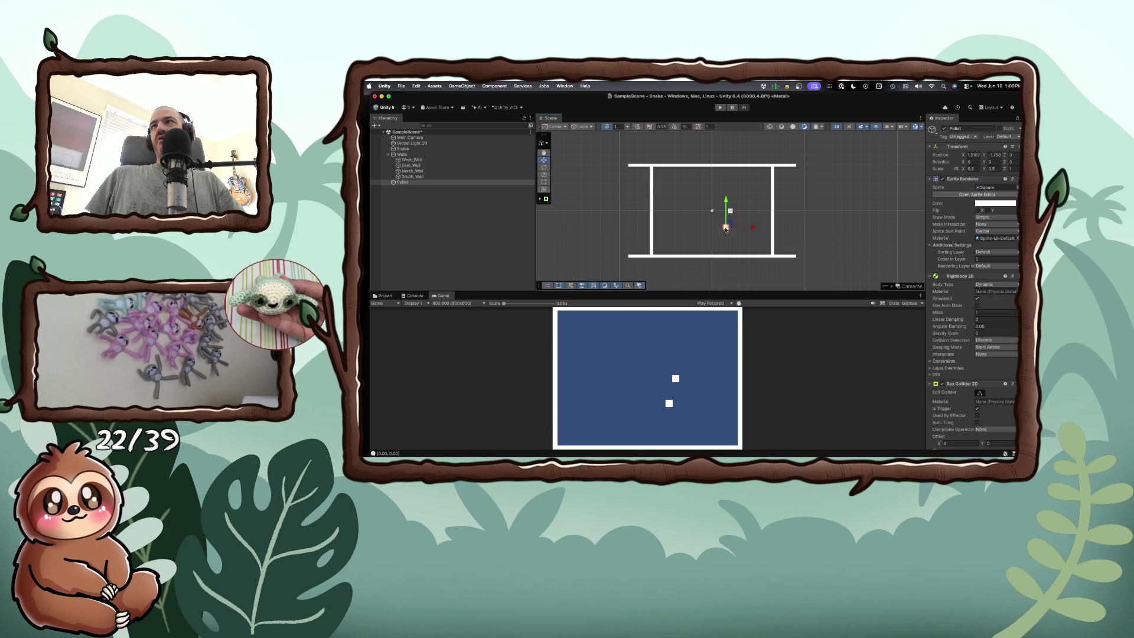
pyautogui.click(731, 211)
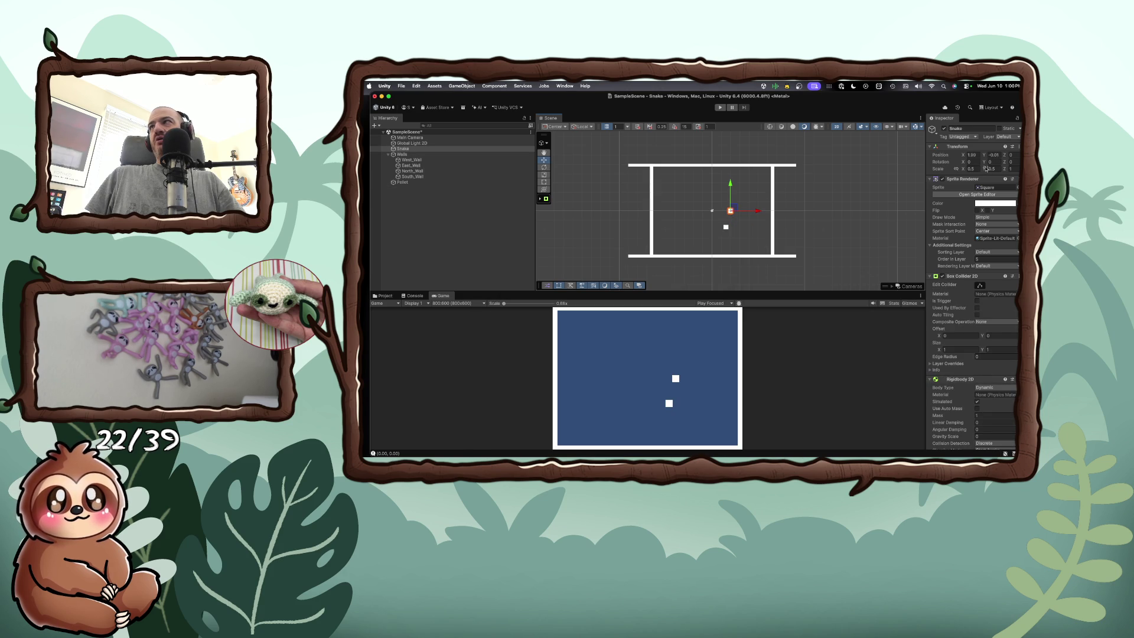
pyautogui.click(971, 169)
pyautogui.write('5')
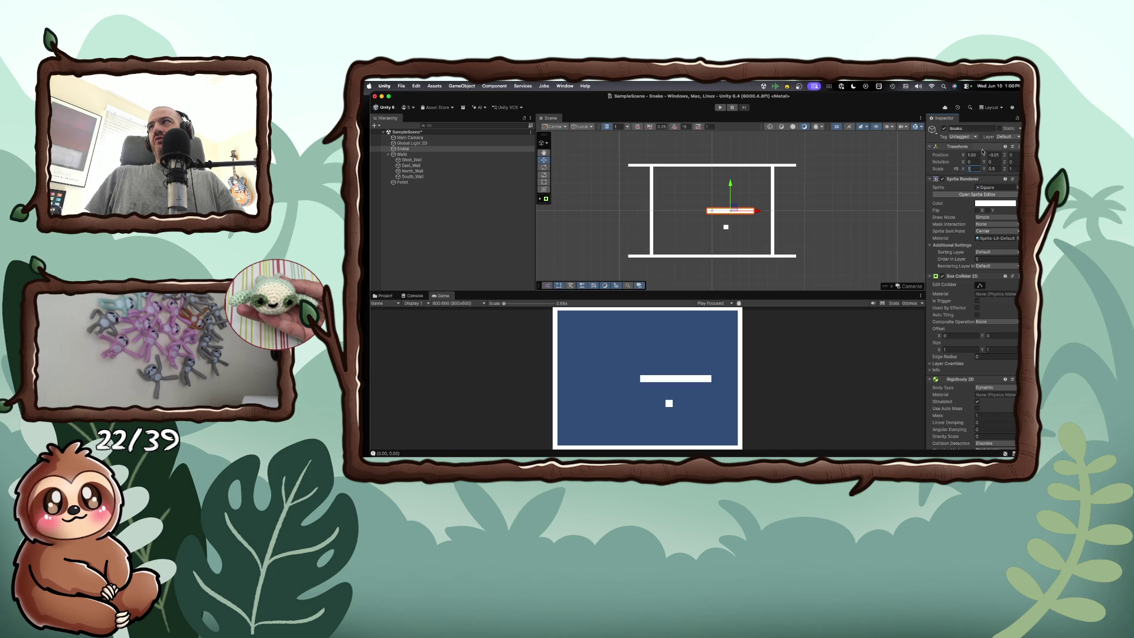
pyautogui.click(993, 168)
pyautogui.write('5')
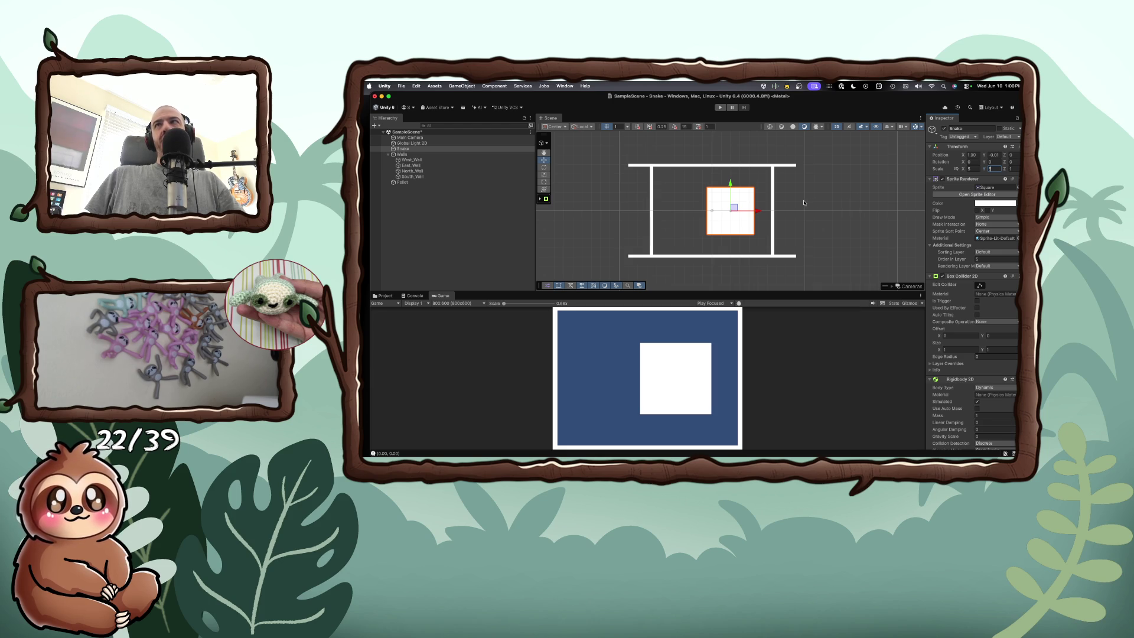
pyautogui.press('Escape')
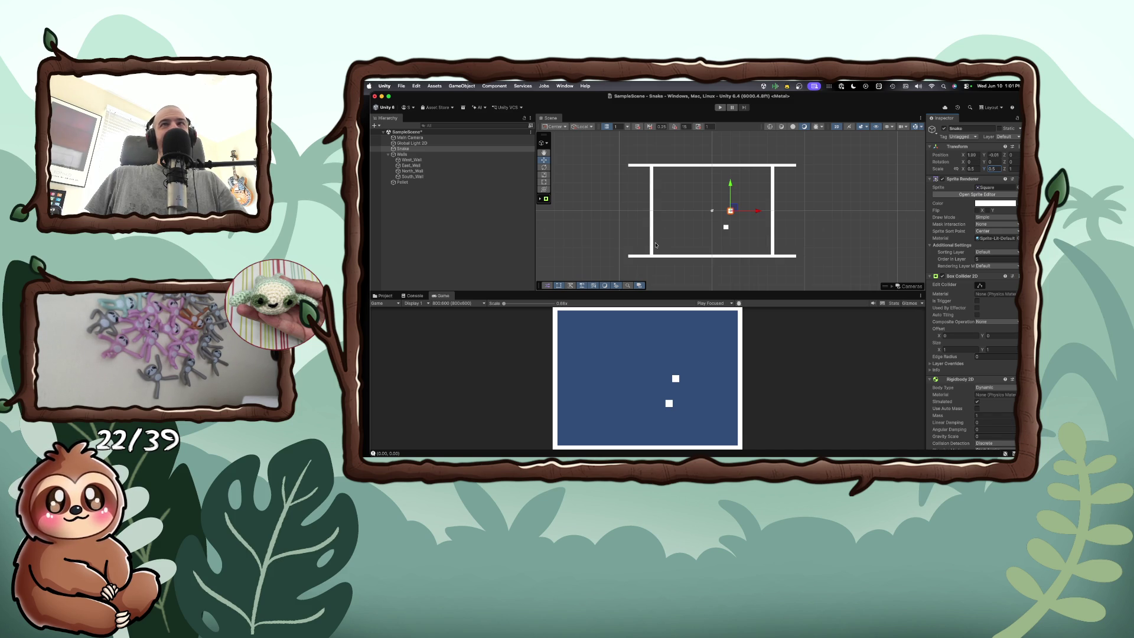
pyautogui.press('super+Tab')
pyautogui.moveTo(556, 330); pyautogui.dragTo(541, 225)
# Step: Change the query to 'sizing sprite square 2d unity game' and rerun the search
pyautogui.doubleClick(540, 227)
pyautogui.write('sprite')
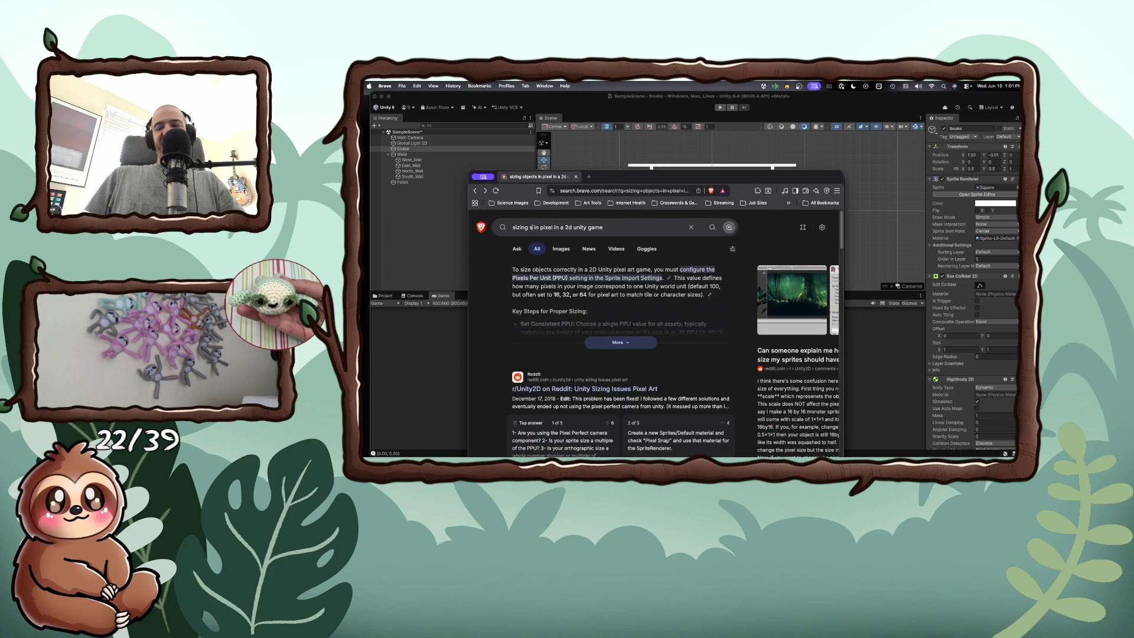
pyautogui.write(' square')
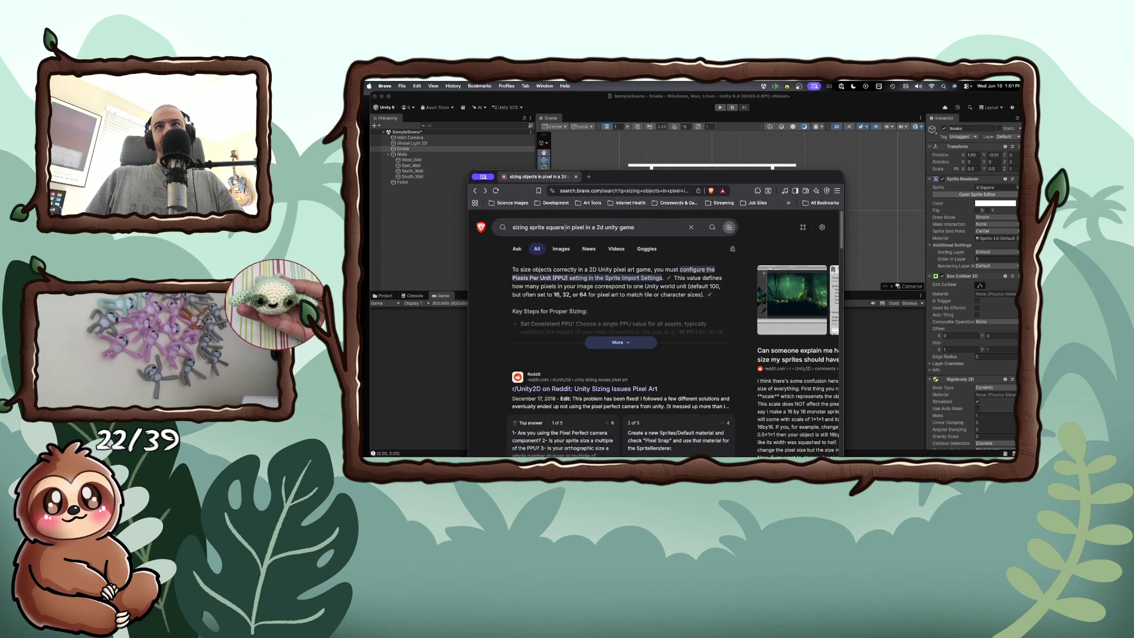
pyautogui.moveTo(566, 227); pyautogui.dragTo(589, 228)
pyautogui.press('BackSpace')
pyautogui.press('Return')
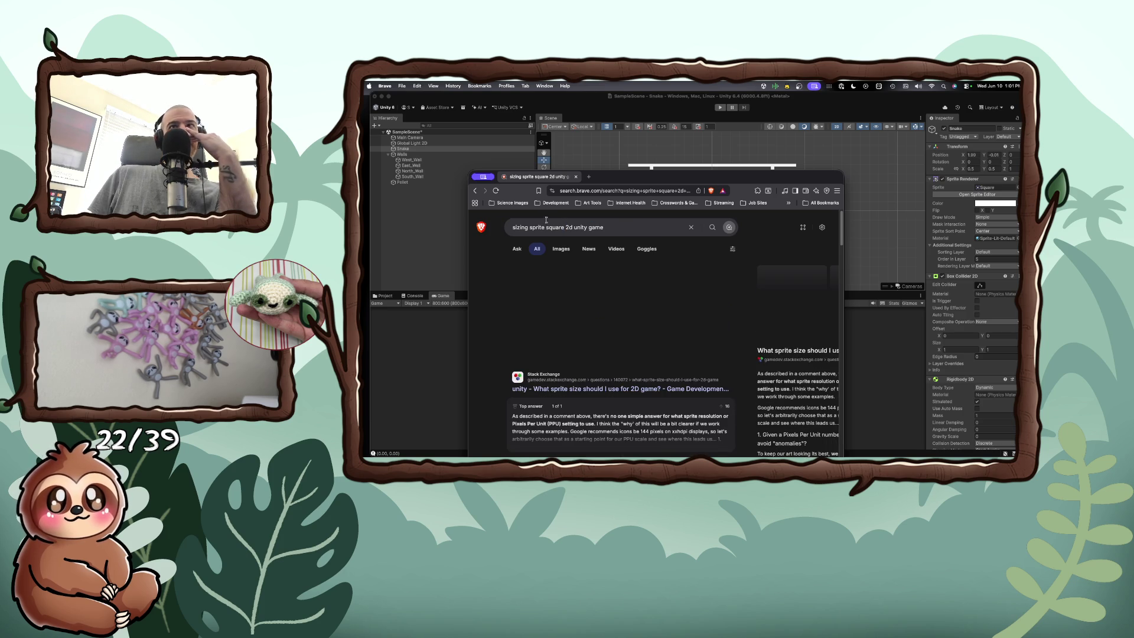
# Step: Scroll through the new results and open Unity Learn's 'Set up your 2D game world' tutorial
pyautogui.scroll(-3, 625, 336)
pyautogui.scroll(-2, 625, 335)
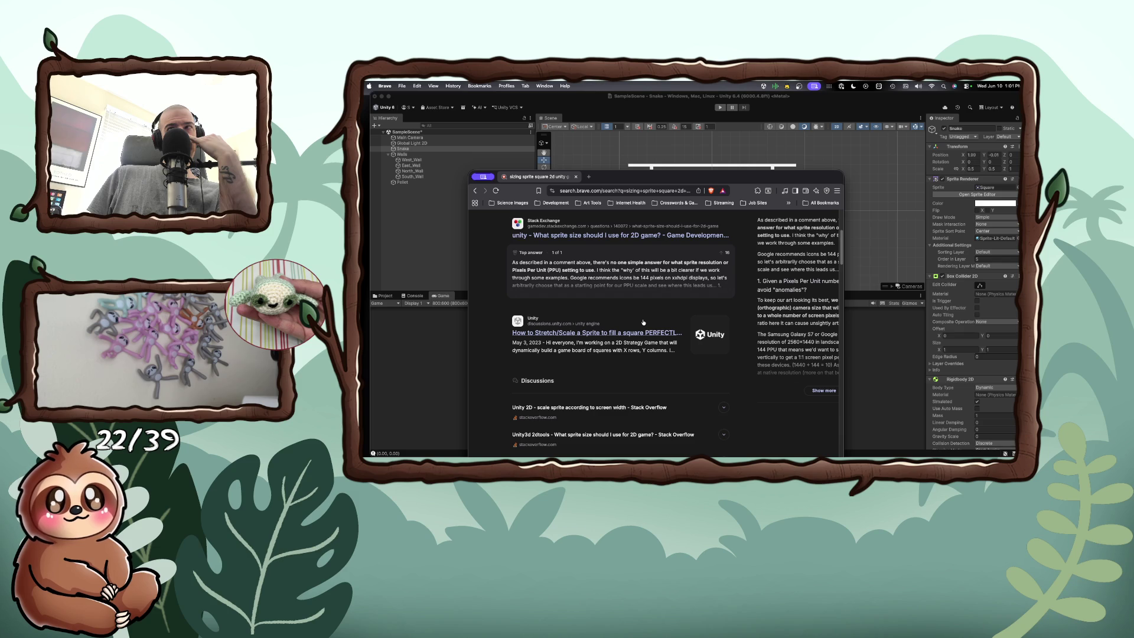
pyautogui.scroll(-1, 644, 322)
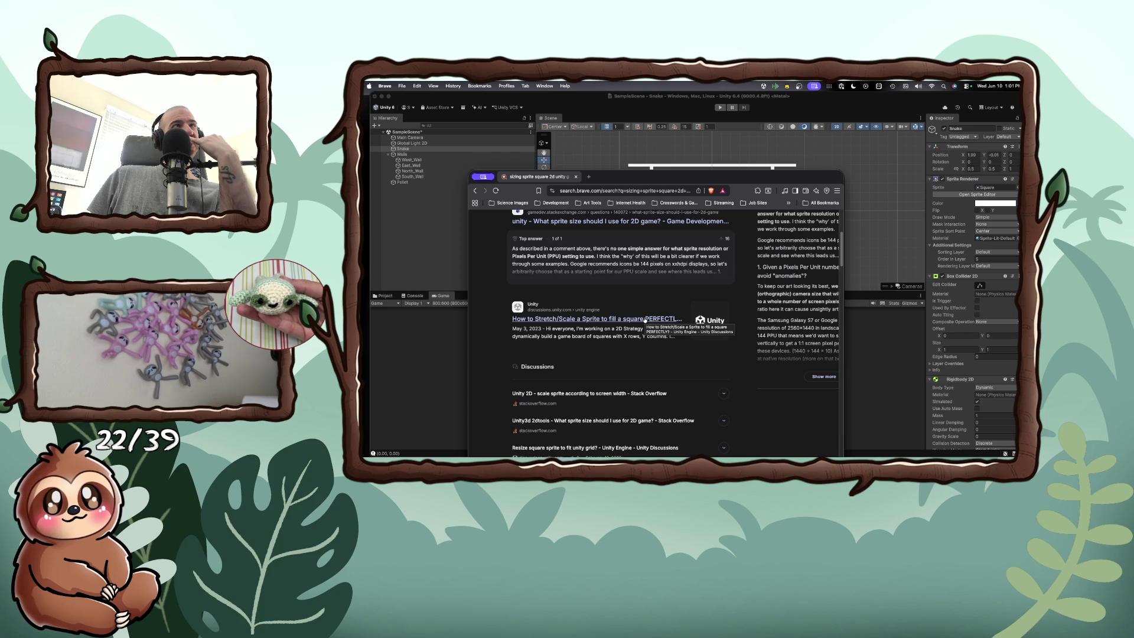
pyautogui.scroll(-2, 645, 320)
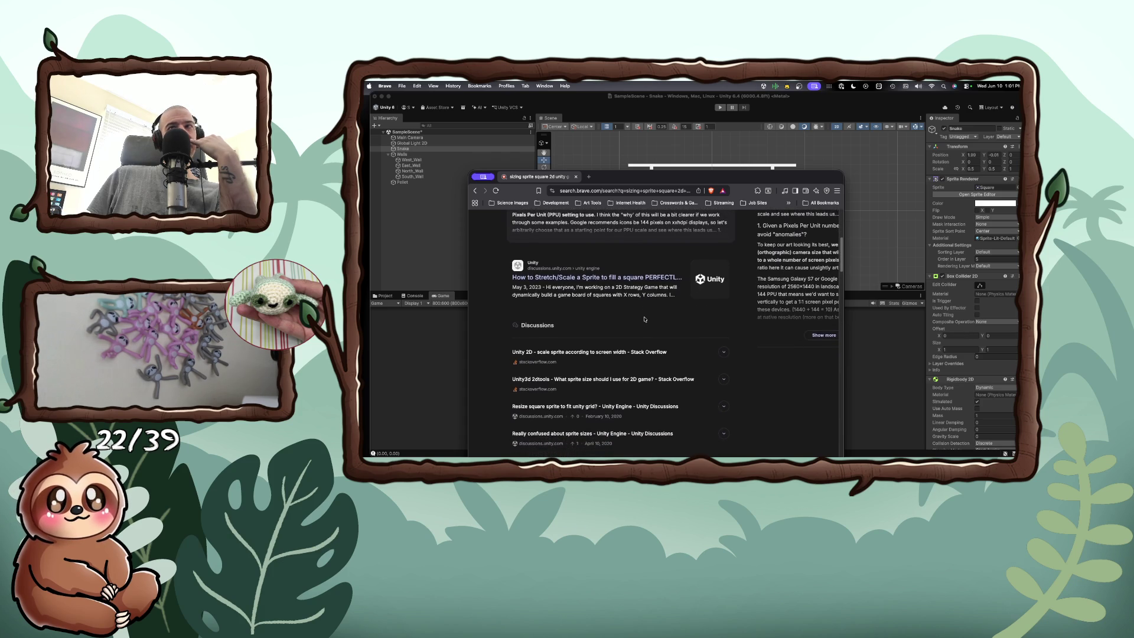
pyautogui.scroll(-5, 645, 320)
pyautogui.scroll(-10, 645, 320)
pyautogui.scroll(-4, 645, 319)
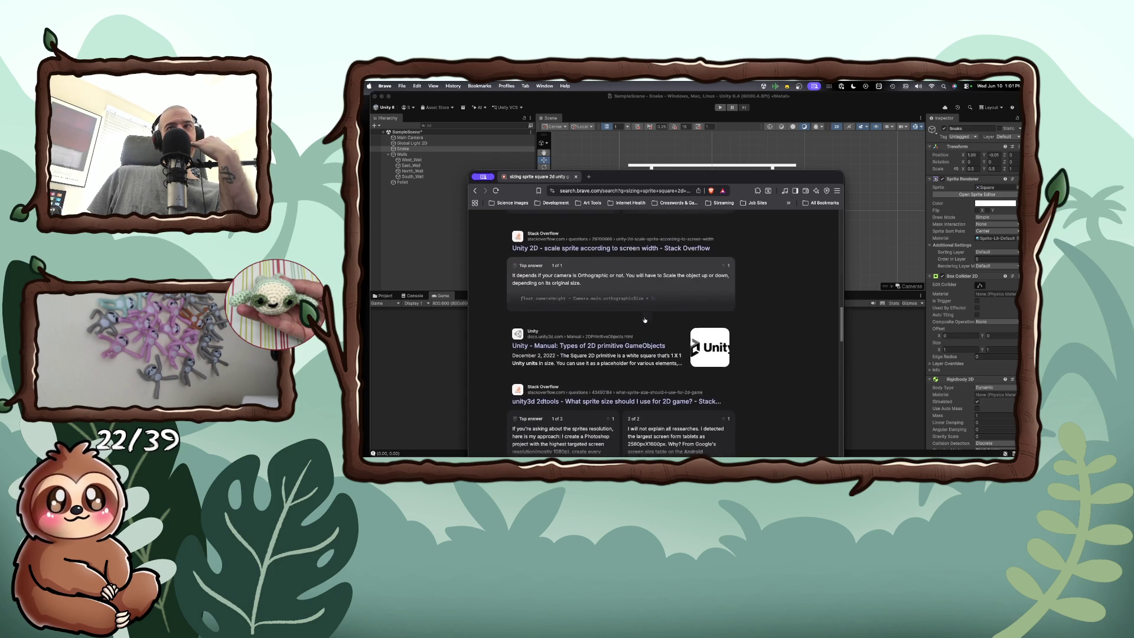
pyautogui.scroll(-7, 645, 320)
pyautogui.scroll(-3, 645, 320)
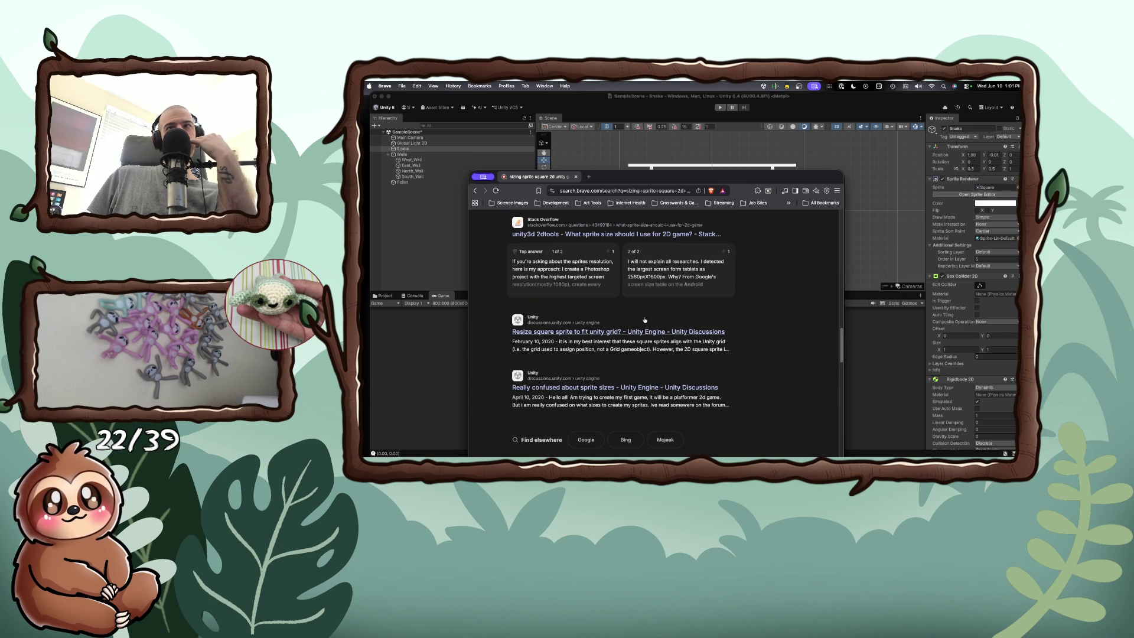
pyautogui.scroll(-1, 645, 319)
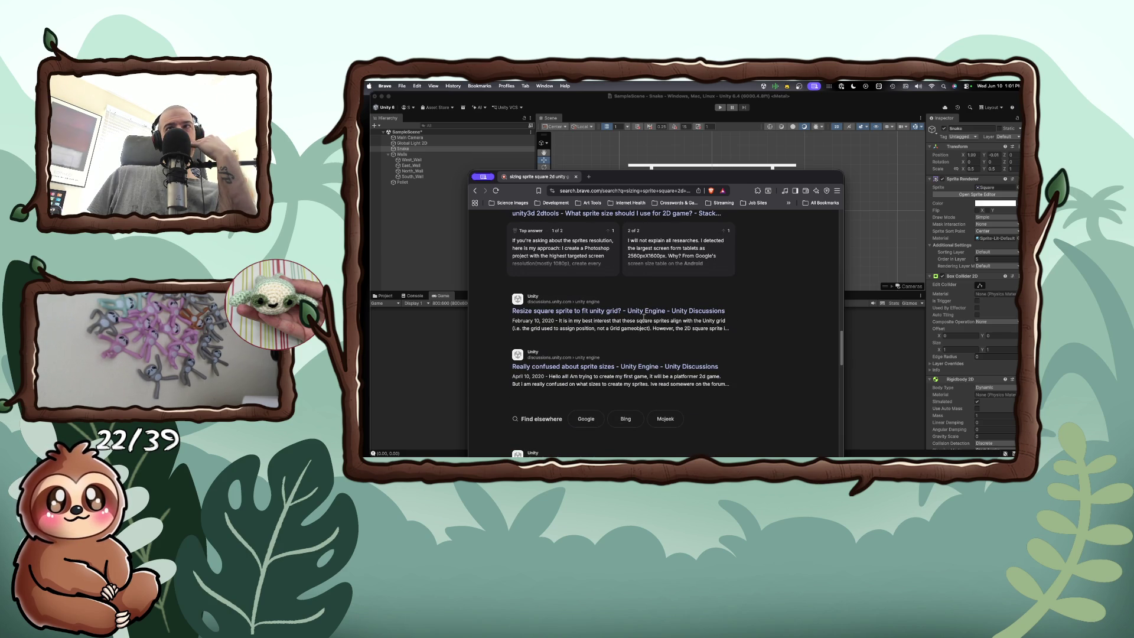
pyautogui.scroll(-5, 644, 317)
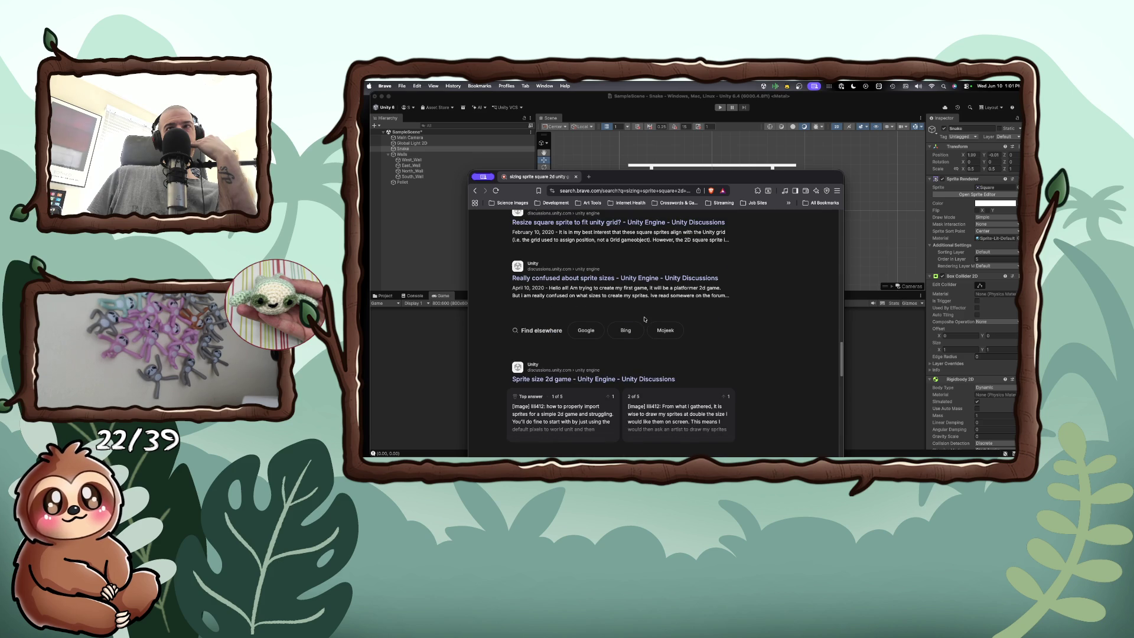
pyautogui.scroll(-10, 645, 320)
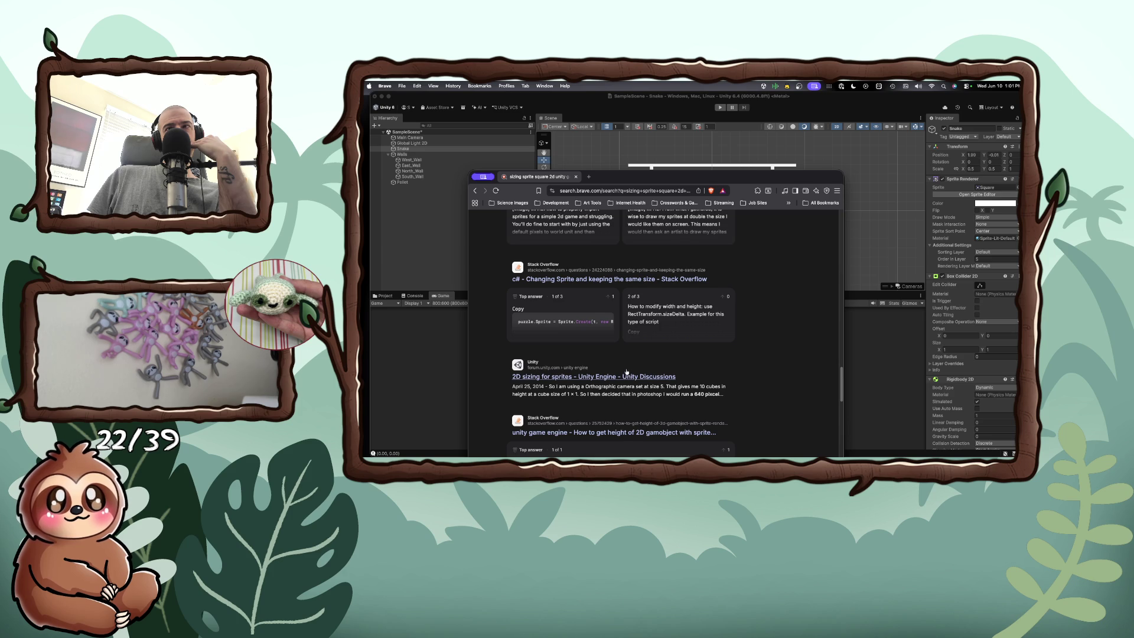
pyautogui.scroll(-8, 627, 372)
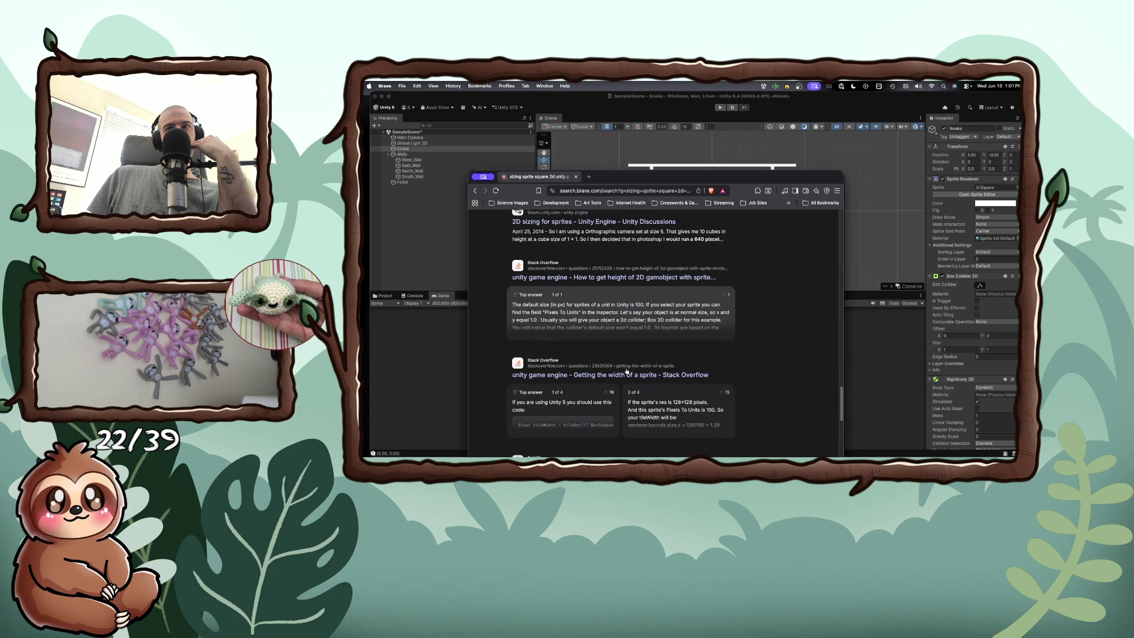
pyautogui.scroll(-5, 626, 372)
pyautogui.scroll(-8, 627, 371)
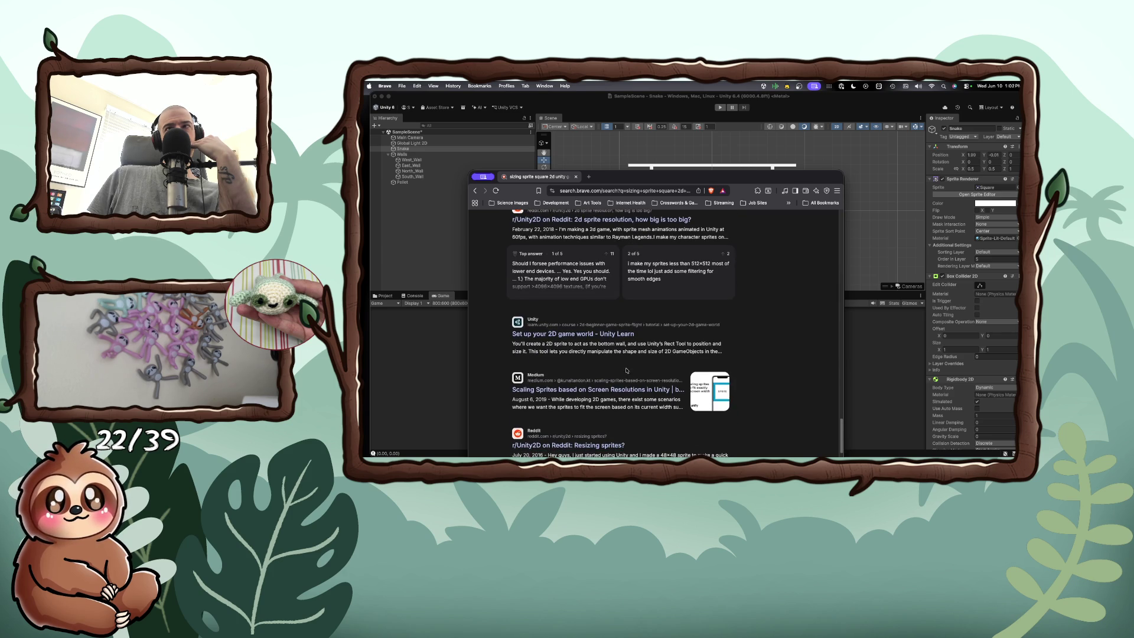
pyautogui.click(612, 338)
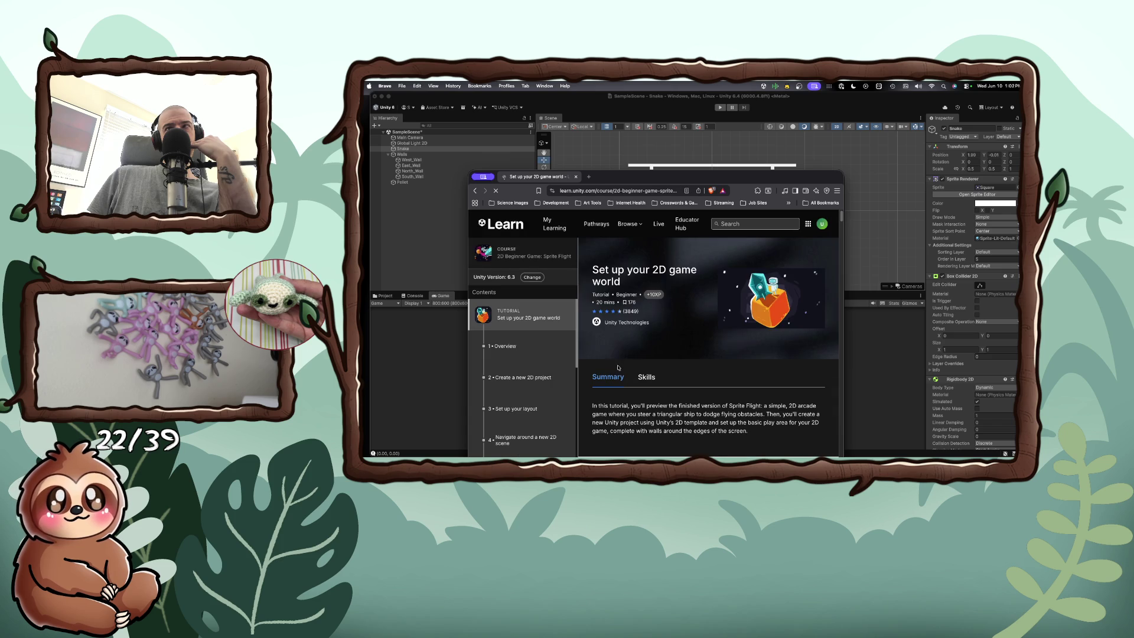
# Step: Scroll through the tutorial overview and open the Set up your layout step
pyautogui.scroll(-5, 614, 368)
pyautogui.scroll(5, 615, 368)
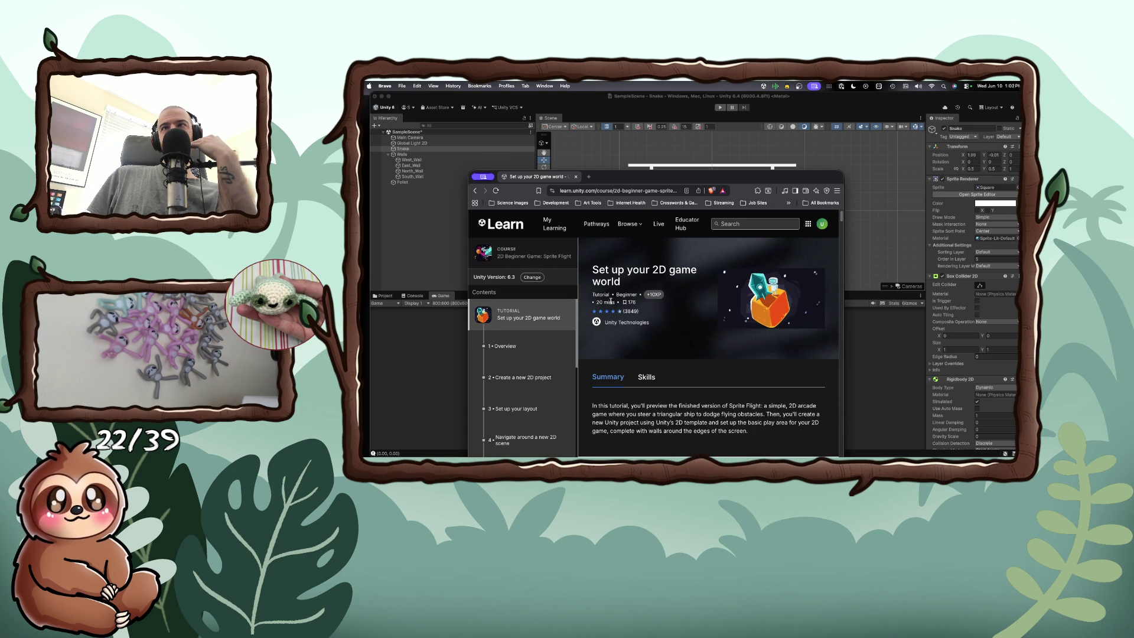
pyautogui.scroll(-1, 593, 399)
pyautogui.scroll(-2, 593, 400)
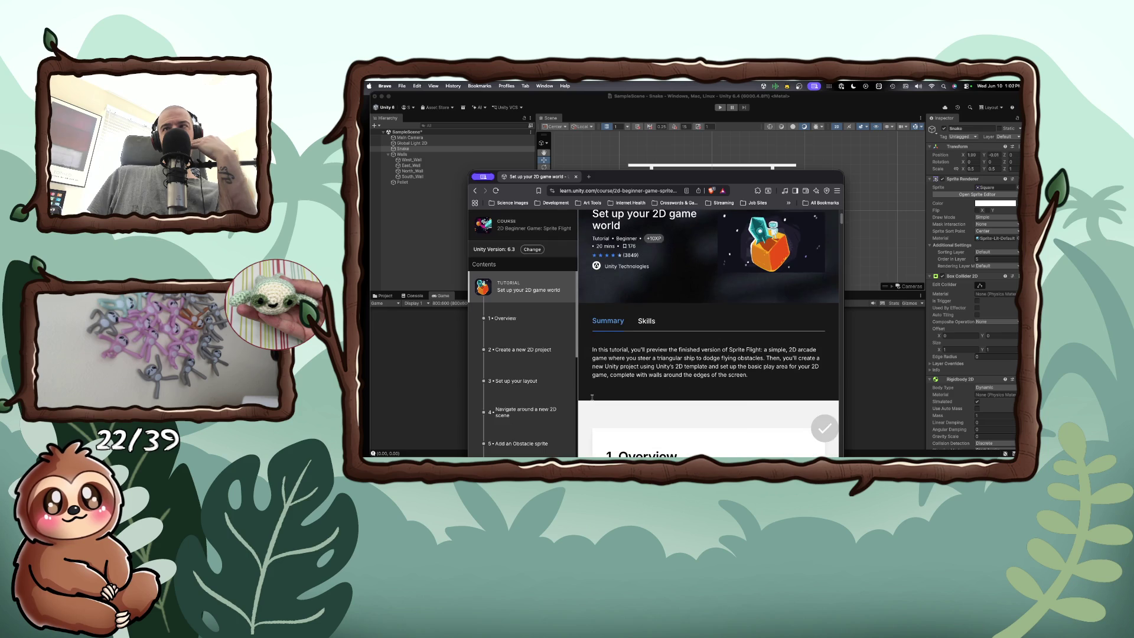
pyautogui.scroll(-3, 593, 400)
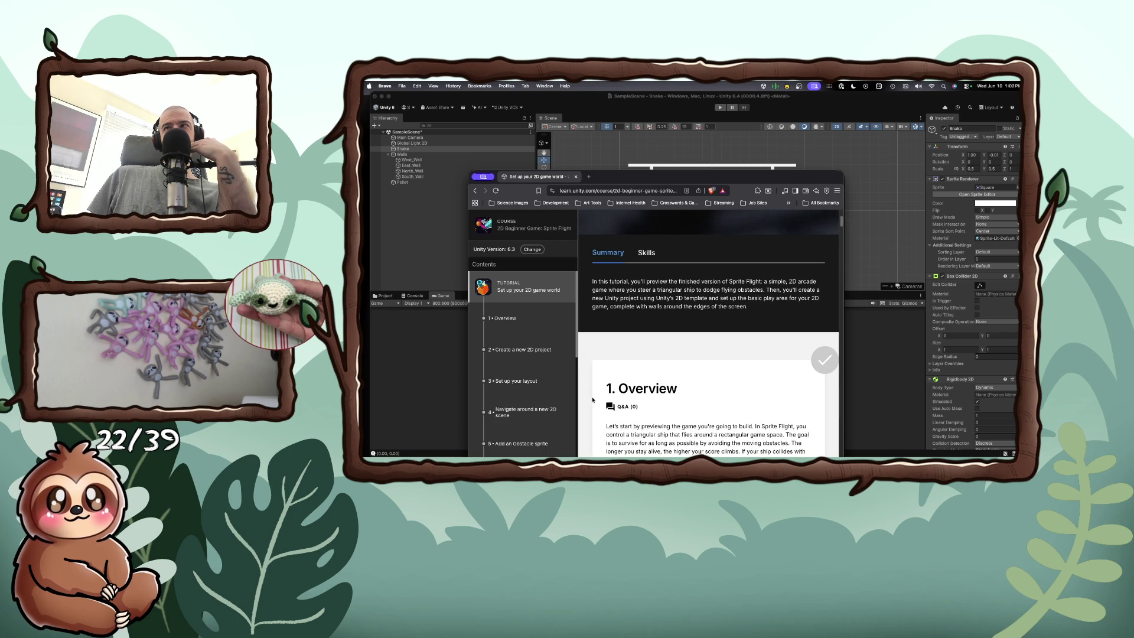
pyautogui.scroll(-1, 593, 400)
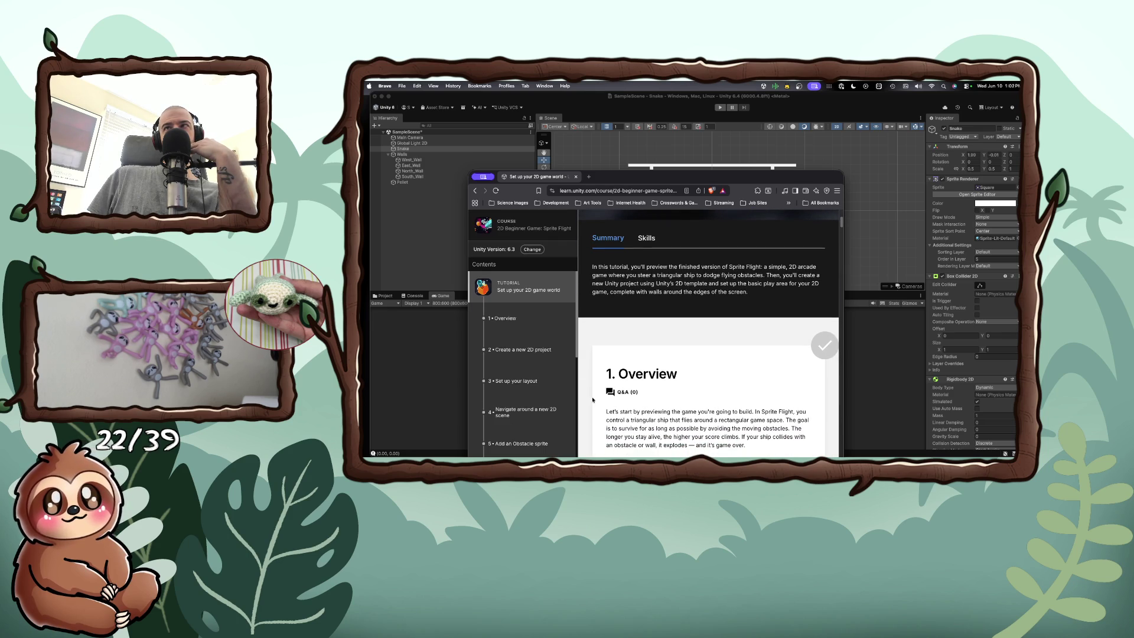
pyautogui.scroll(-3, 593, 400)
pyautogui.scroll(-5, 593, 400)
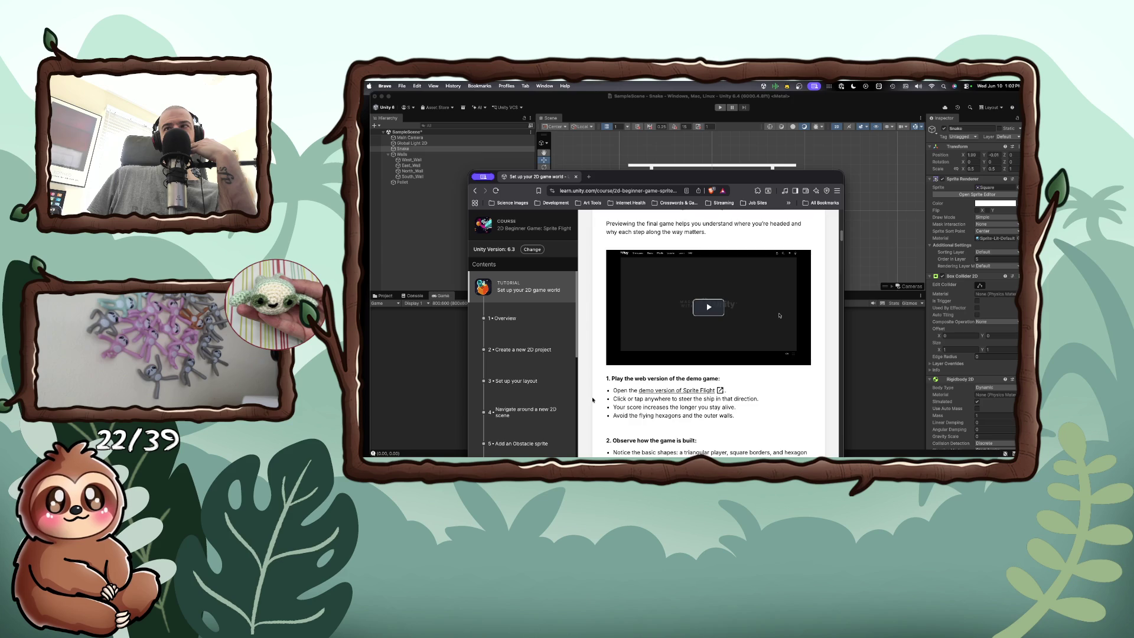
pyautogui.scroll(-3, 593, 400)
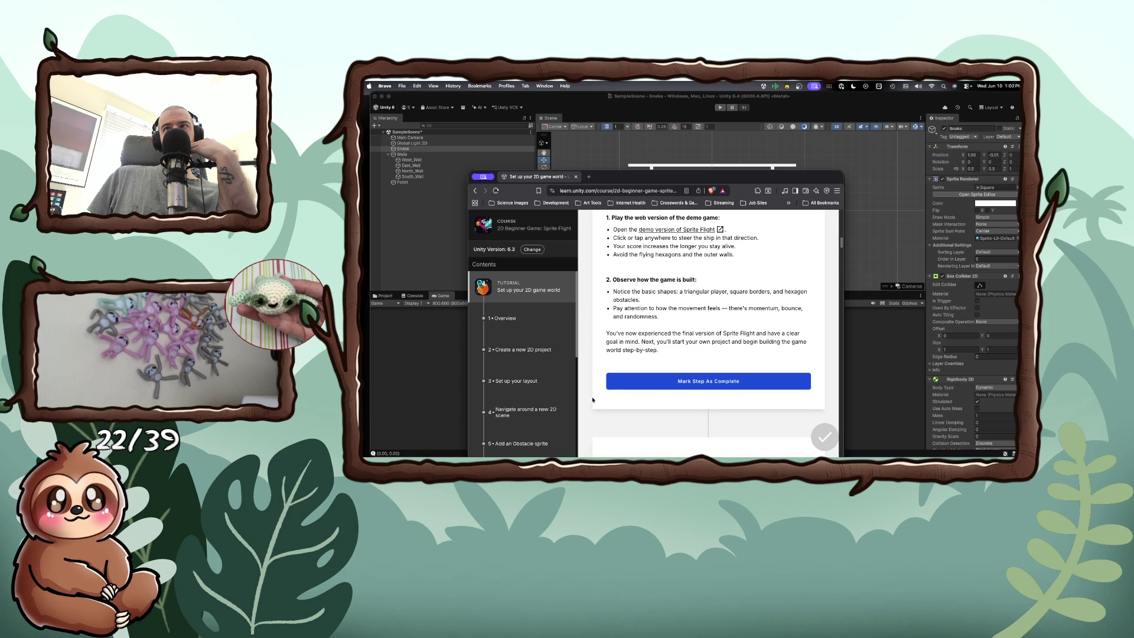
pyautogui.scroll(3, 593, 400)
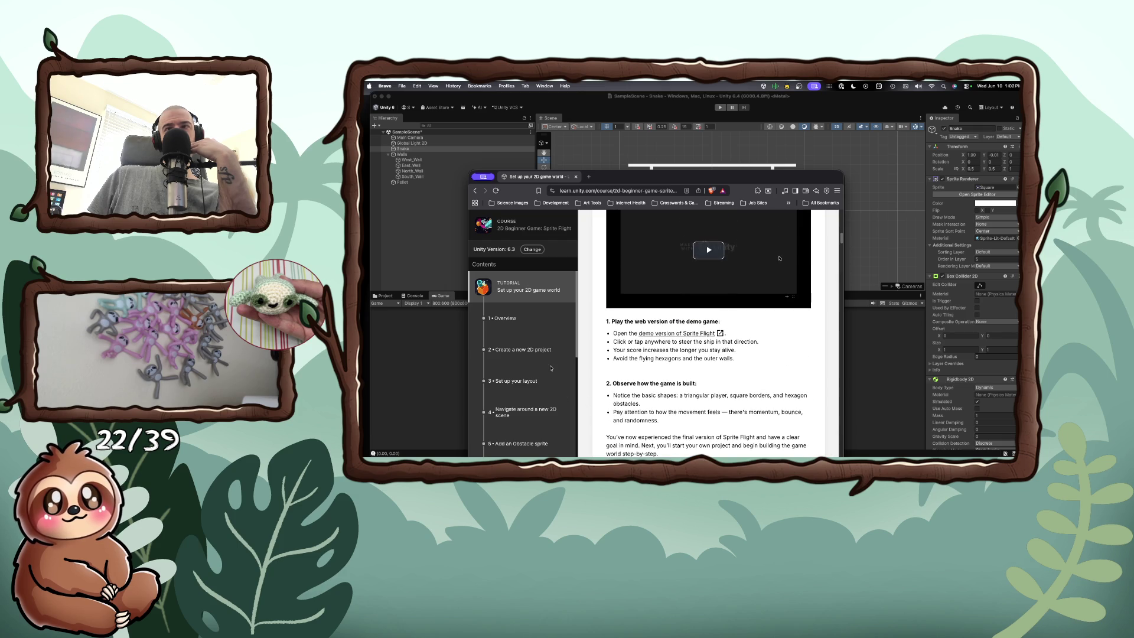
pyautogui.click(515, 381)
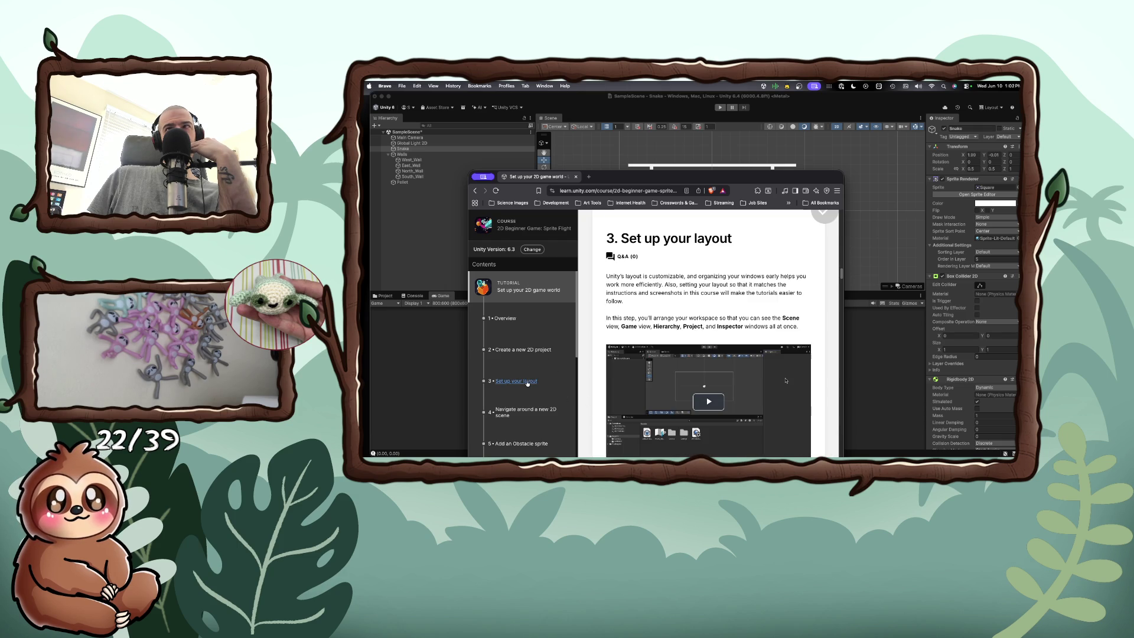
# Step: Read the layout step, then move through the Add an Obstacle sprite and camera size and background steps
pyautogui.scroll(-1, 642, 360)
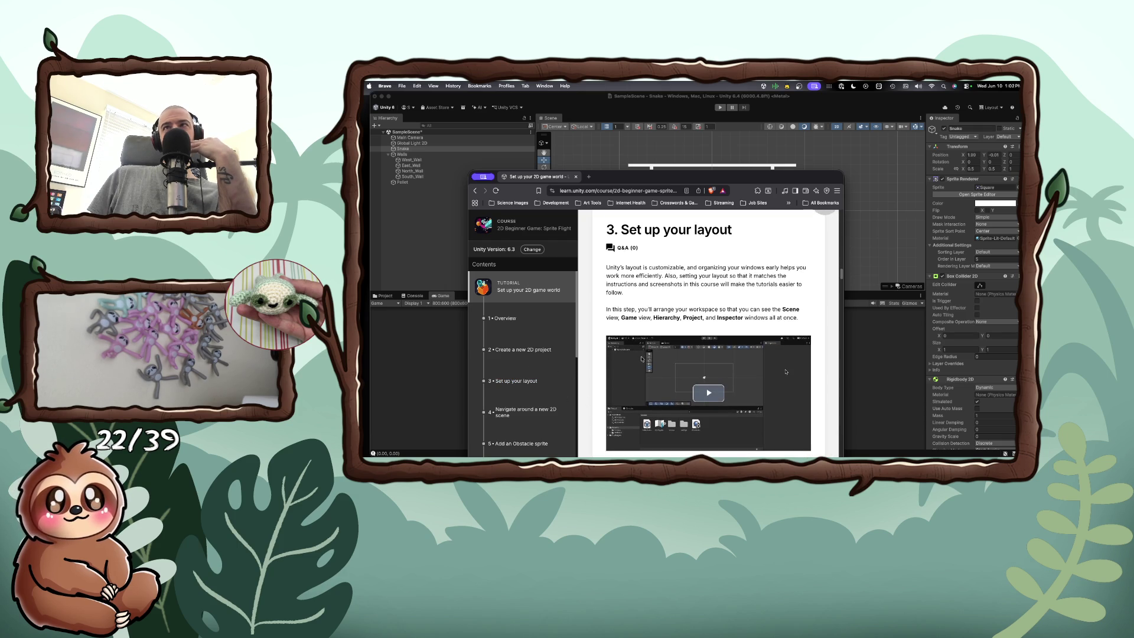
pyautogui.scroll(-1, 642, 359)
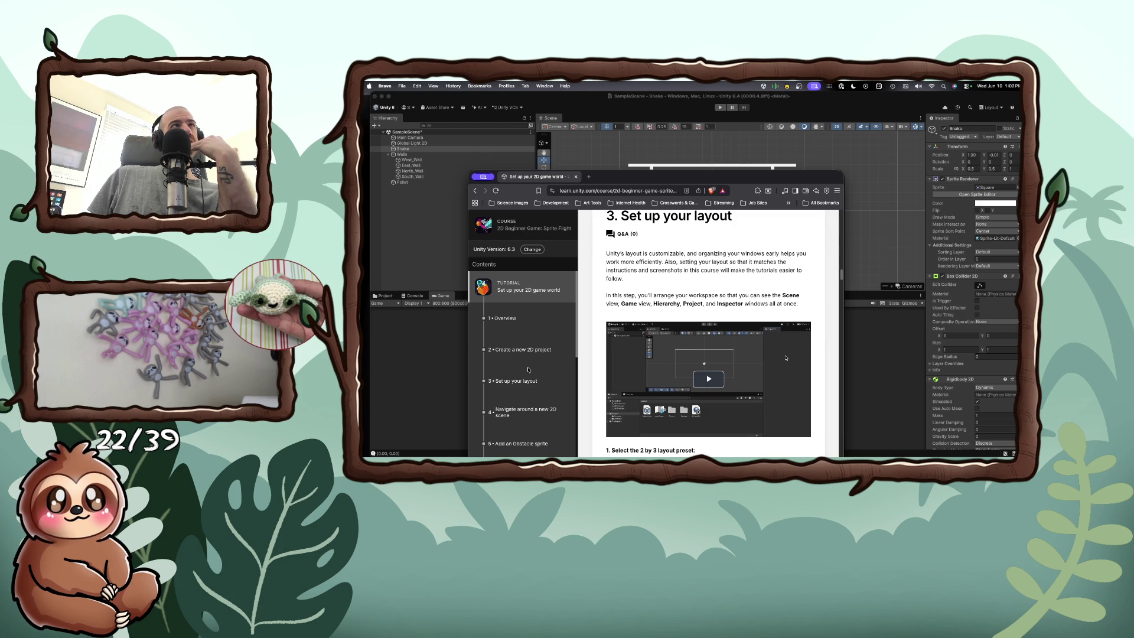
pyautogui.scroll(-1, 528, 370)
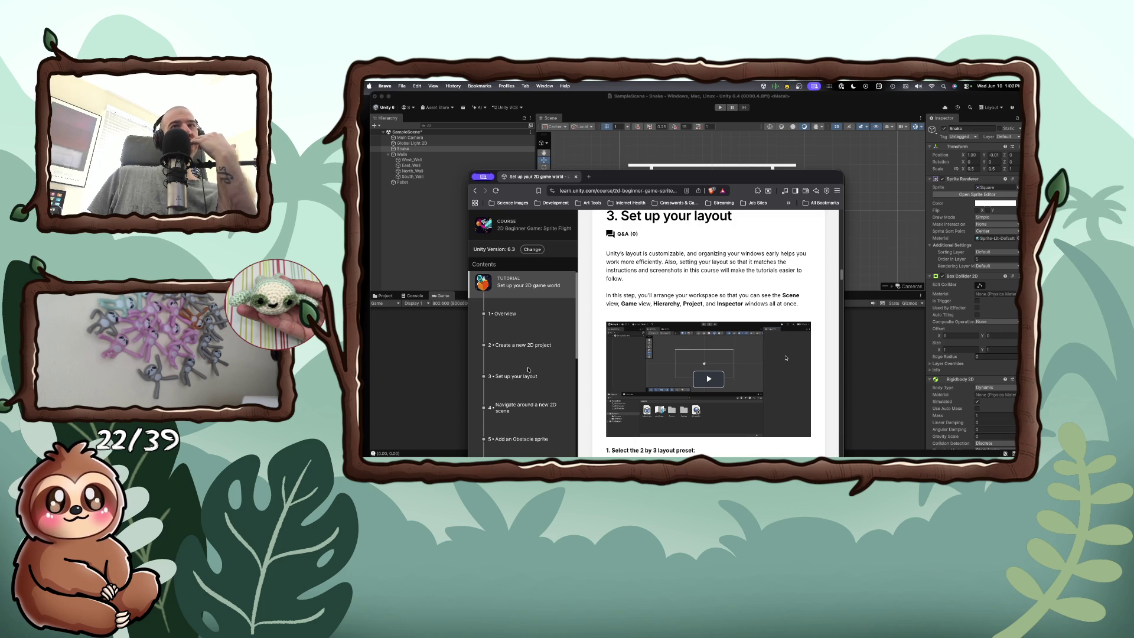
pyautogui.scroll(-1, 529, 400)
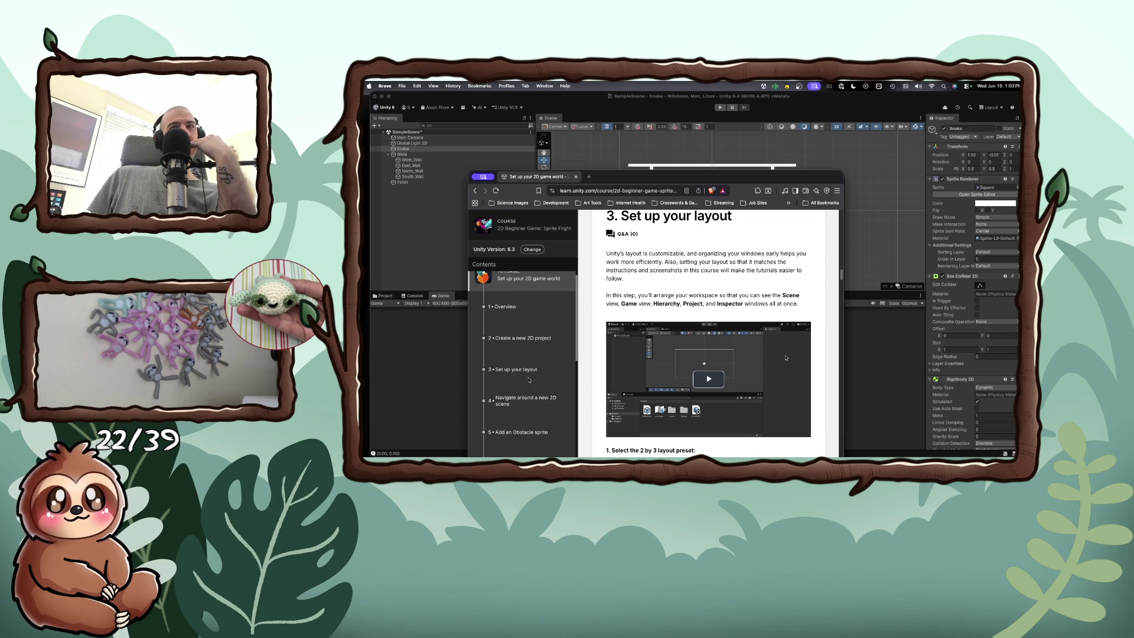
pyautogui.scroll(-3, 529, 400)
pyautogui.click(530, 399)
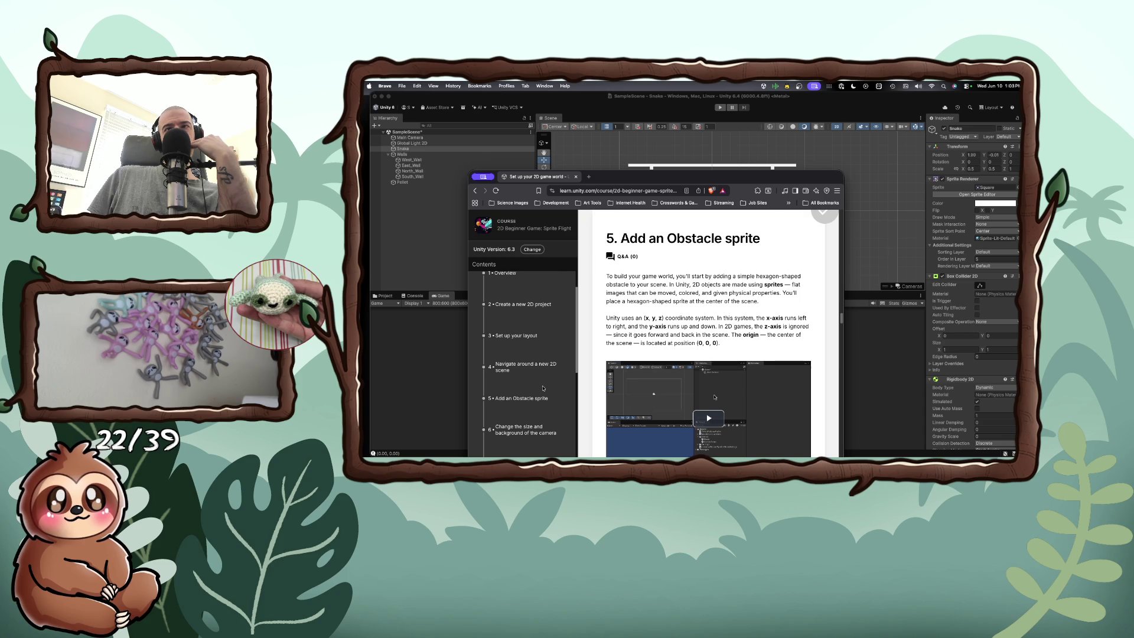
pyautogui.scroll(-3, 541, 391)
pyautogui.scroll(-1, 542, 388)
pyautogui.click(537, 387)
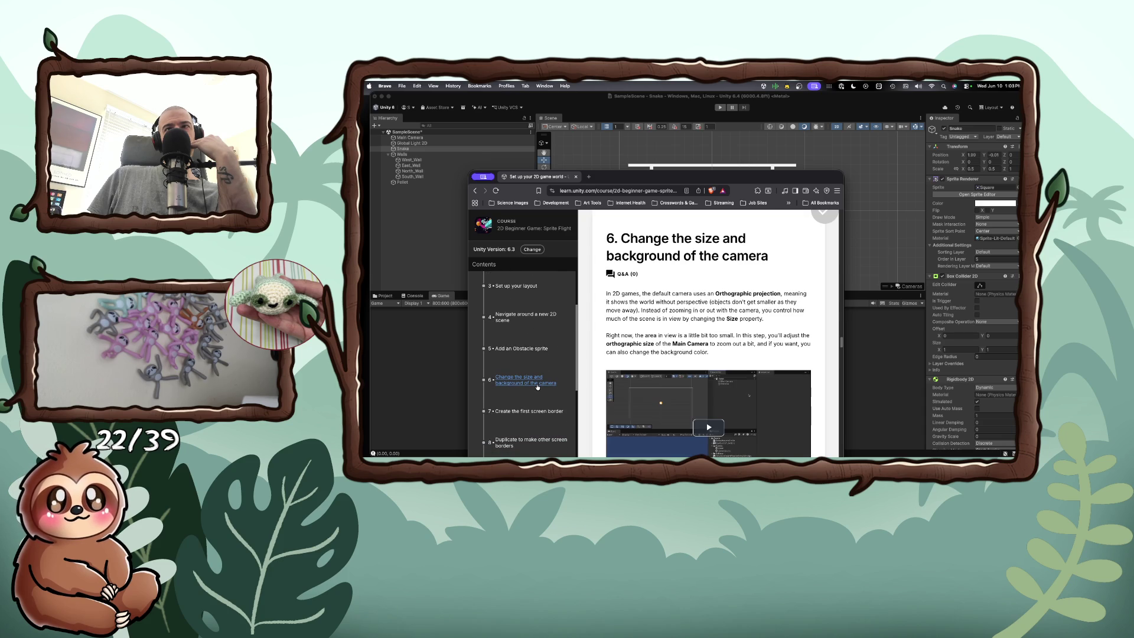
# Step: Watch the Create the first screen border video, then go to the Lock the aspect ratio step
pyautogui.scroll(-2, 537, 387)
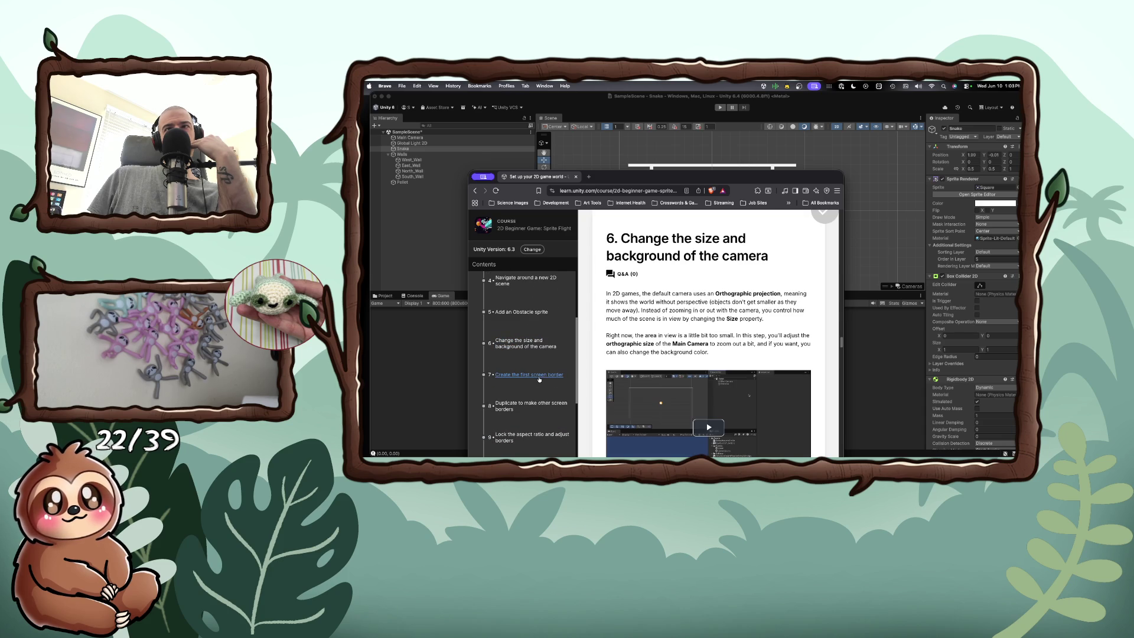
pyautogui.click(539, 376)
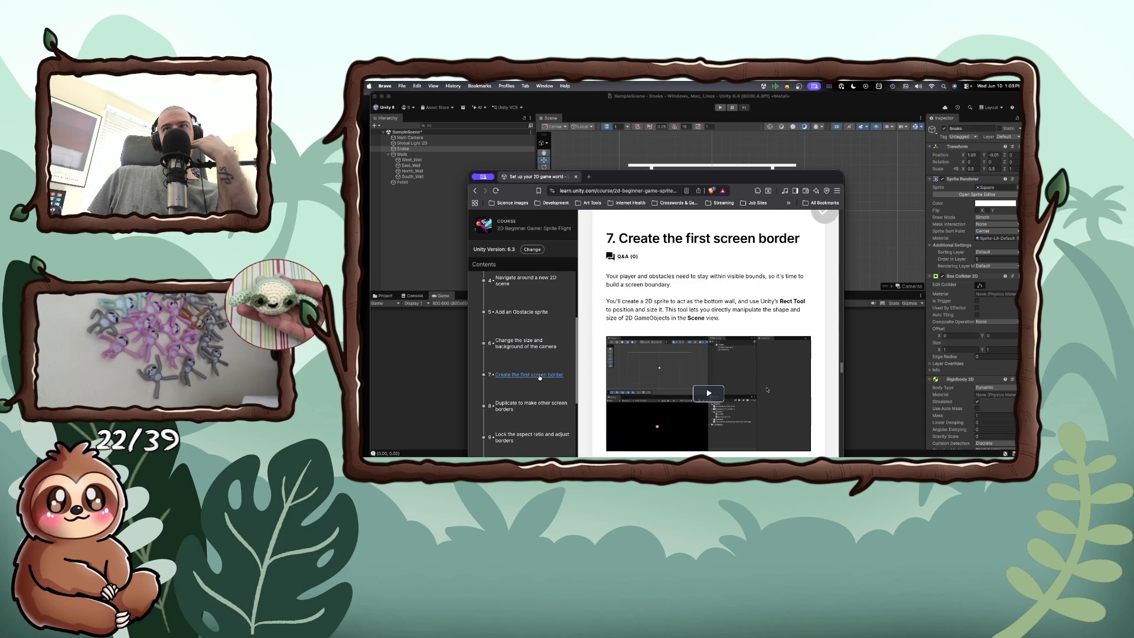
pyautogui.click(697, 394)
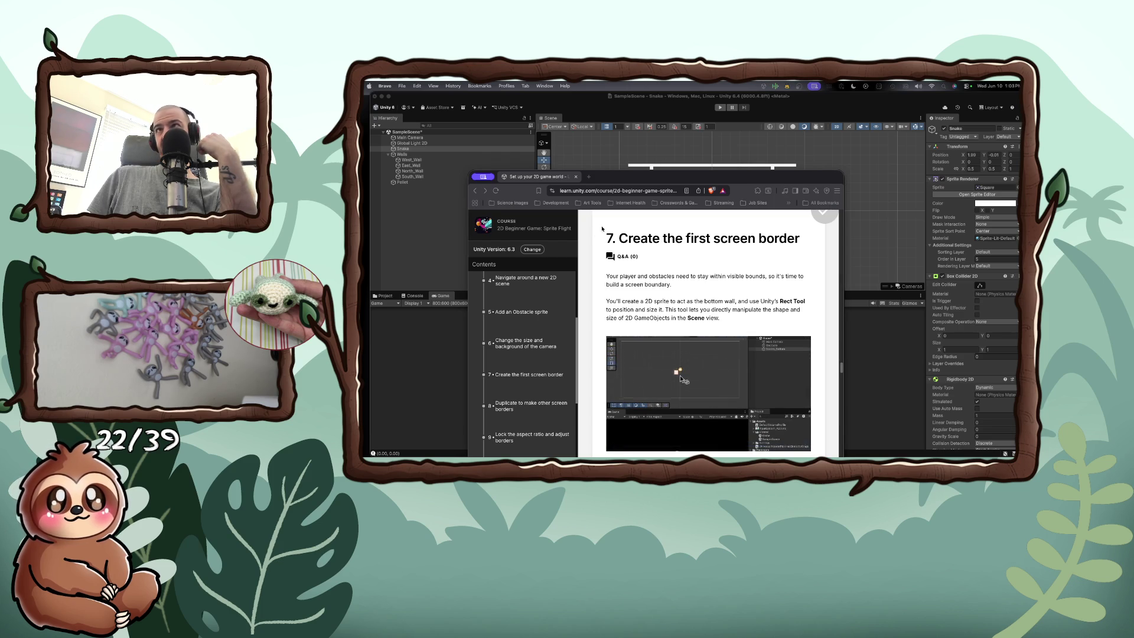
pyautogui.moveTo(638, 177); pyautogui.dragTo(614, 119)
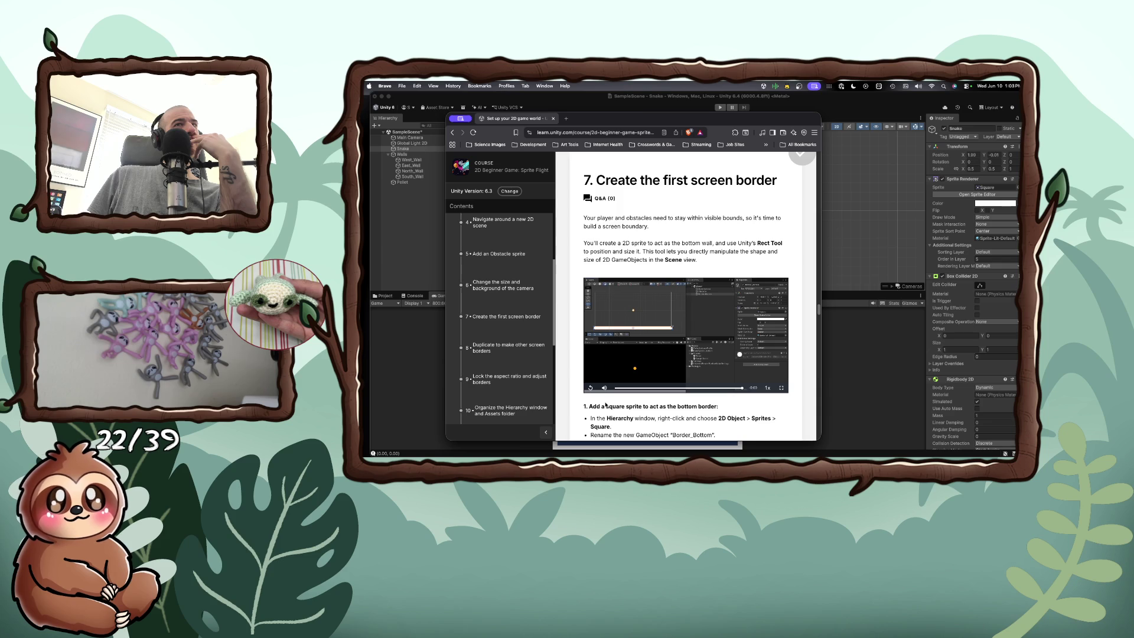
pyautogui.click(488, 379)
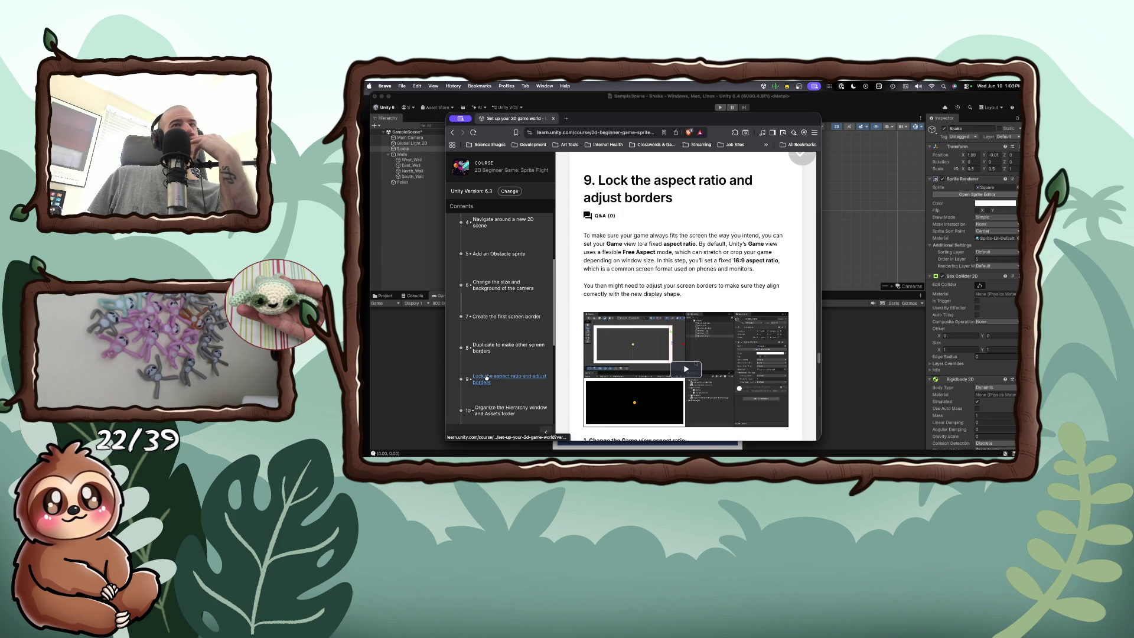
# Step: Play the aspect ratio video and scroll the course contents down to the Build and publish to web exercise
pyautogui.click(684, 368)
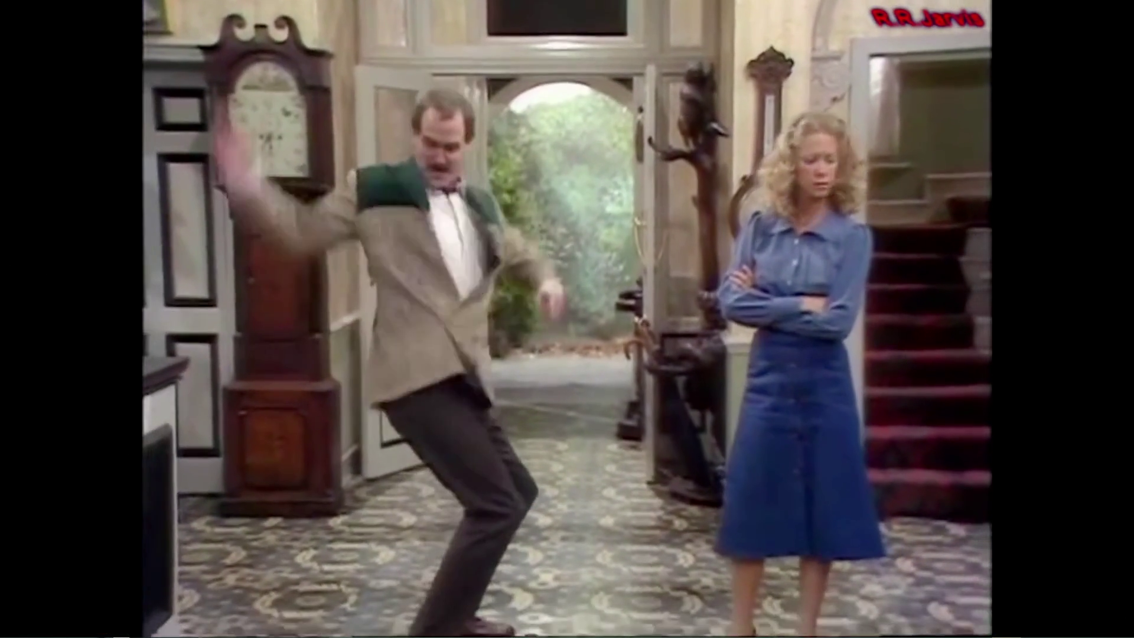
pyautogui.scroll(-3, 527, 390)
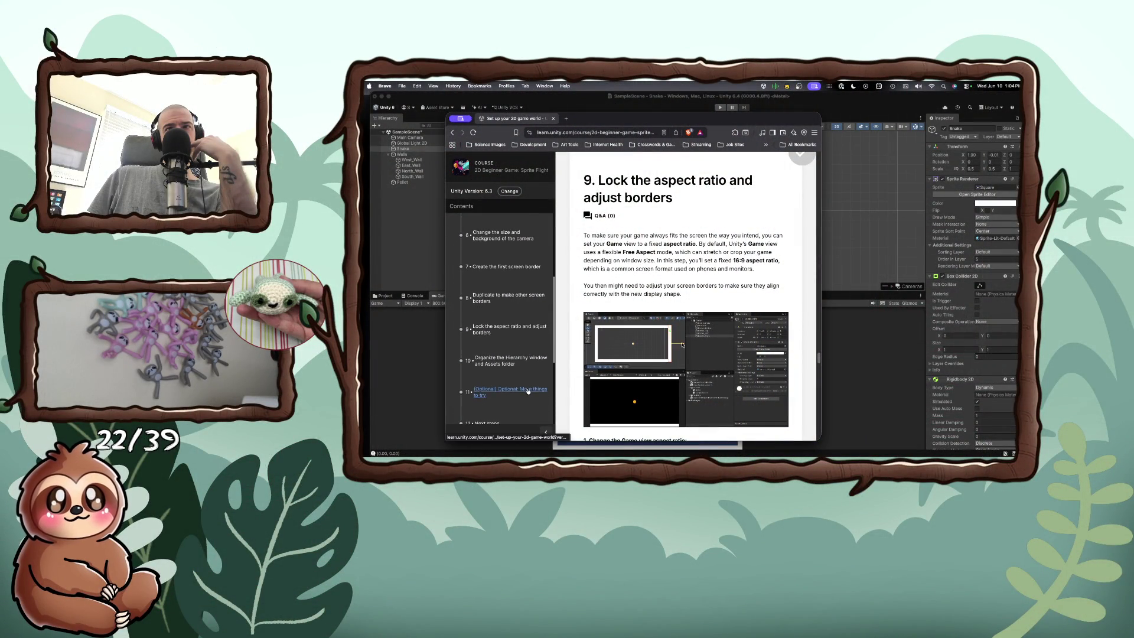
pyautogui.scroll(-1, 527, 390)
pyautogui.scroll(-3, 527, 390)
pyautogui.scroll(-2, 527, 390)
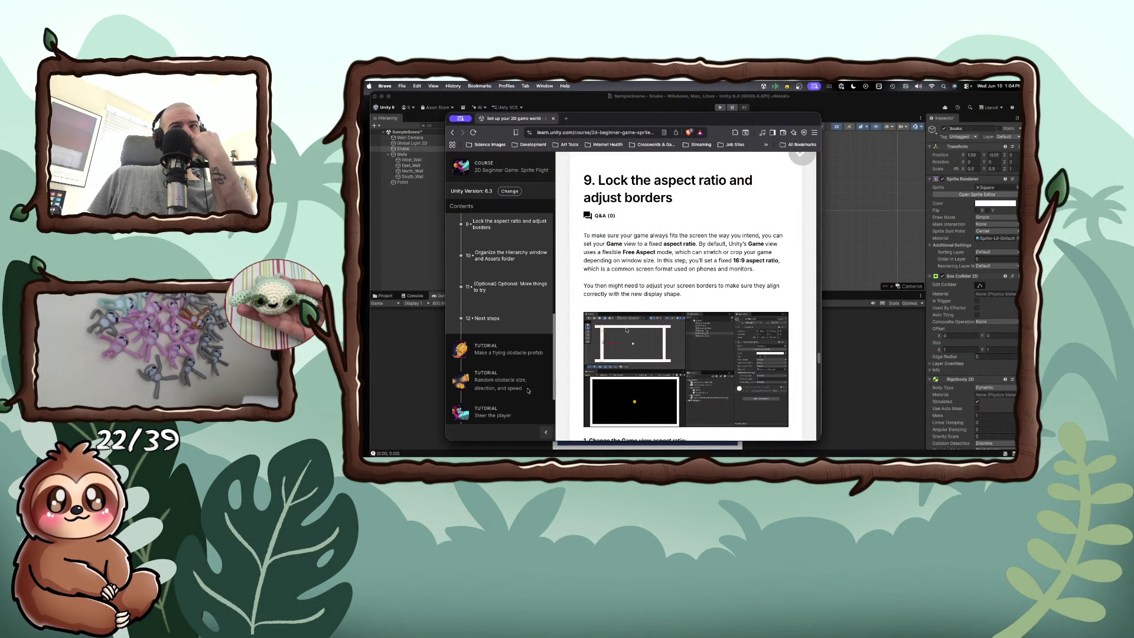
pyautogui.scroll(-1, 527, 391)
pyautogui.scroll(-1, 527, 390)
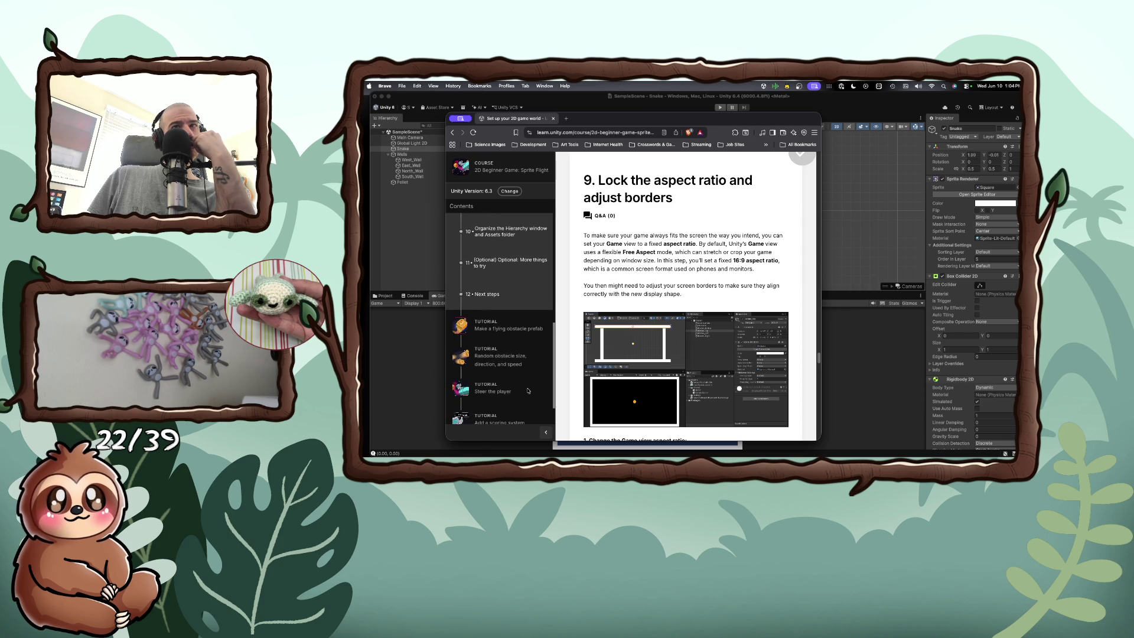
pyautogui.scroll(-2, 527, 390)
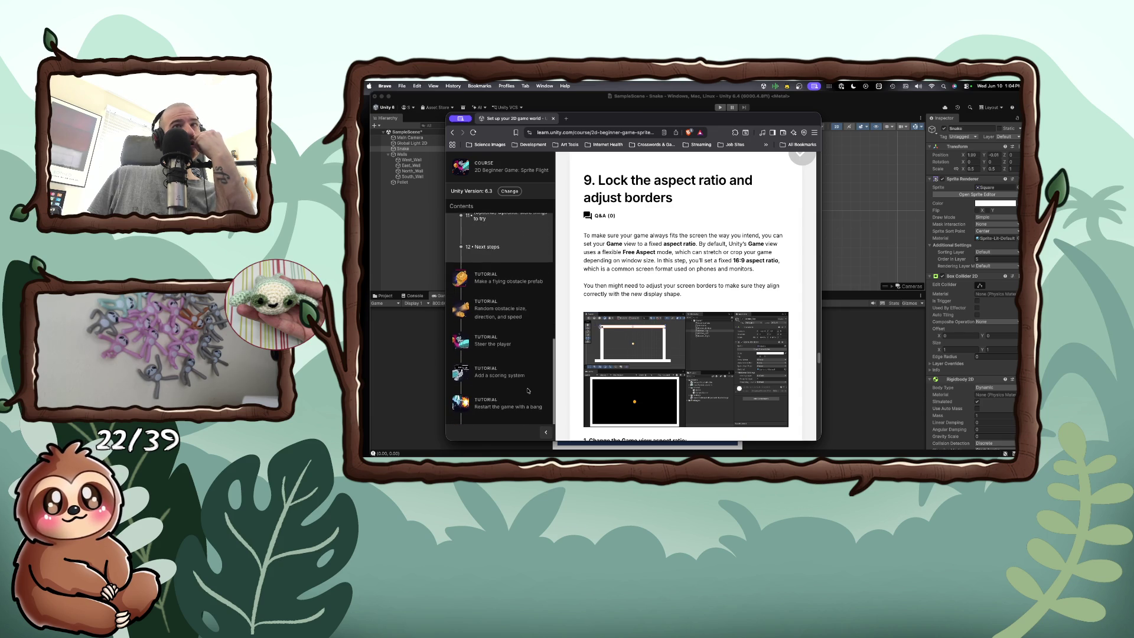
pyautogui.scroll(-1, 527, 391)
pyautogui.scroll(-2, 527, 391)
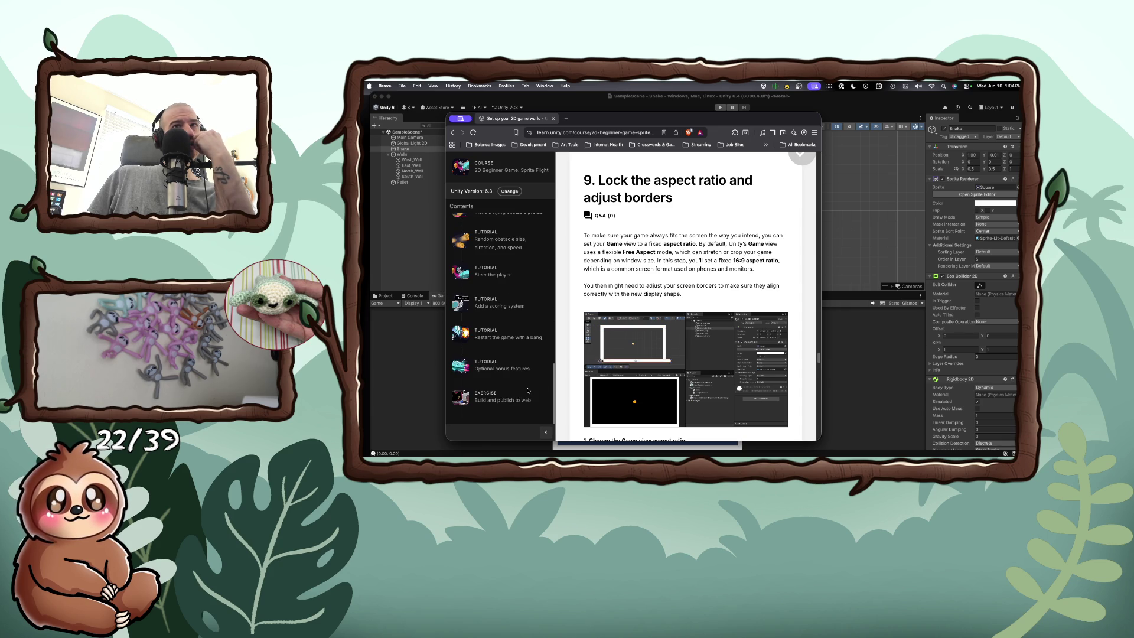
pyautogui.scroll(-1, 527, 390)
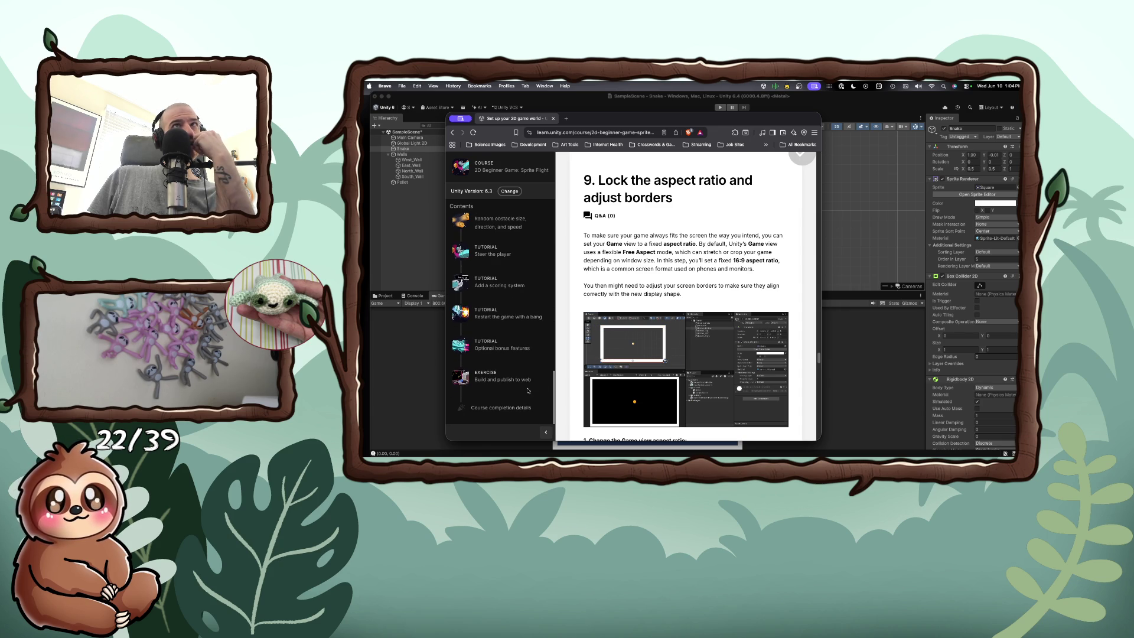
pyautogui.scroll(10, 528, 390)
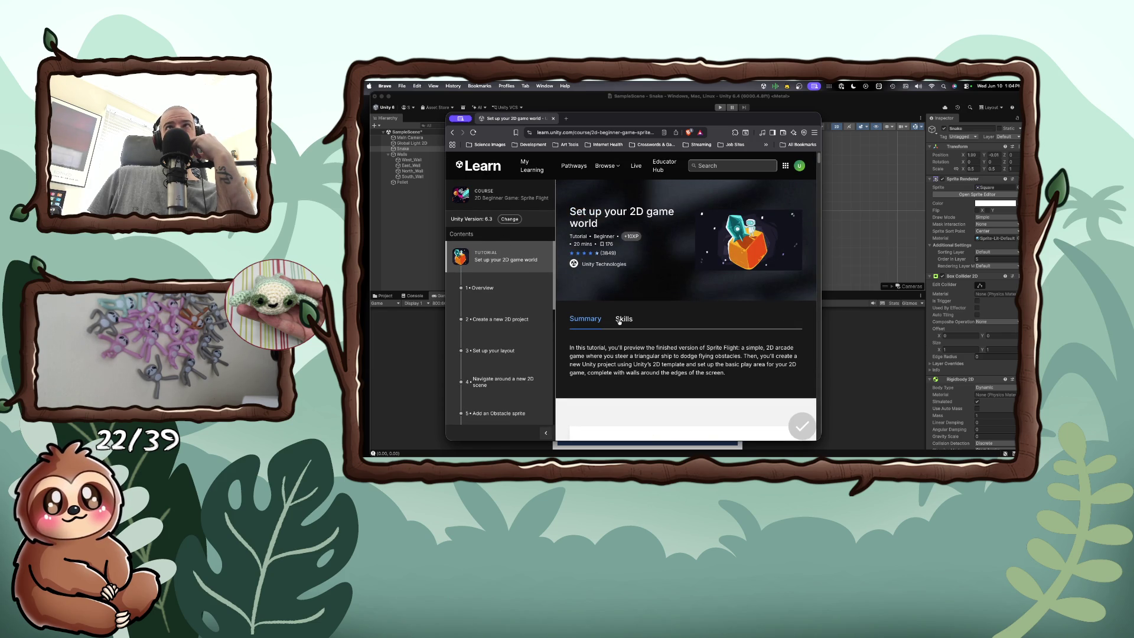
# Step: Open the Game Development pathway from Unity Learn's Pathways page
pyautogui.click(582, 169)
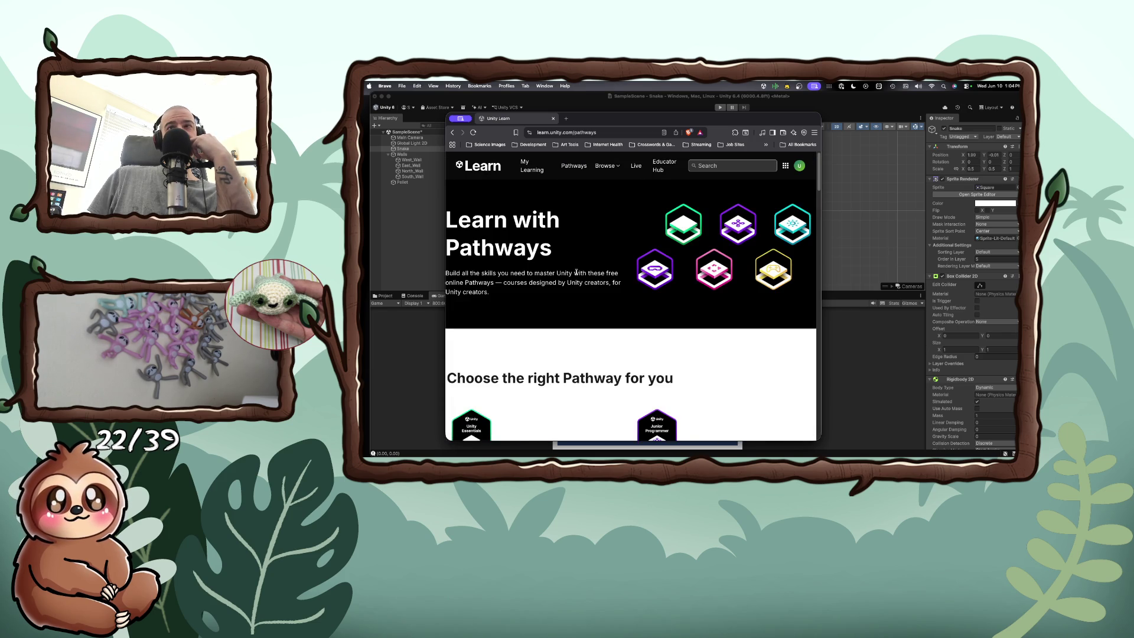
pyautogui.scroll(-5, 577, 274)
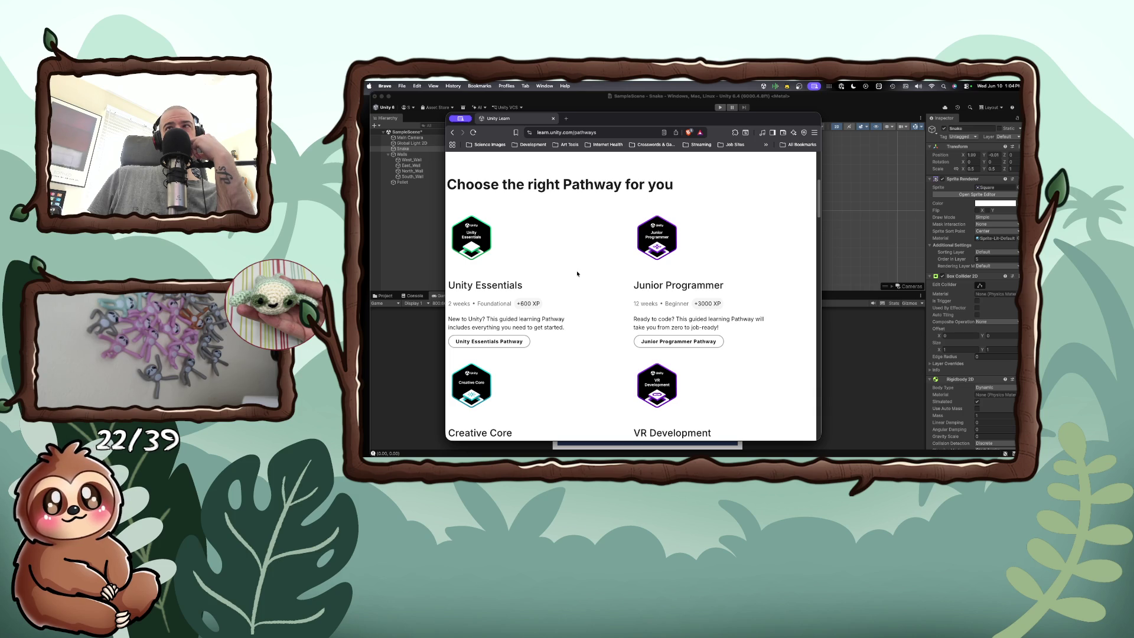
pyautogui.scroll(-3, 577, 273)
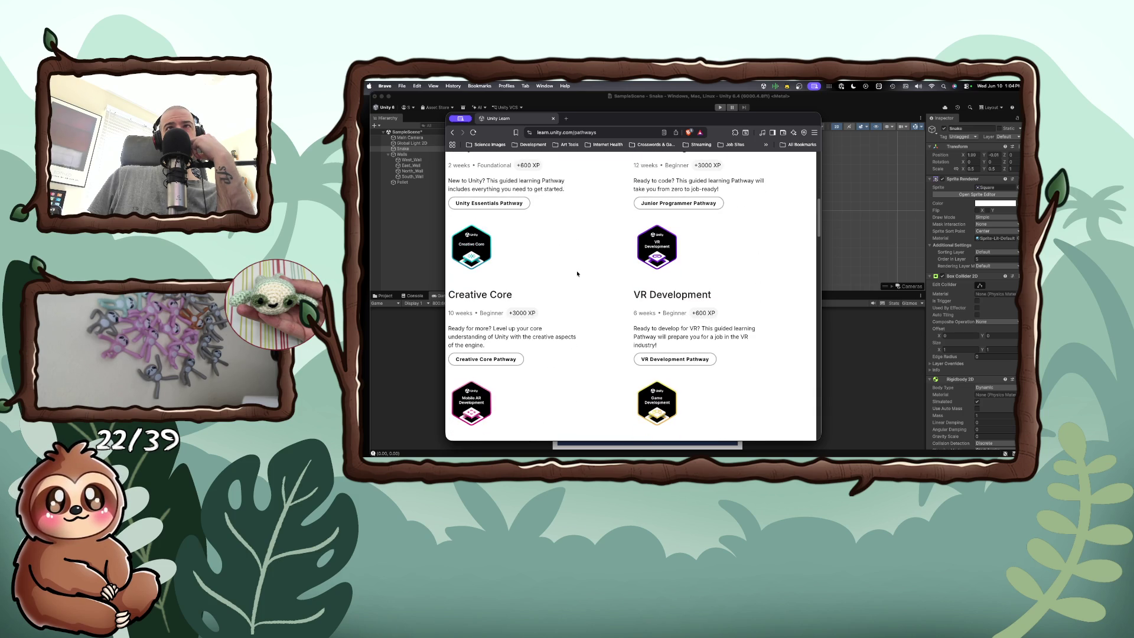
pyautogui.scroll(-2, 577, 273)
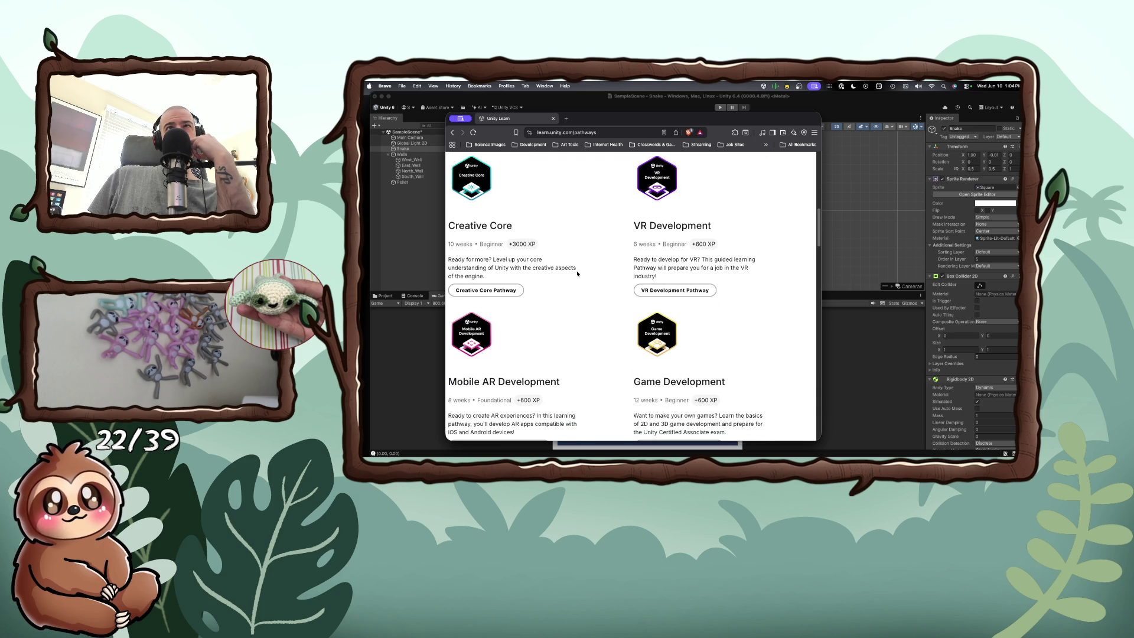
pyautogui.scroll(-3, 577, 273)
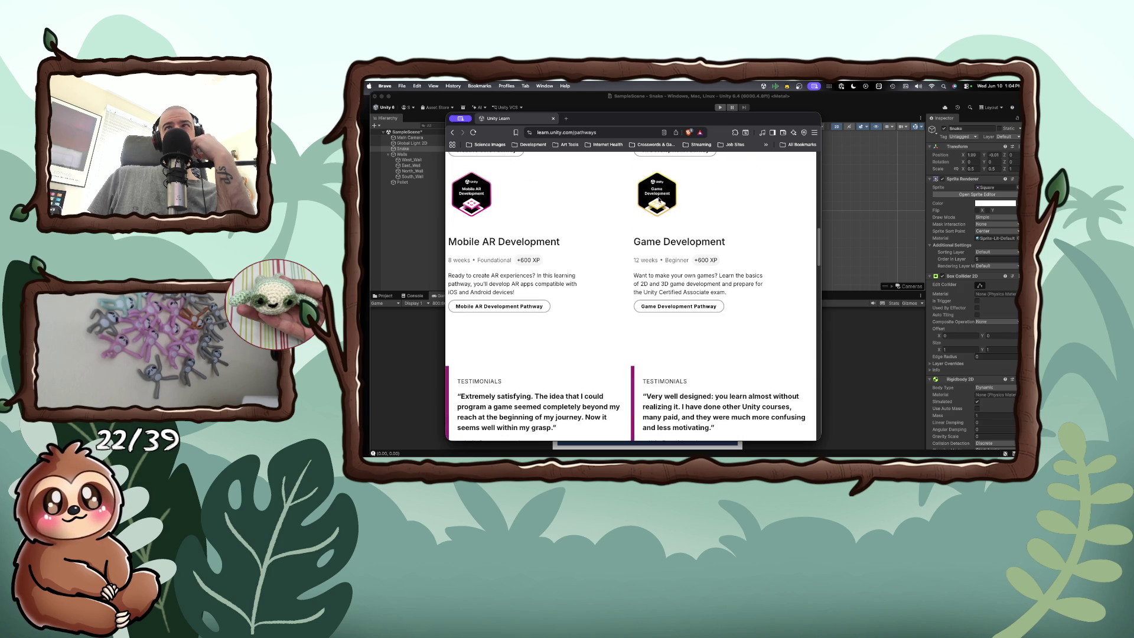
pyautogui.click(665, 307)
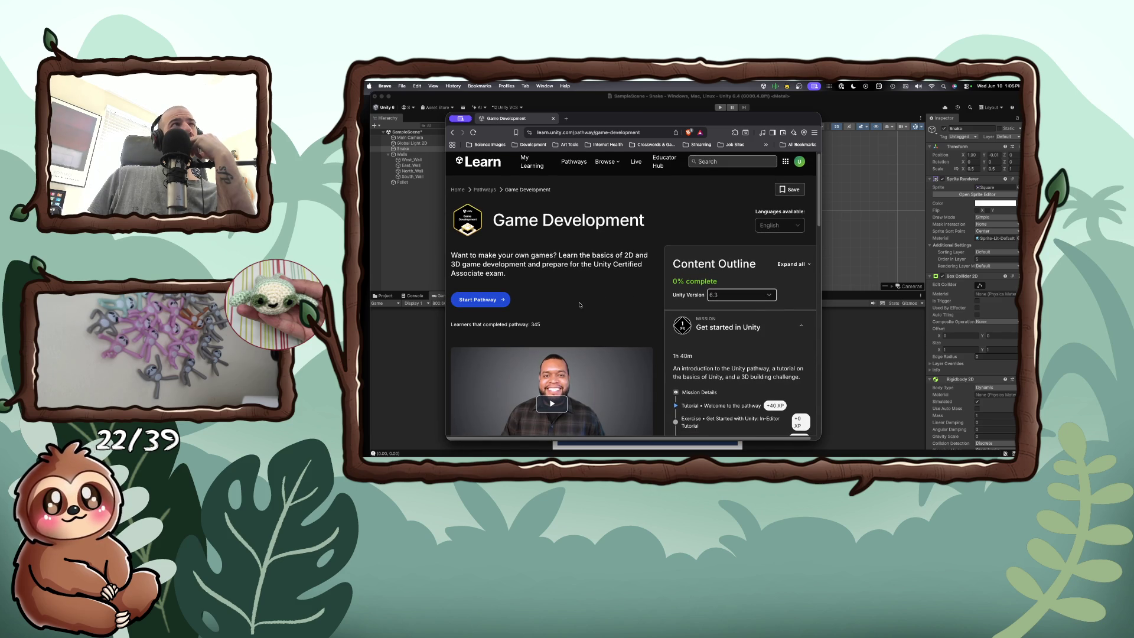
# Step: Expand the Create a basic 2D game mission and open the Set up your 2D game world tutorial
pyautogui.scroll(-1, 580, 304)
pyautogui.scroll(-3, 580, 304)
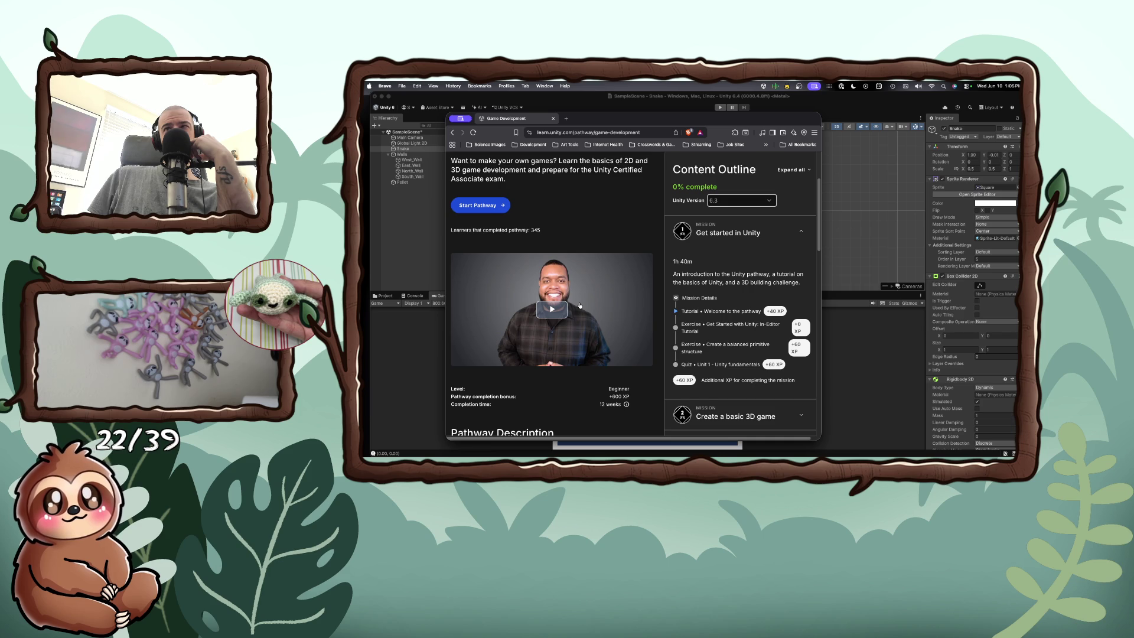
pyautogui.scroll(-1, 580, 305)
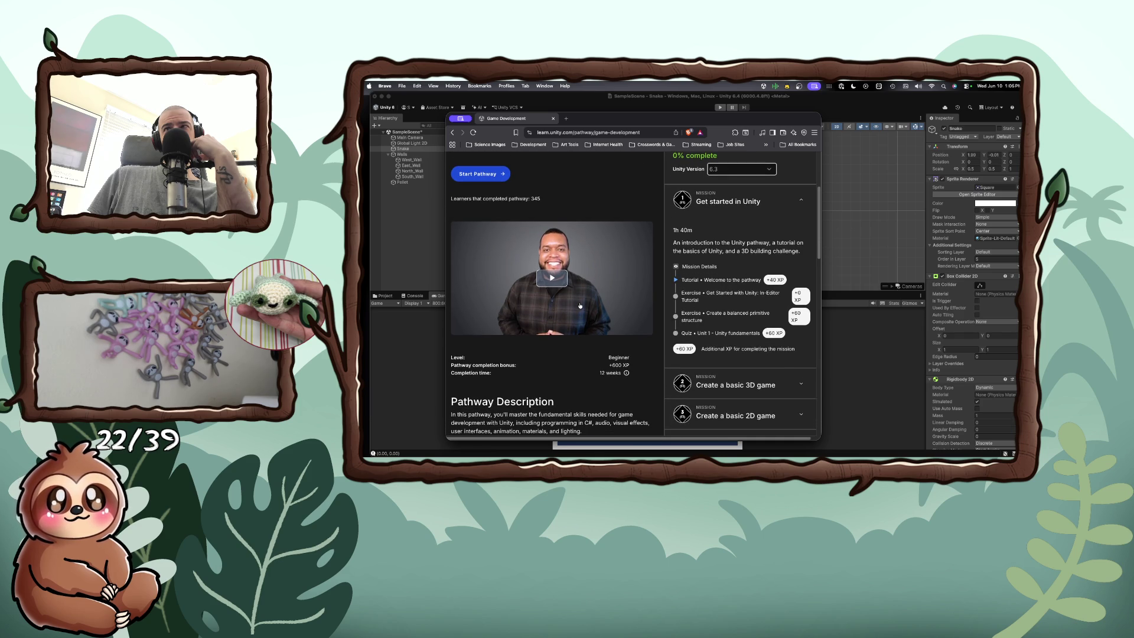
pyautogui.scroll(-3, 580, 305)
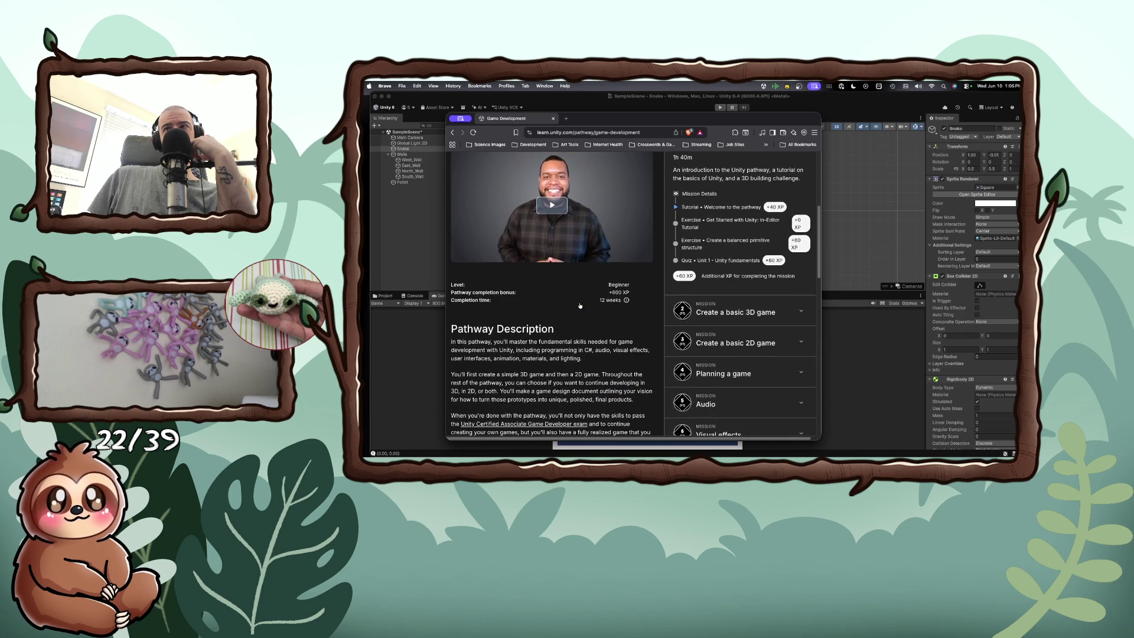
pyautogui.scroll(-1, 580, 305)
pyautogui.click(732, 304)
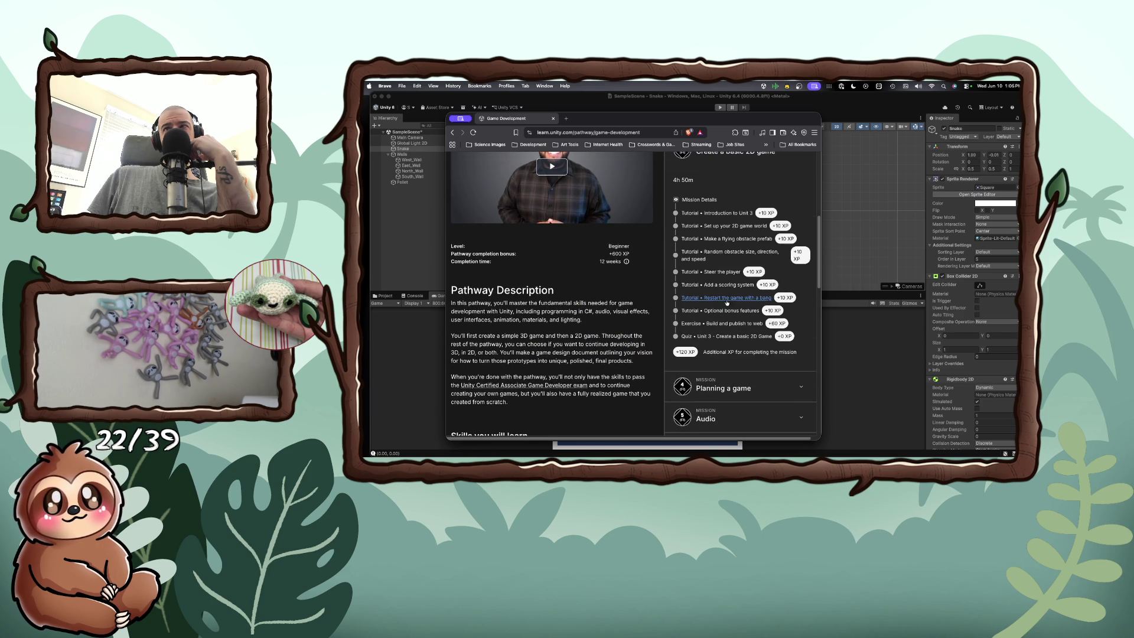
pyautogui.scroll(2, 646, 304)
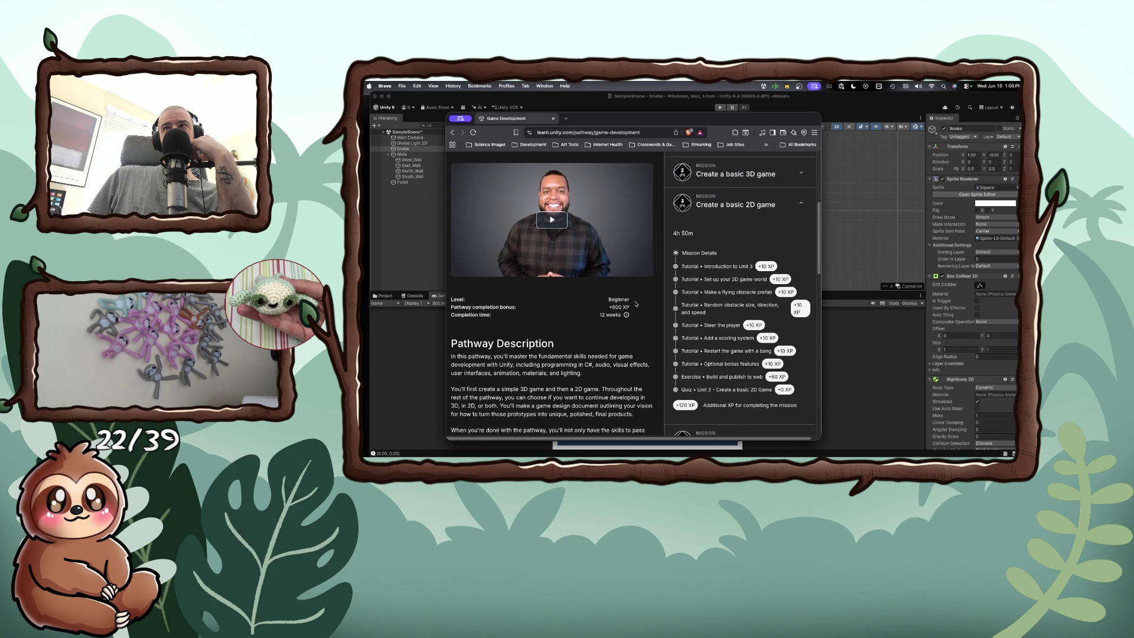
pyautogui.click(714, 283)
# Step: Skim the tutorial overview and move the browser down to reveal the Unity Snake scene
pyautogui.scroll(-5, 670, 302)
pyautogui.scroll(-8, 670, 301)
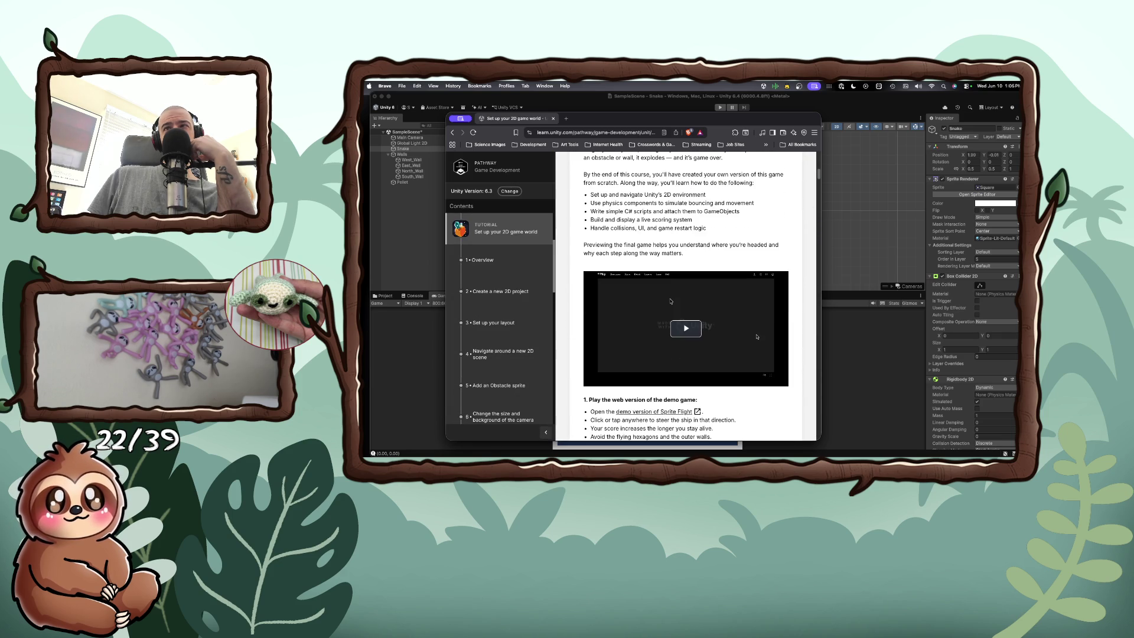
pyautogui.scroll(-3, 670, 302)
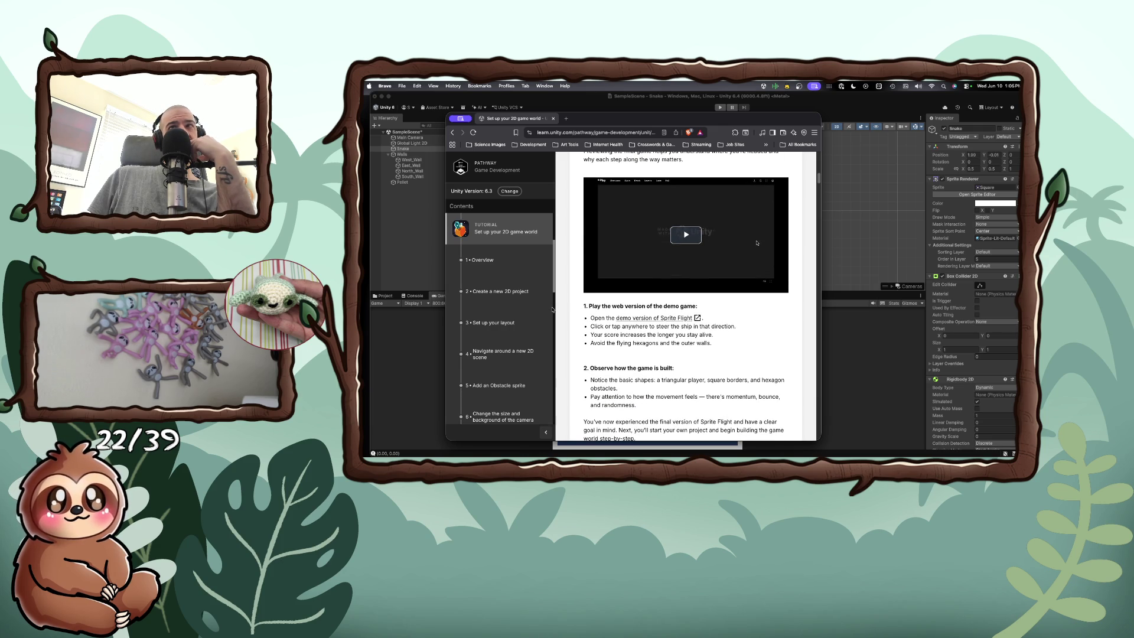
pyautogui.scroll(-4, 552, 309)
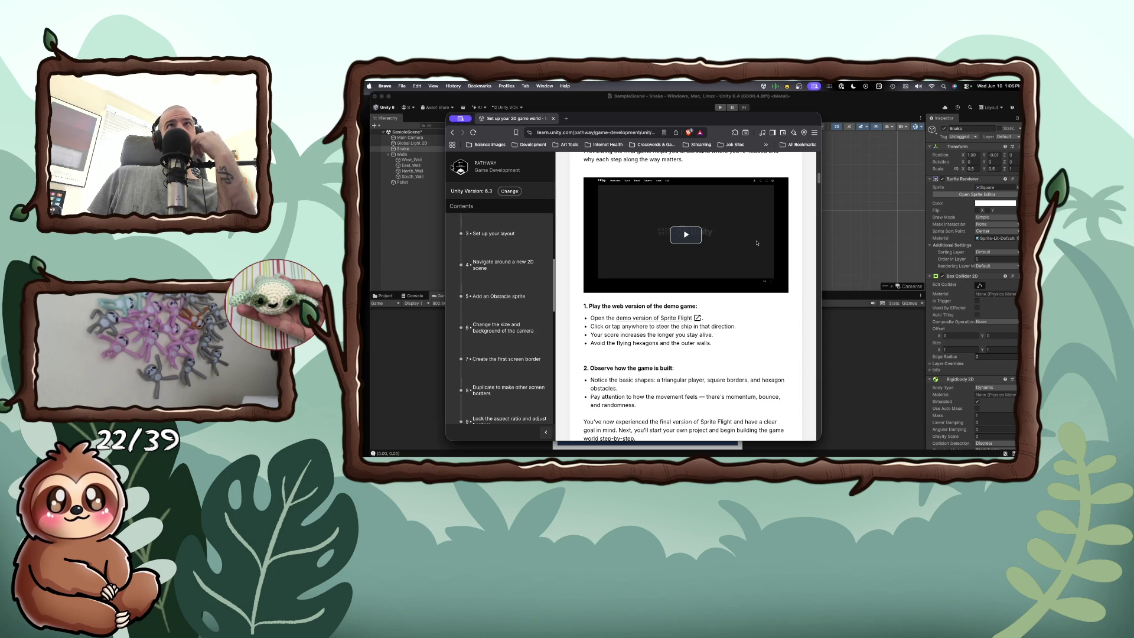
pyautogui.moveTo(591, 120); pyautogui.dragTo(655, 260)
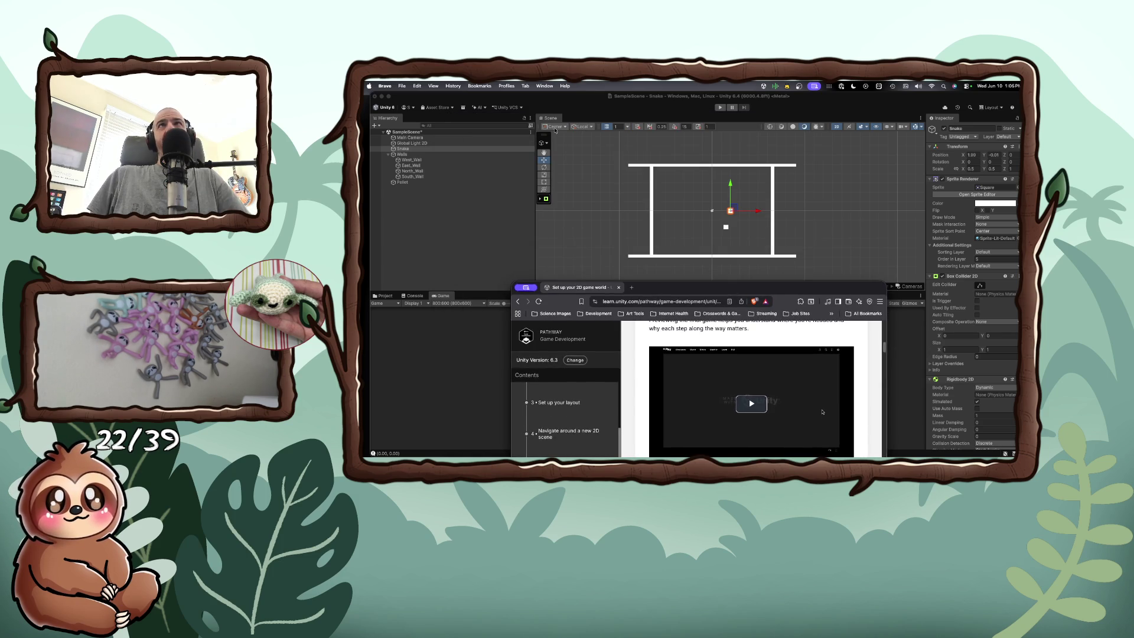
pyautogui.press('super+Tab')
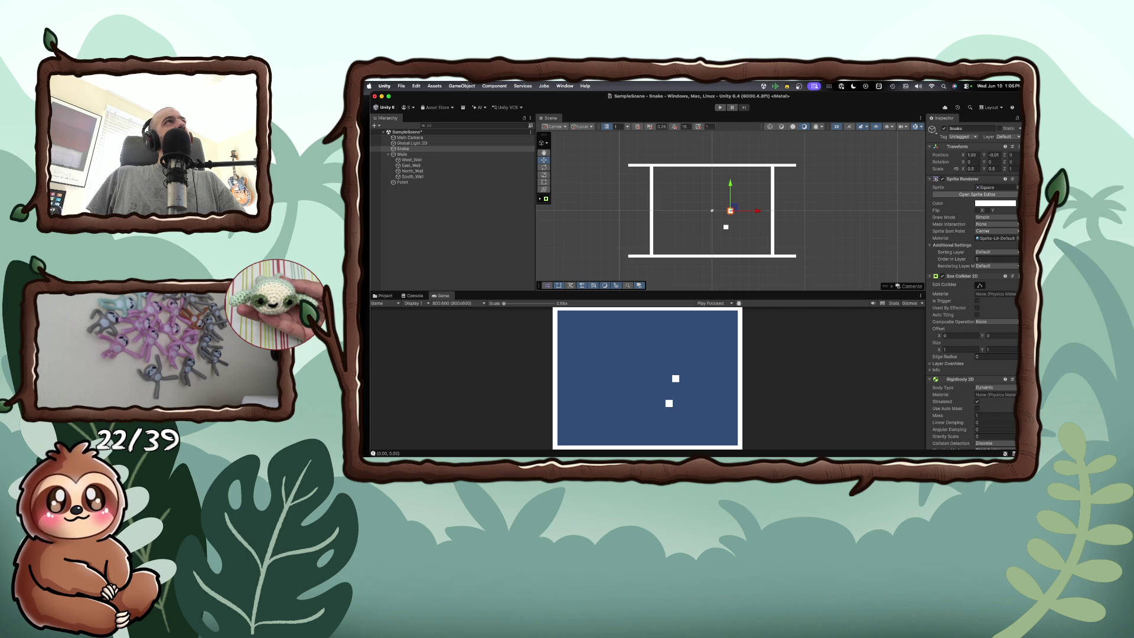
pyautogui.click(494, 86)
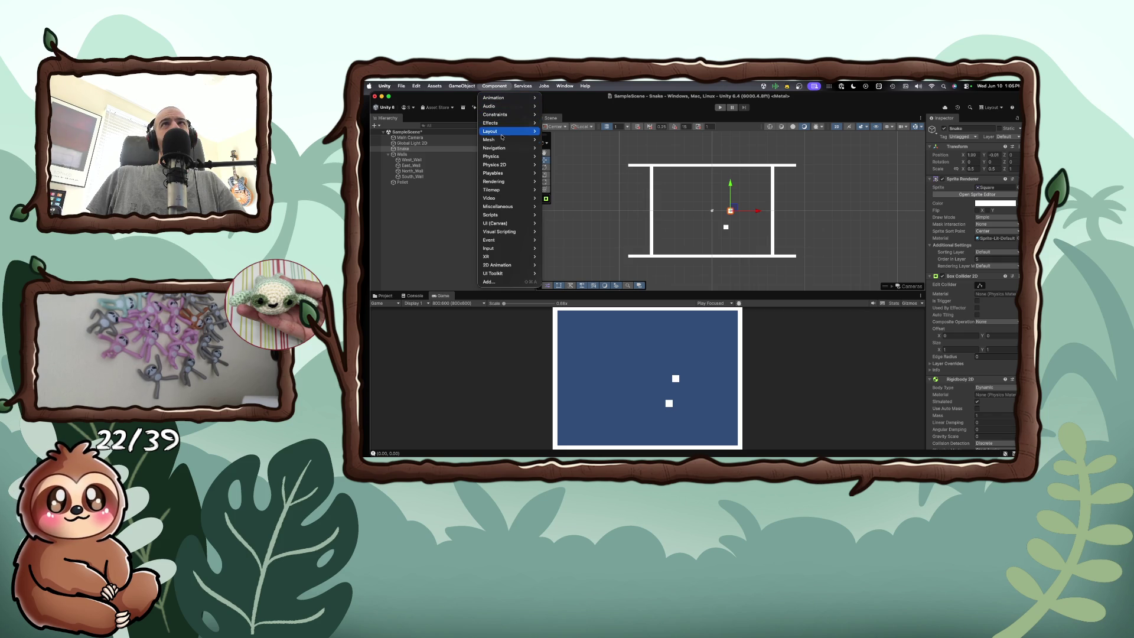
pyautogui.moveTo(502, 223)
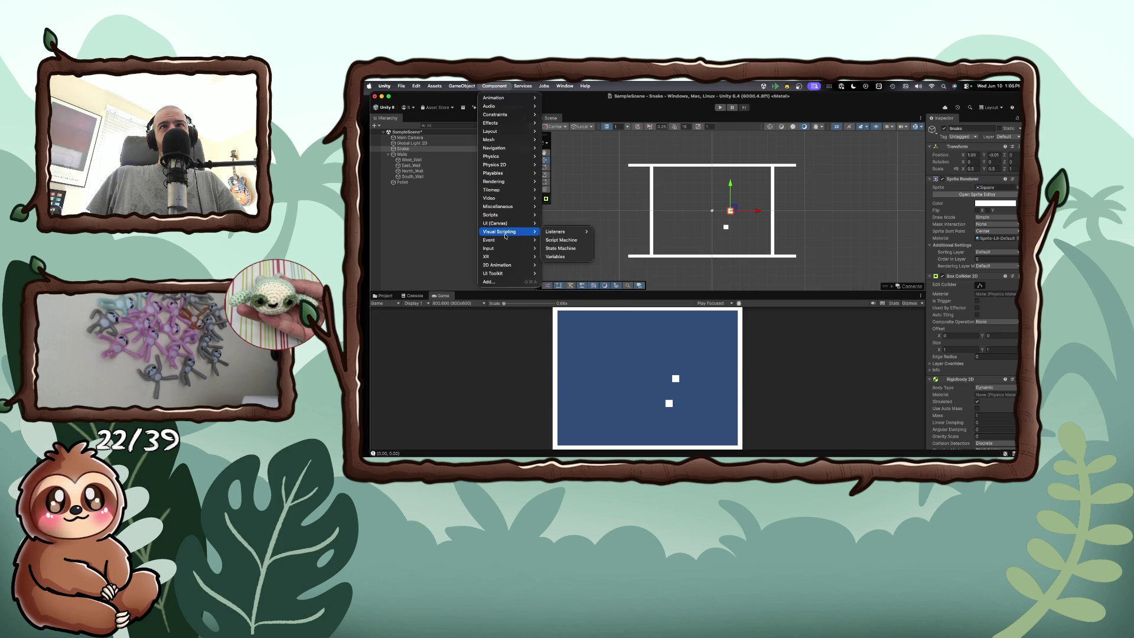
pyautogui.moveTo(506, 248)
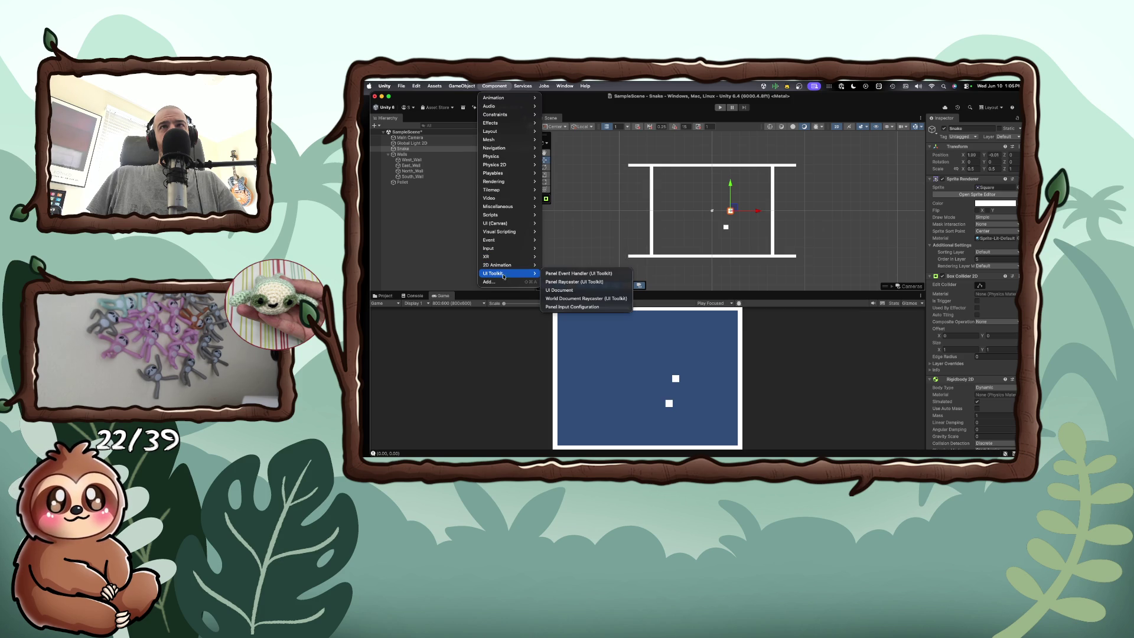
pyautogui.click(500, 282)
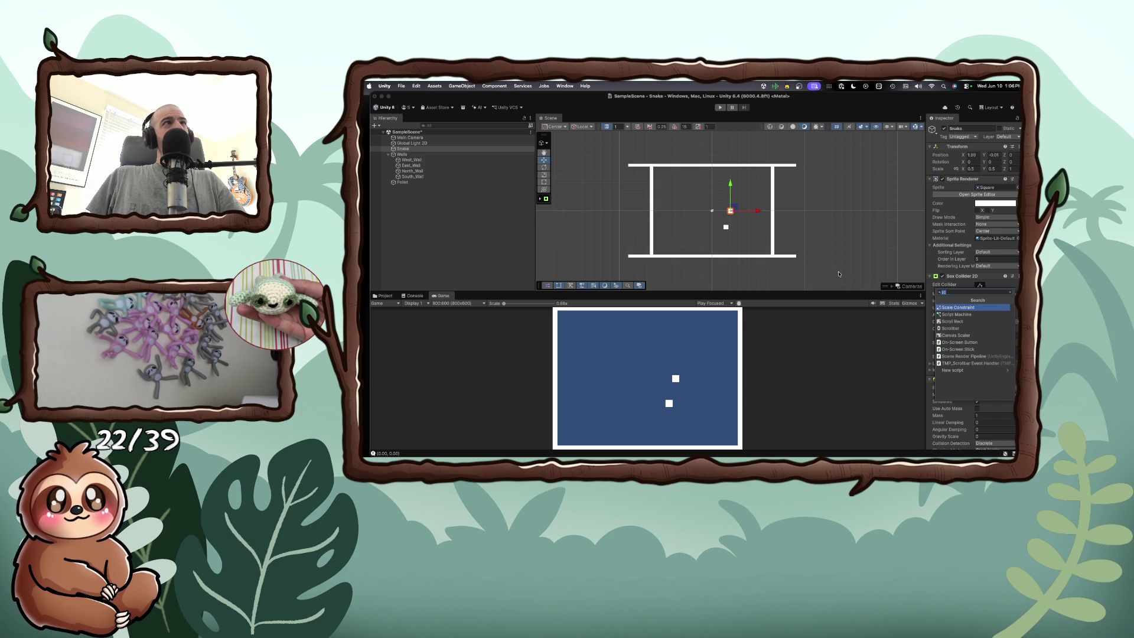
pyautogui.press('BackSpace')
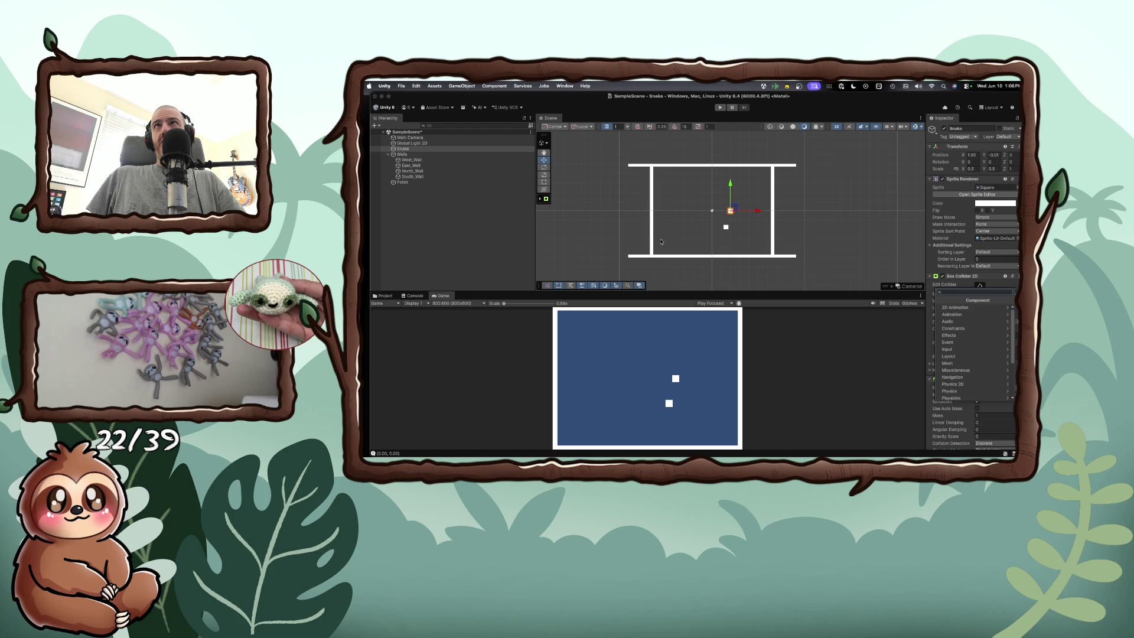
pyautogui.press('super+Tab')
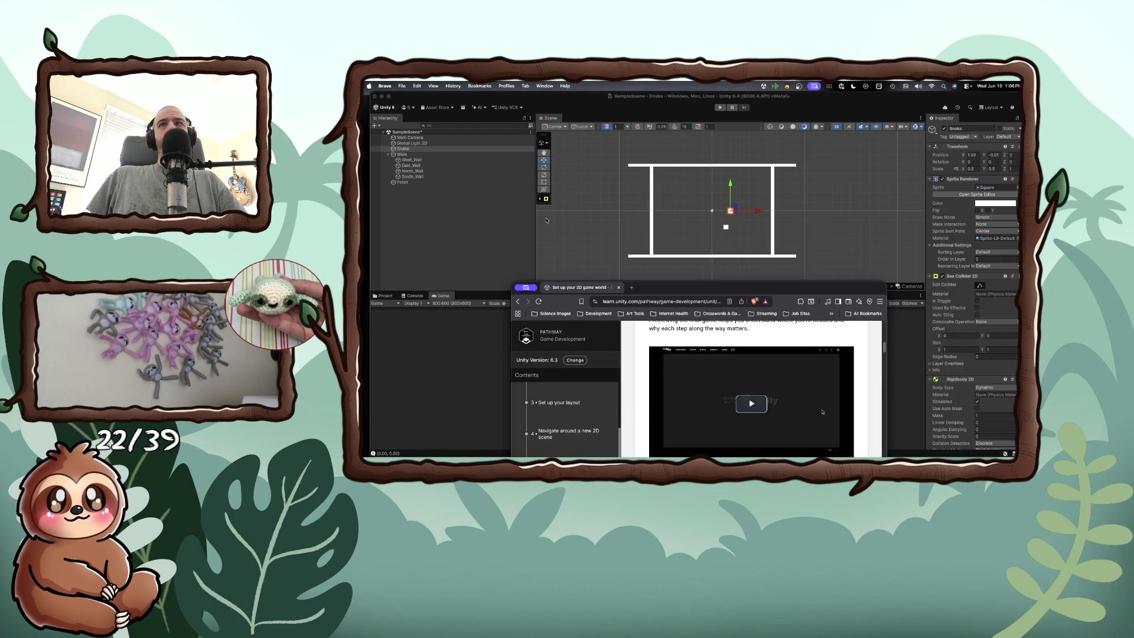
# Step: Reposition the tutorial window and return to the Set up your 2D game world title and summary
pyautogui.moveTo(641, 289); pyautogui.dragTo(575, 116)
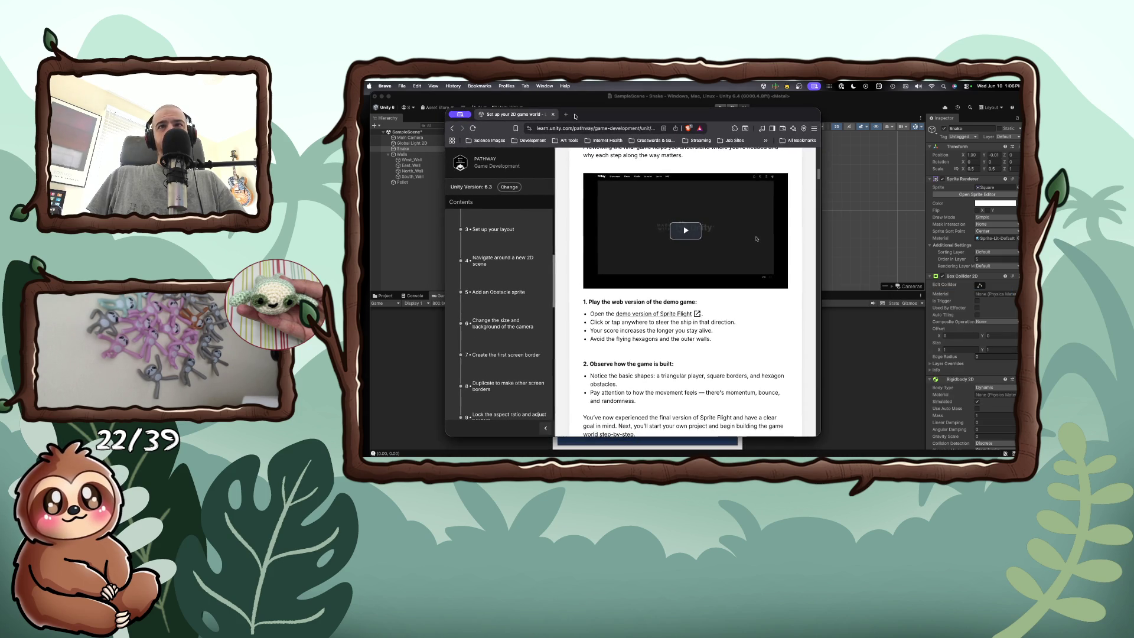
pyautogui.scroll(-5, 600, 336)
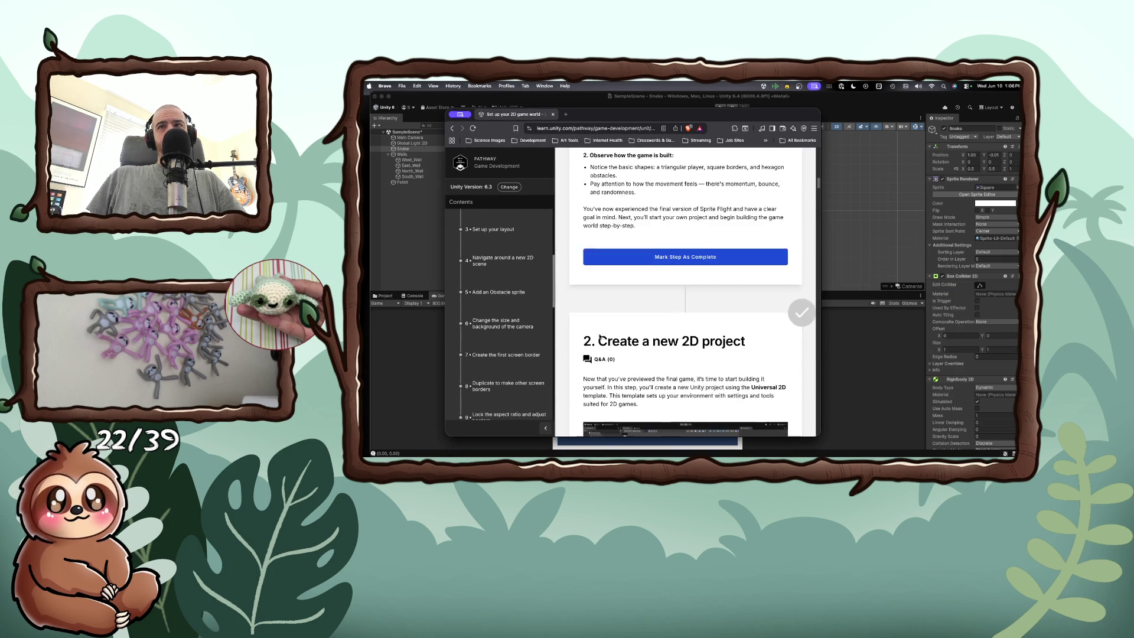
pyautogui.scroll(-10, 599, 336)
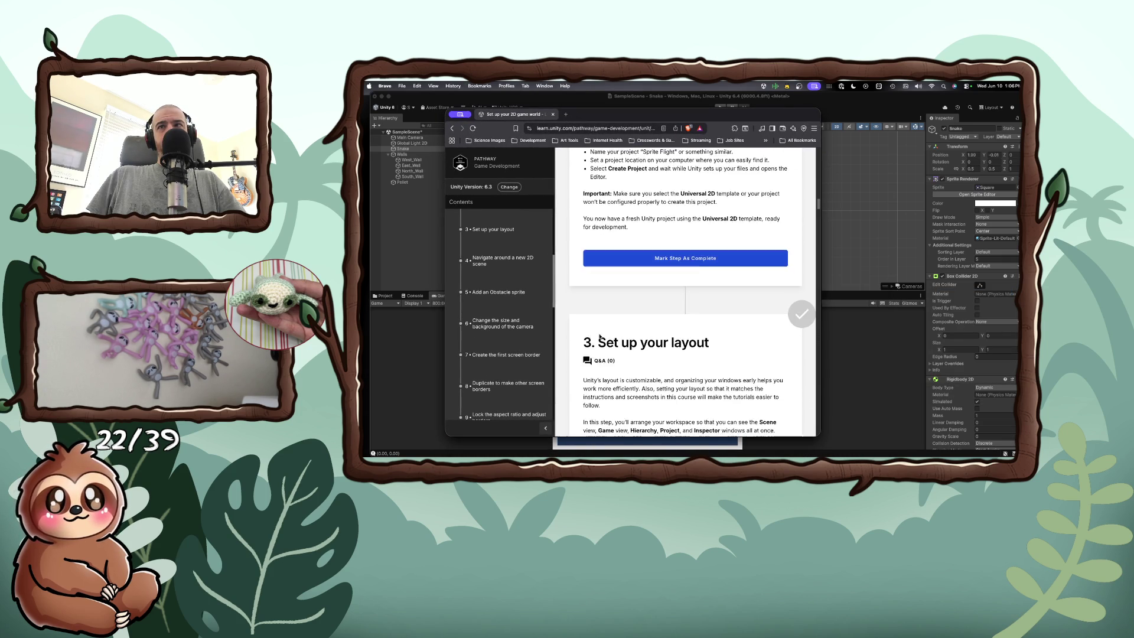
pyautogui.scroll(15, 600, 335)
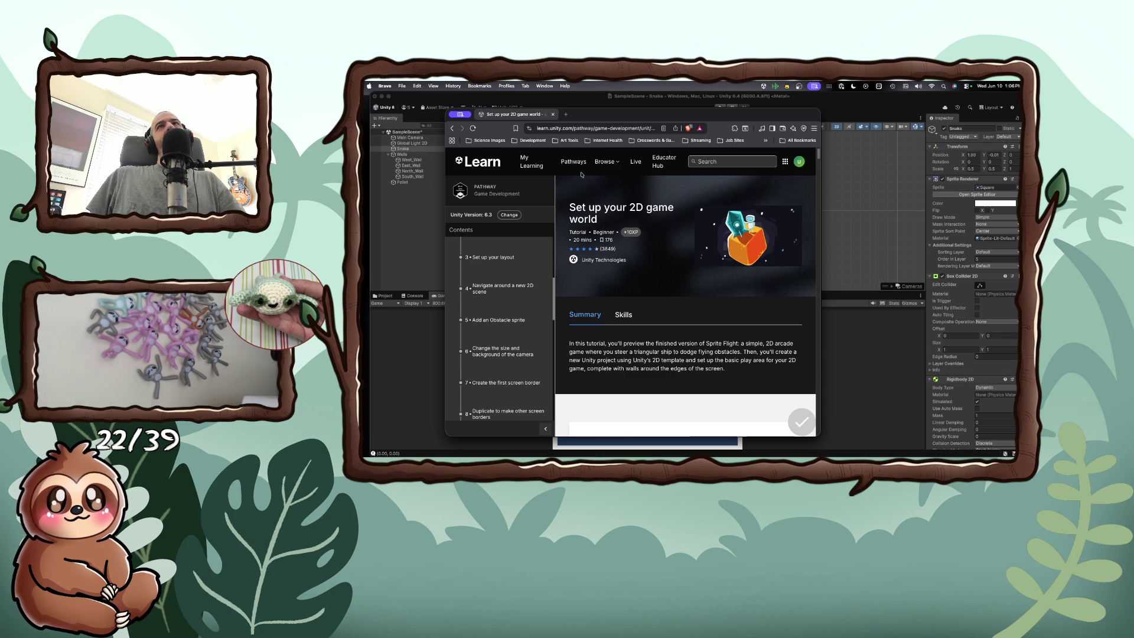
pyautogui.click(589, 129)
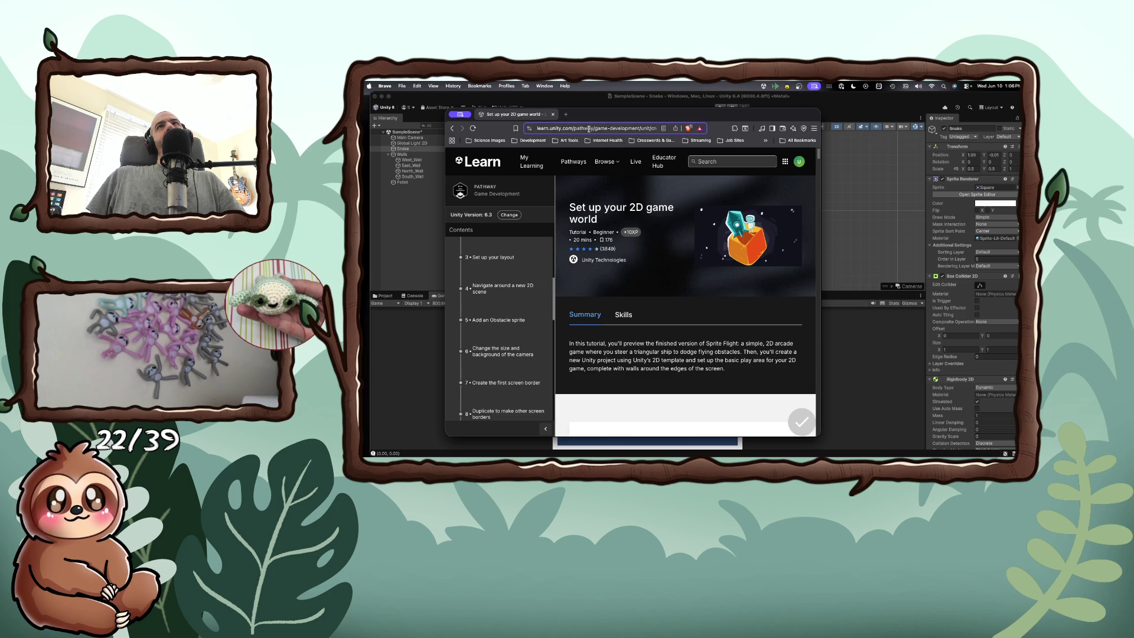
# Step: Search Brave for 'unity 2d turotirals'
pyautogui.write('unity 2d tu')
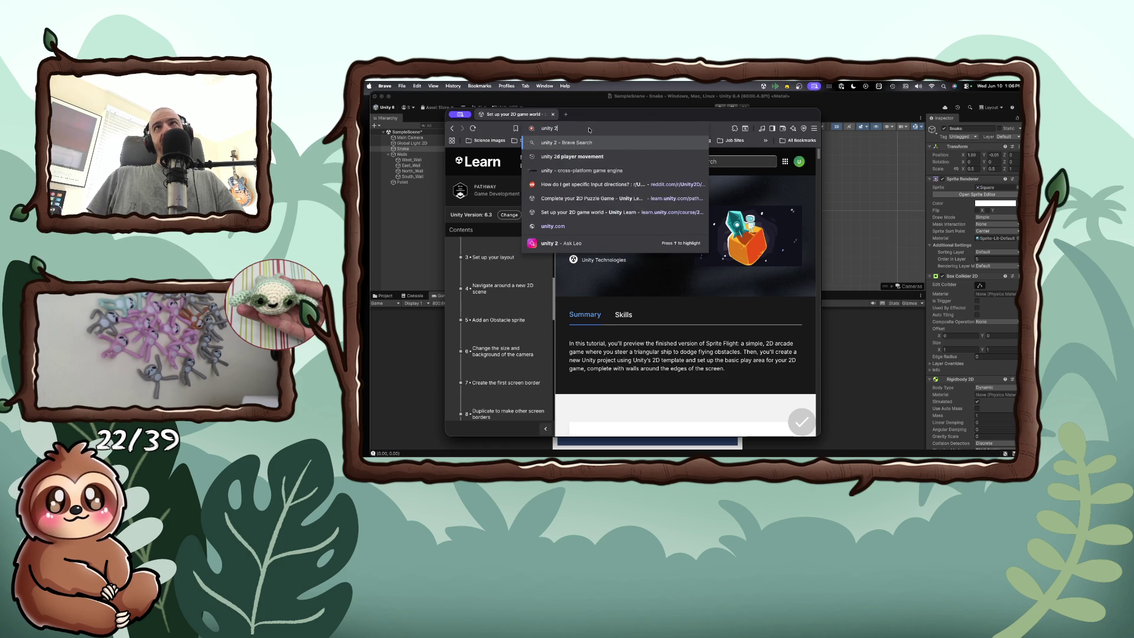
pyautogui.write('ro')
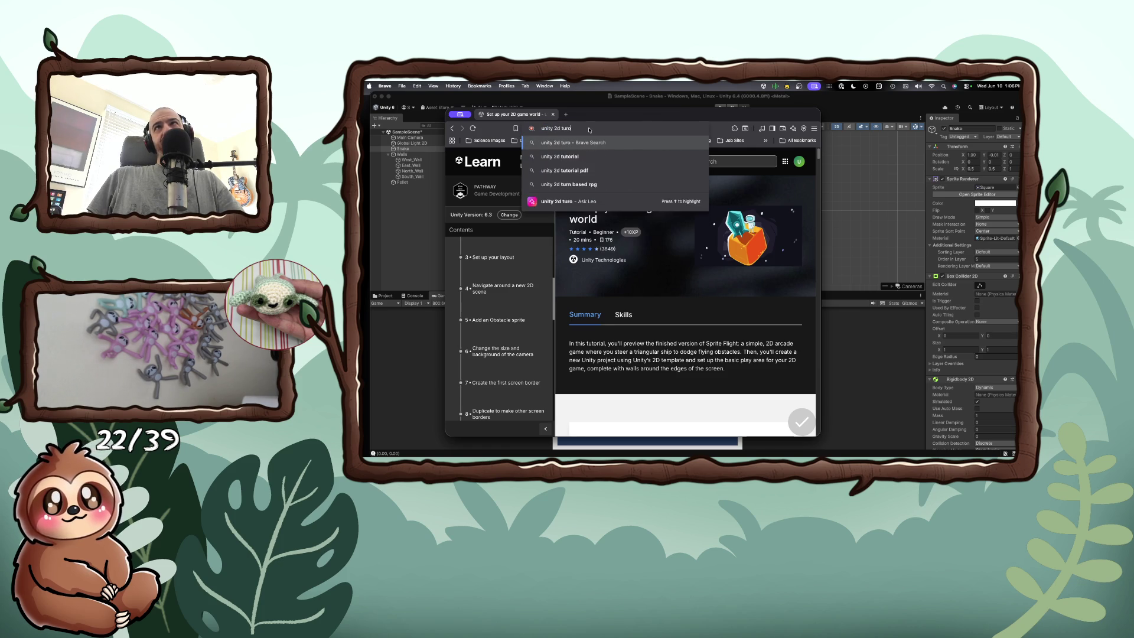
pyautogui.write('tirals')
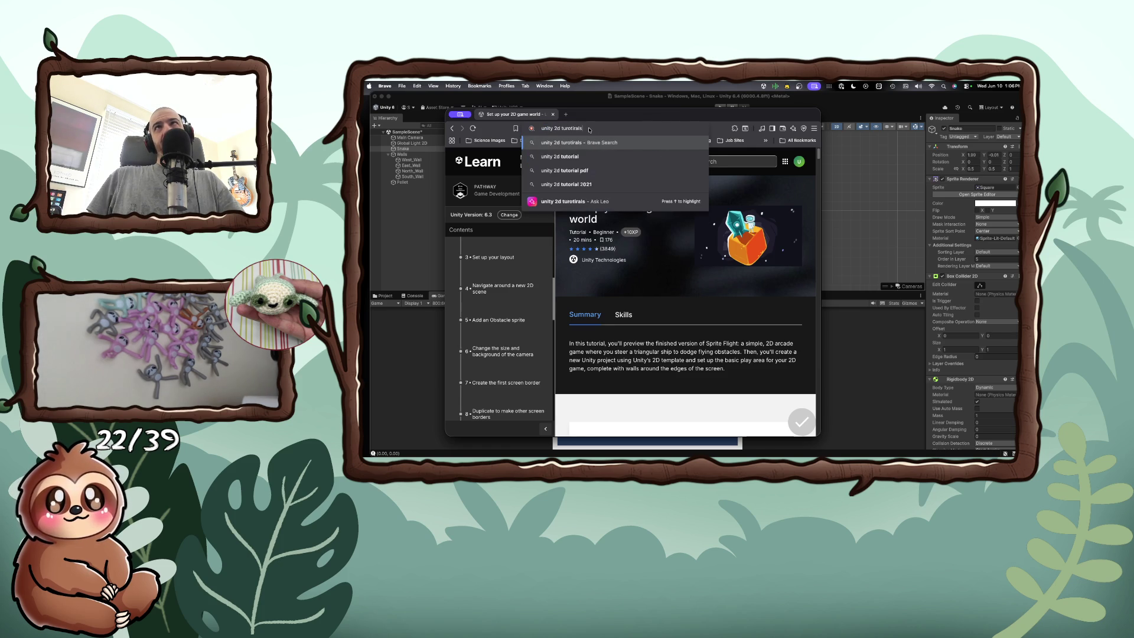
pyautogui.press('Return')
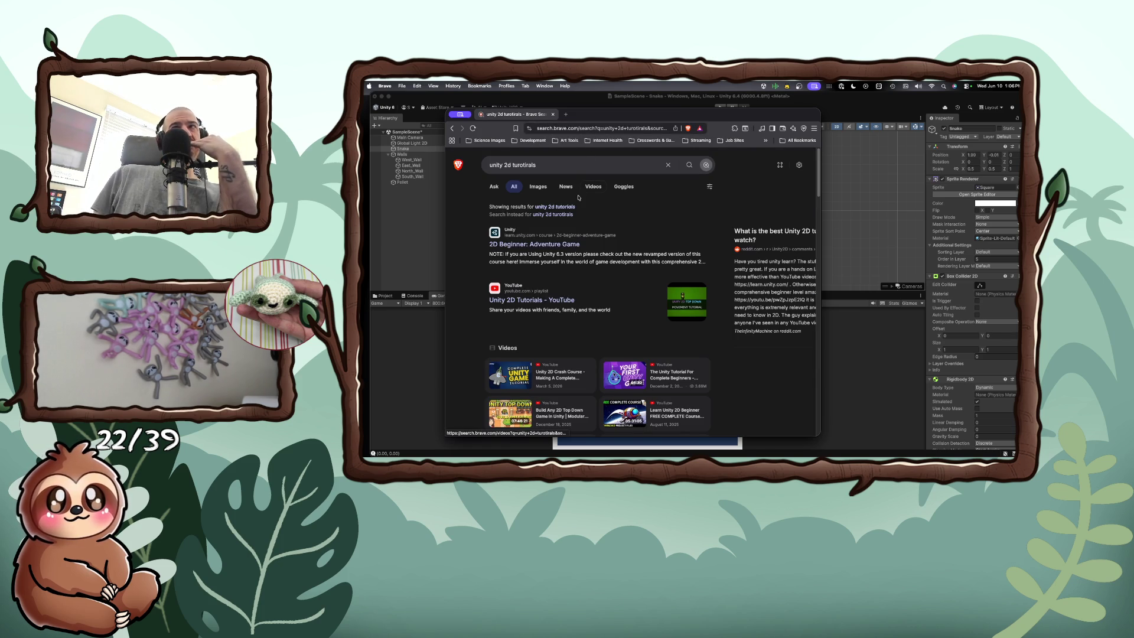
pyautogui.scroll(-2, 551, 253)
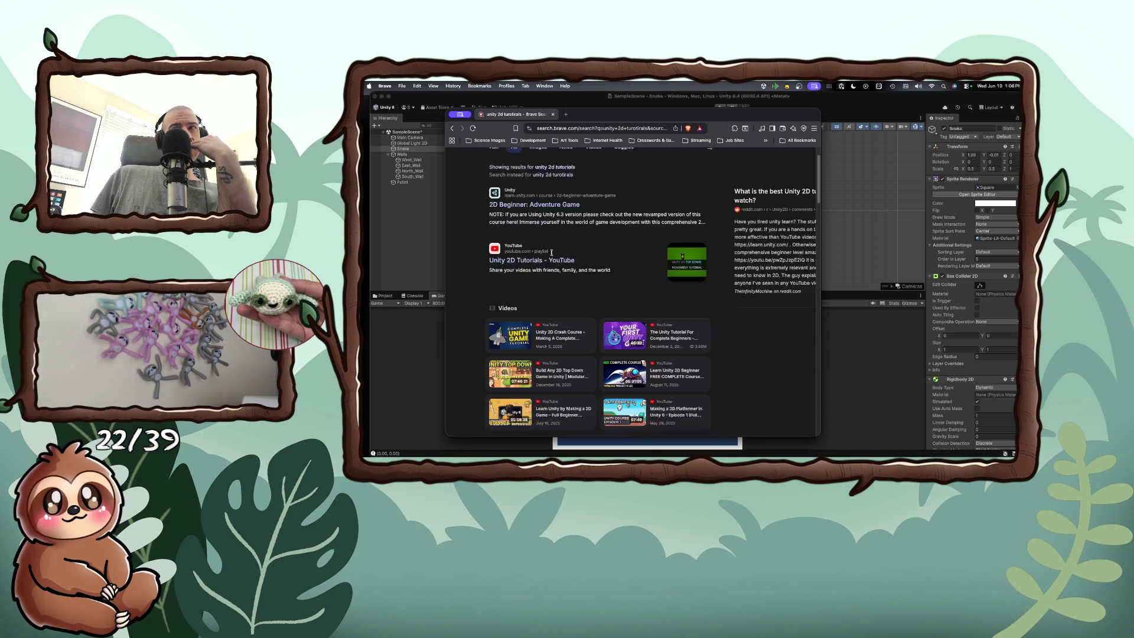
pyautogui.scroll(2, 554, 245)
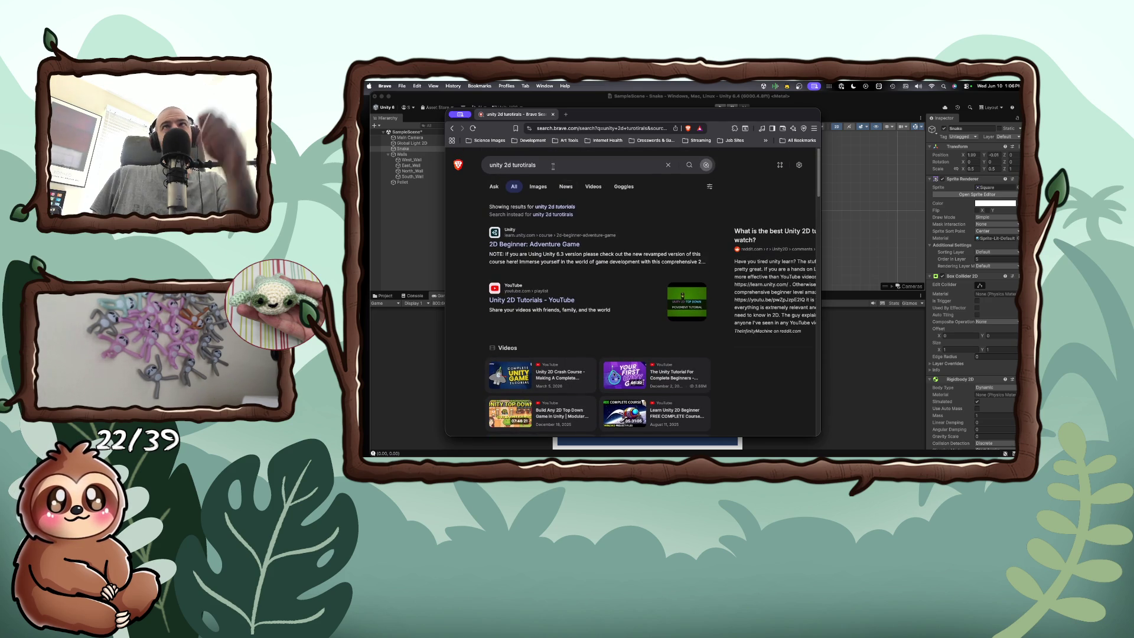
# Step: Refine the query to 'unity 2d turotirals top down' and open the top-down shooting tutorials playlist
pyautogui.click(585, 165)
pyautogui.write('top down')
pyautogui.press('Return')
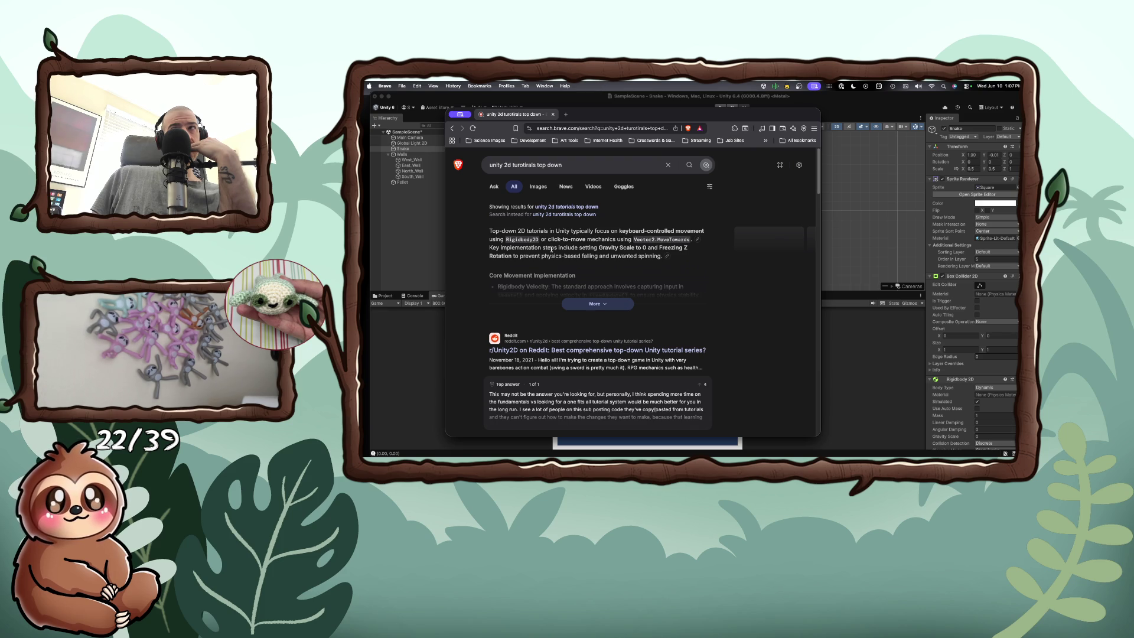
pyautogui.scroll(-3, 551, 248)
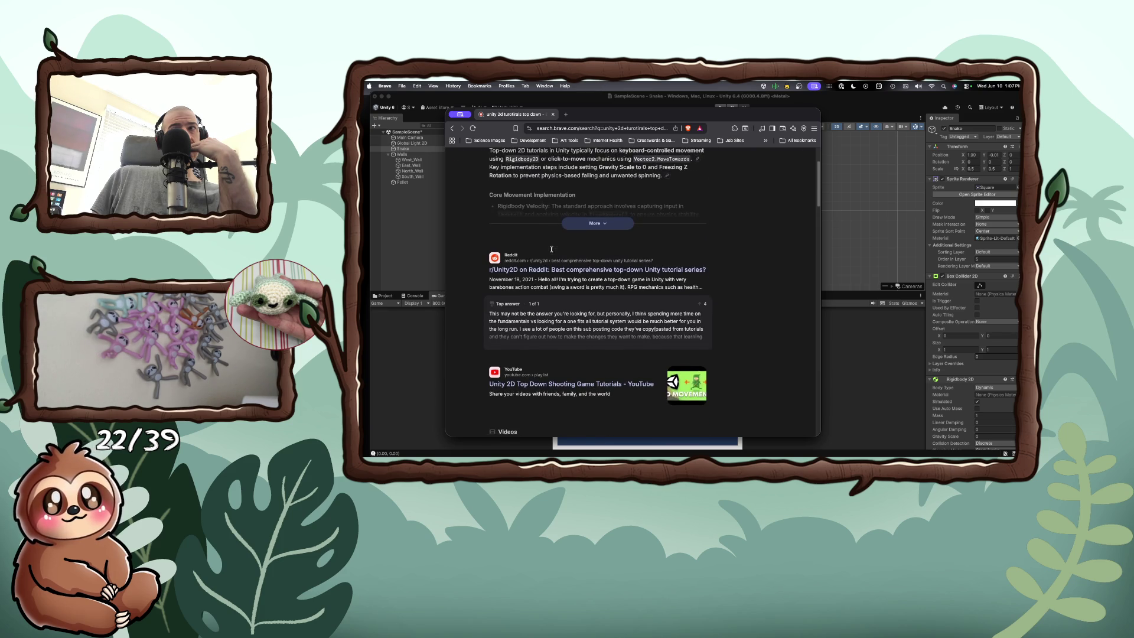
pyautogui.scroll(-3, 553, 251)
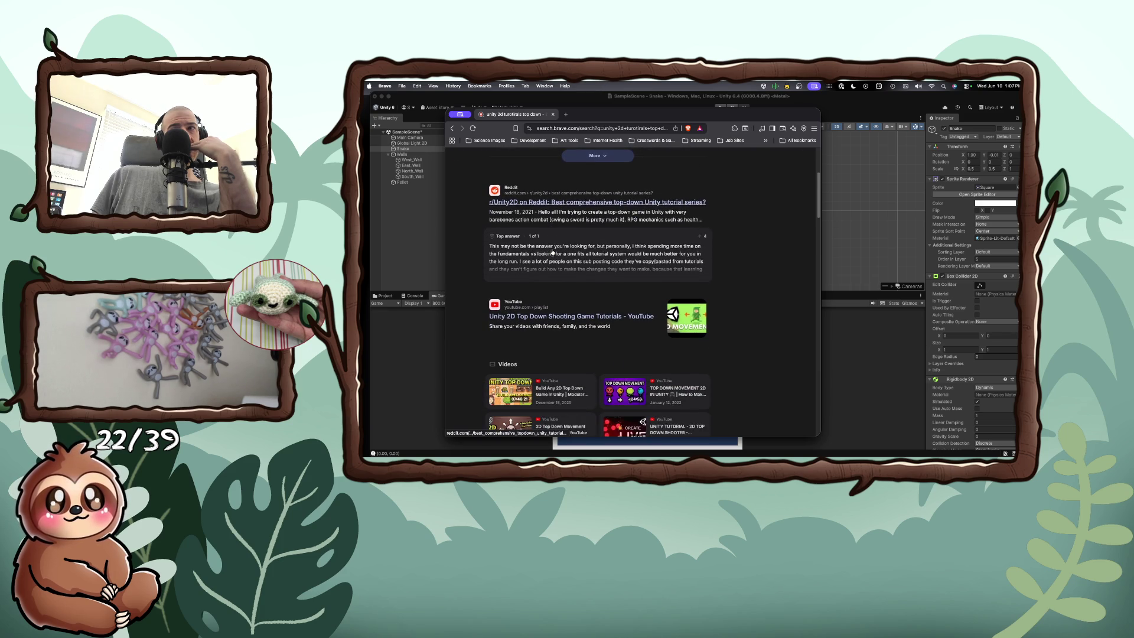
pyautogui.scroll(-1, 552, 252)
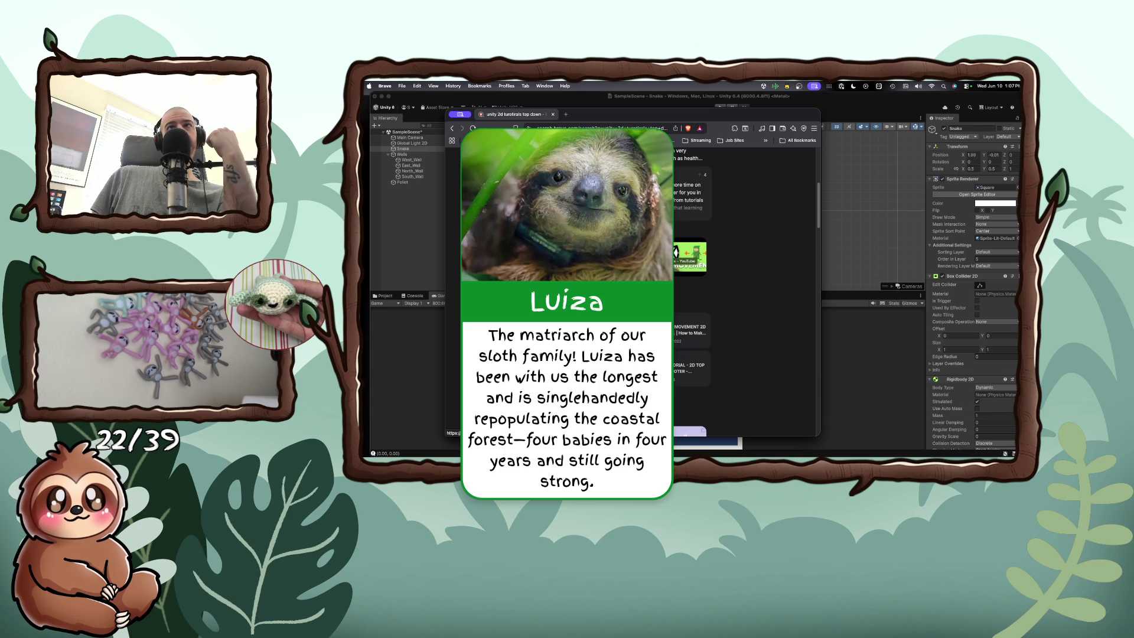
pyautogui.click(688, 260)
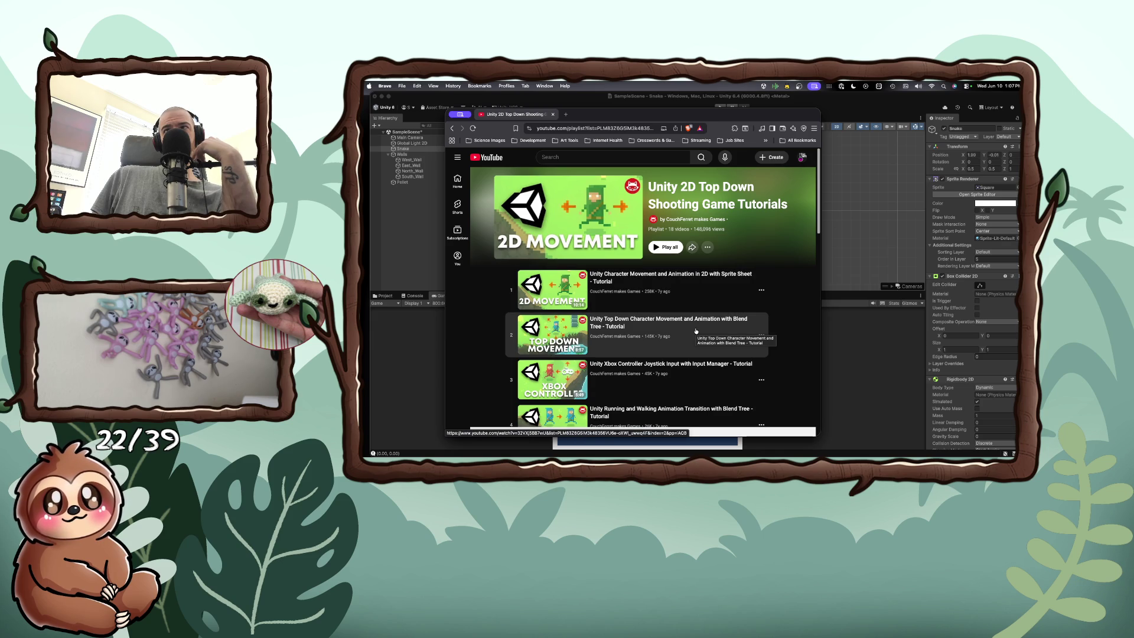
# Step: Scroll through the playlist to the level design, aiming, shooting and arrow hit detection videos
pyautogui.scroll(-1, 696, 331)
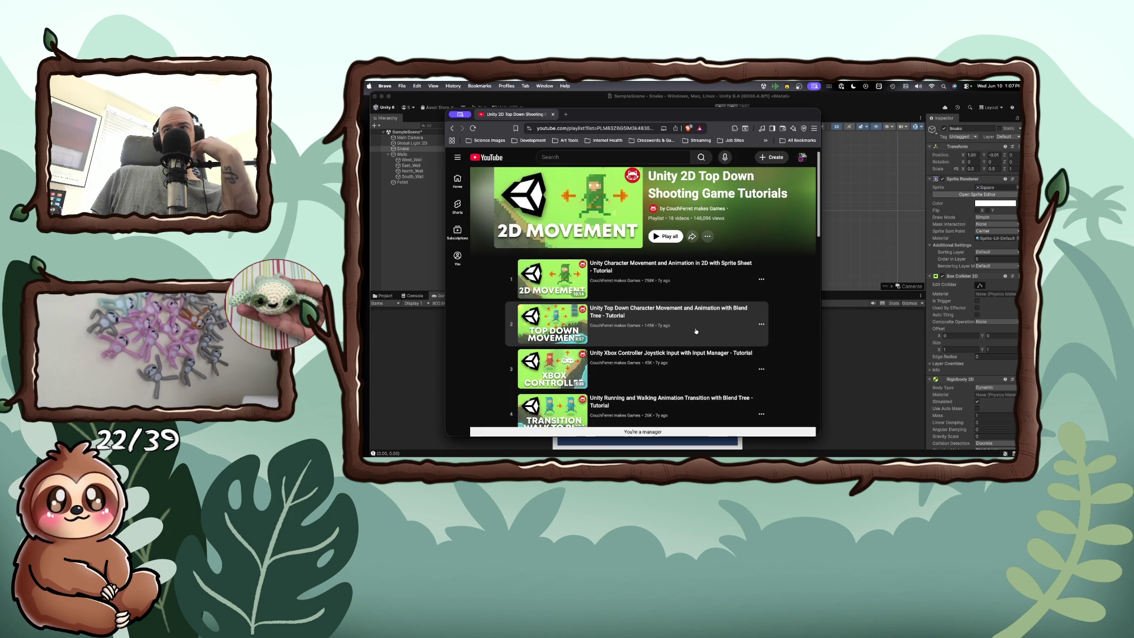
pyautogui.scroll(-5, 696, 331)
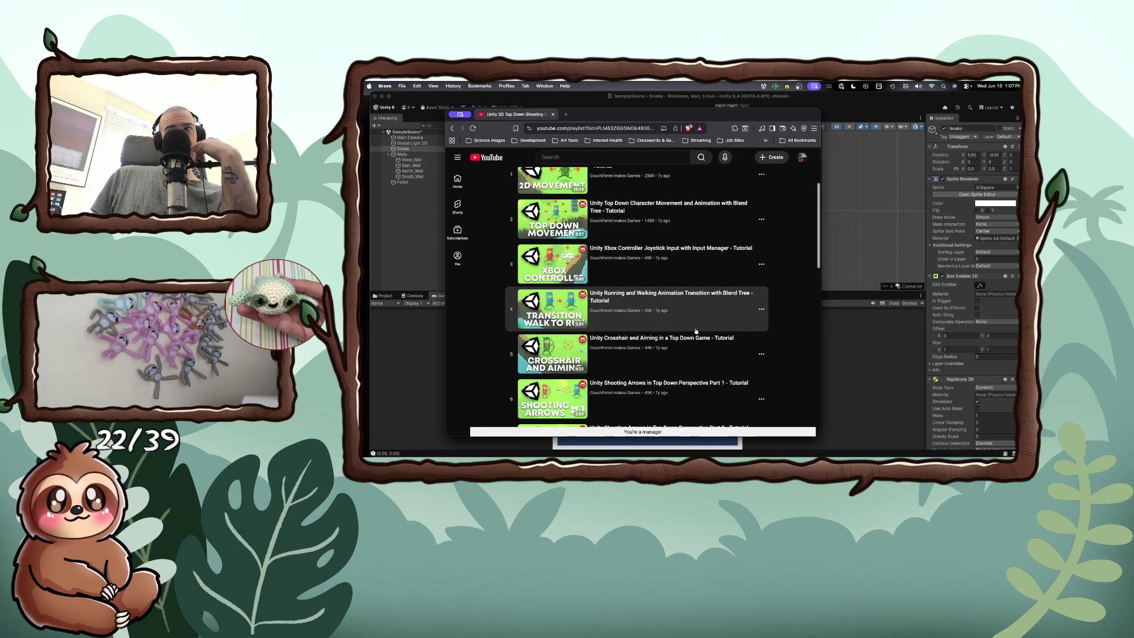
pyautogui.scroll(-8, 696, 332)
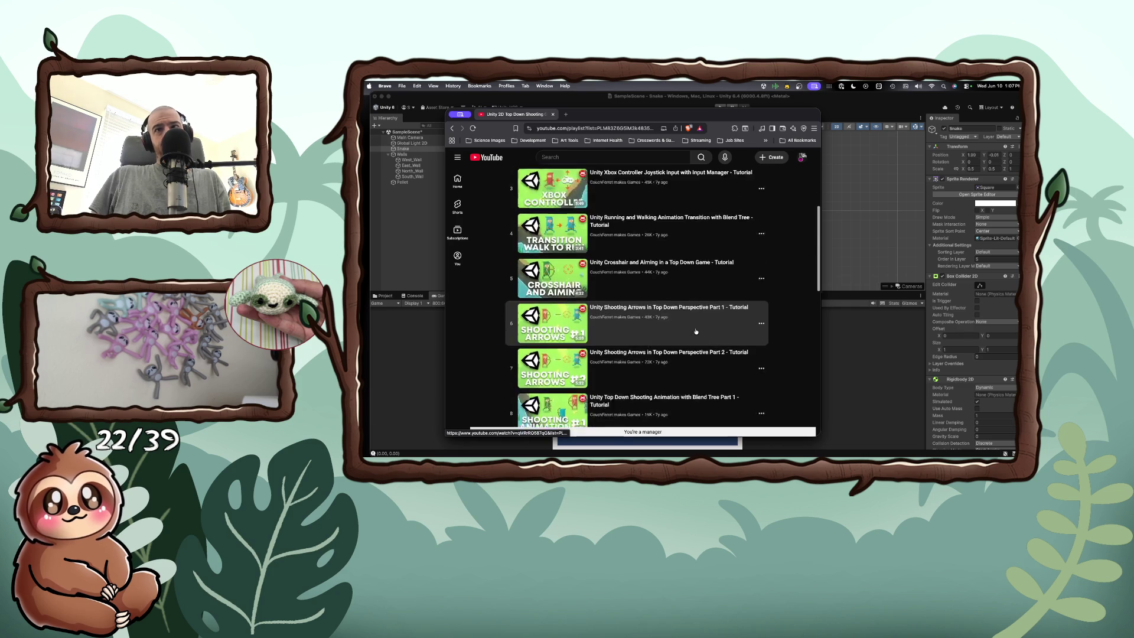
pyautogui.scroll(-3, 696, 332)
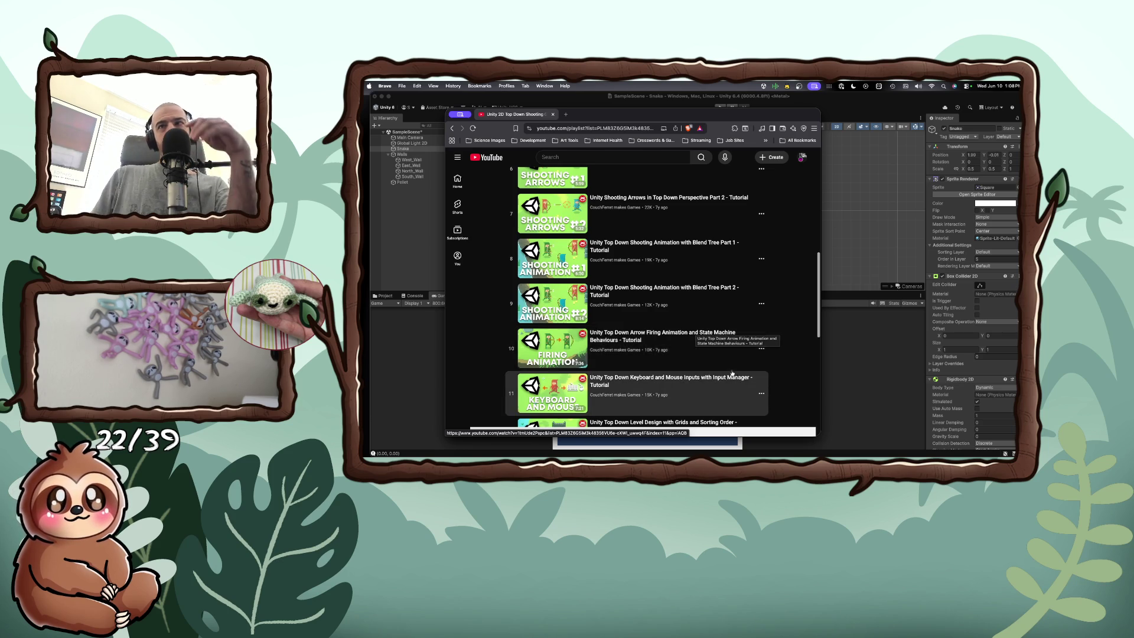
pyautogui.scroll(-3, 703, 354)
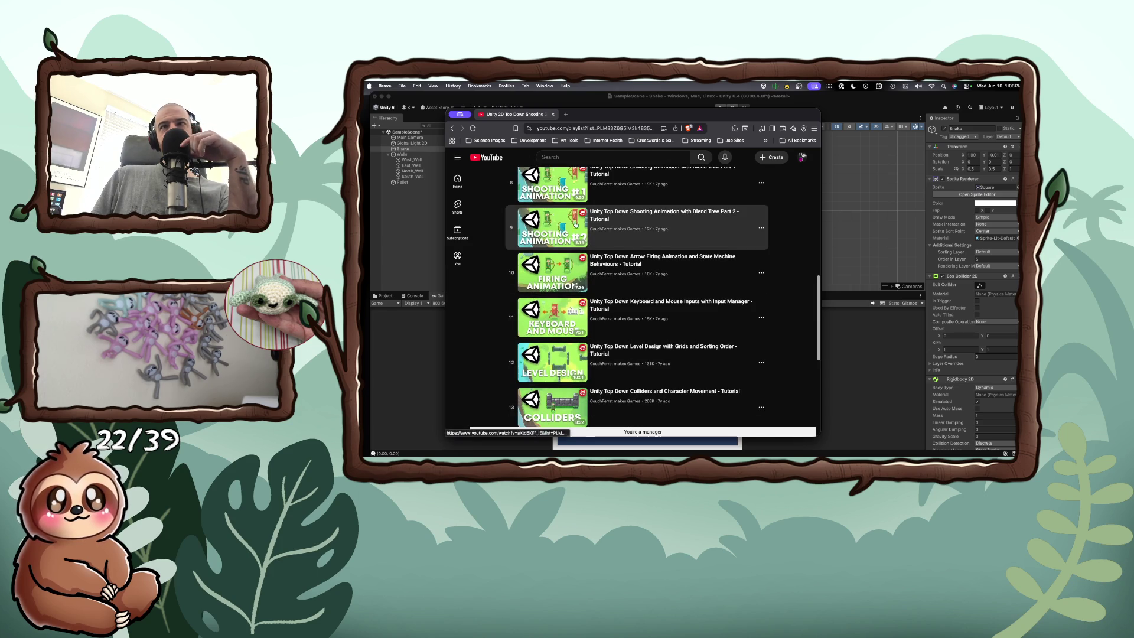
pyautogui.scroll(-3, 566, 191)
pyautogui.scroll(-2, 566, 191)
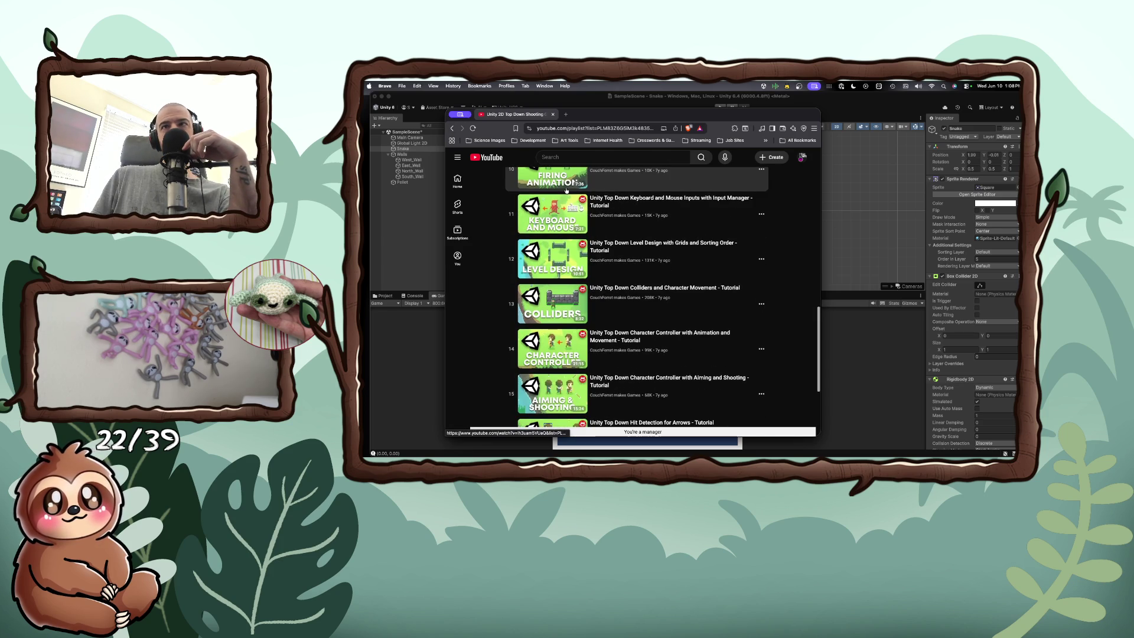
# Step: Return to the 'unity 2d tutorials top down' results and browse the Reddit and Unity discussion links
pyautogui.click(454, 129)
pyautogui.scroll(-3, 561, 254)
pyautogui.scroll(-3, 561, 254)
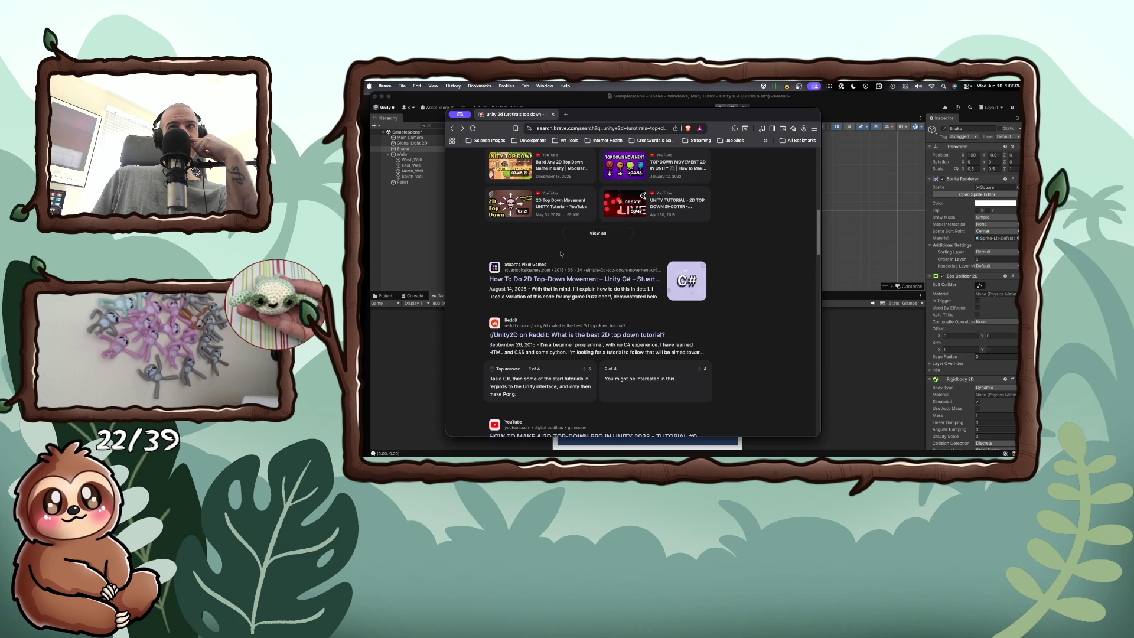
pyautogui.scroll(-3, 562, 254)
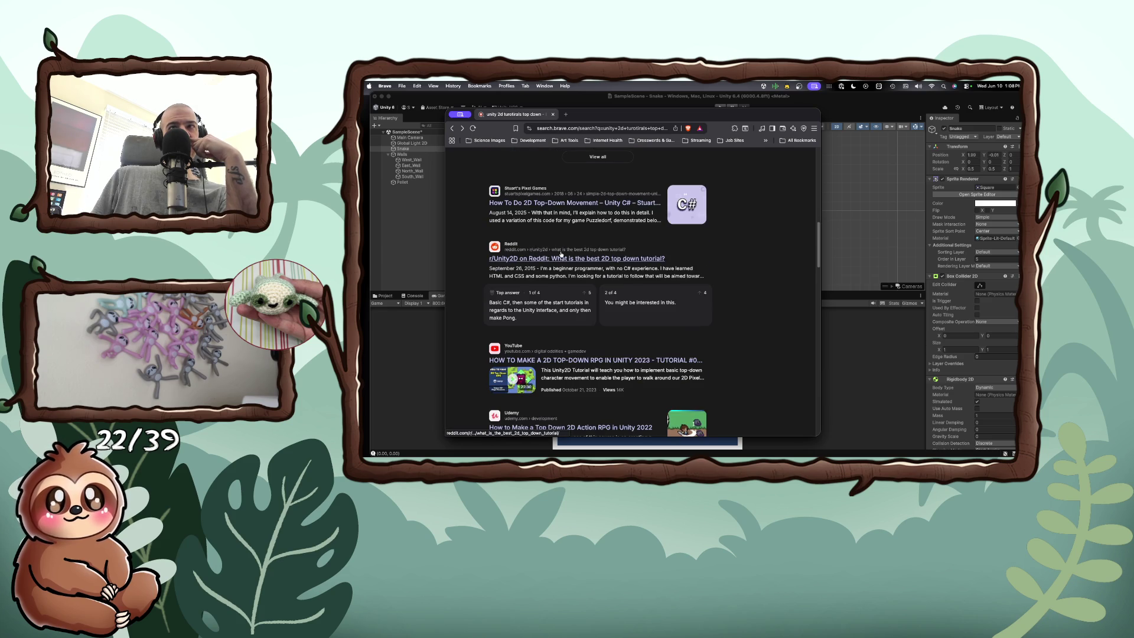
pyautogui.scroll(-3, 561, 254)
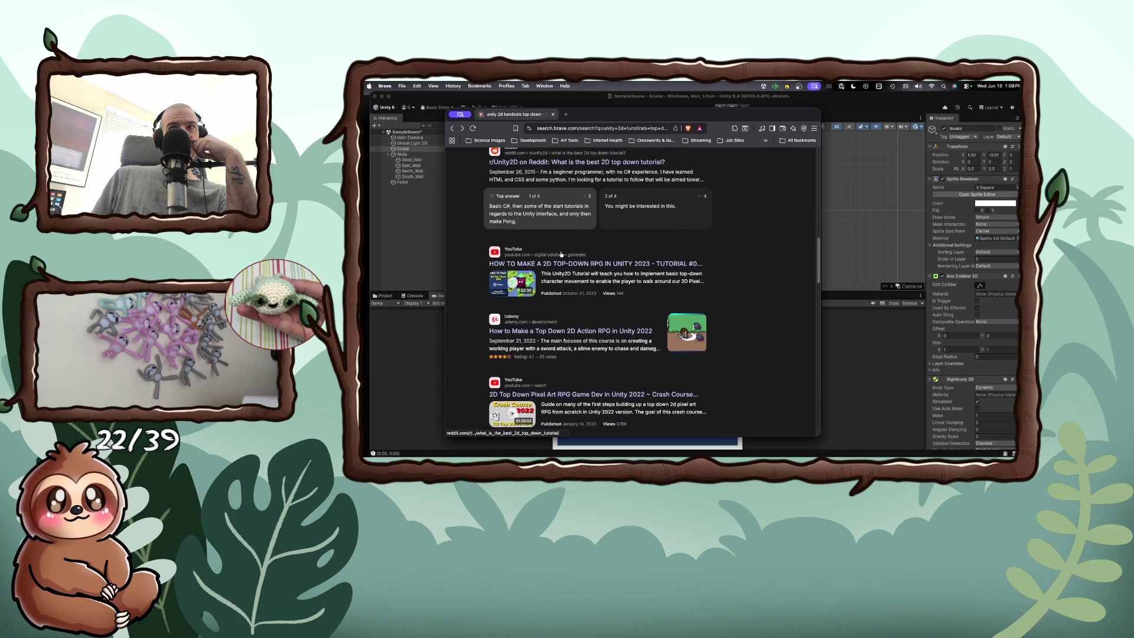
pyautogui.scroll(-2, 562, 254)
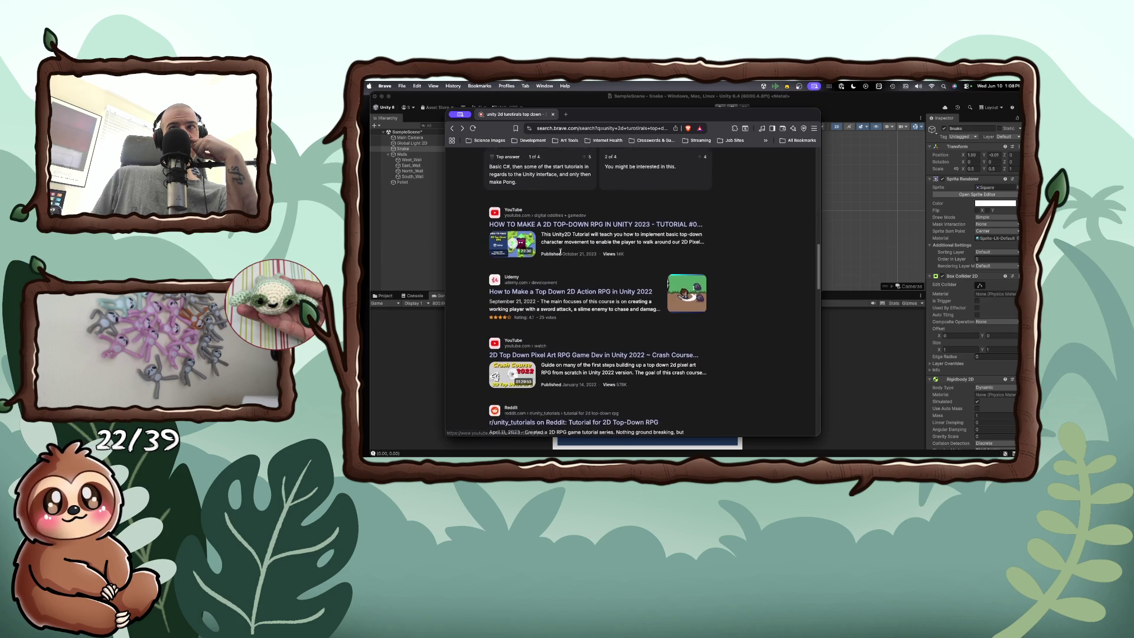
pyautogui.scroll(-5, 561, 254)
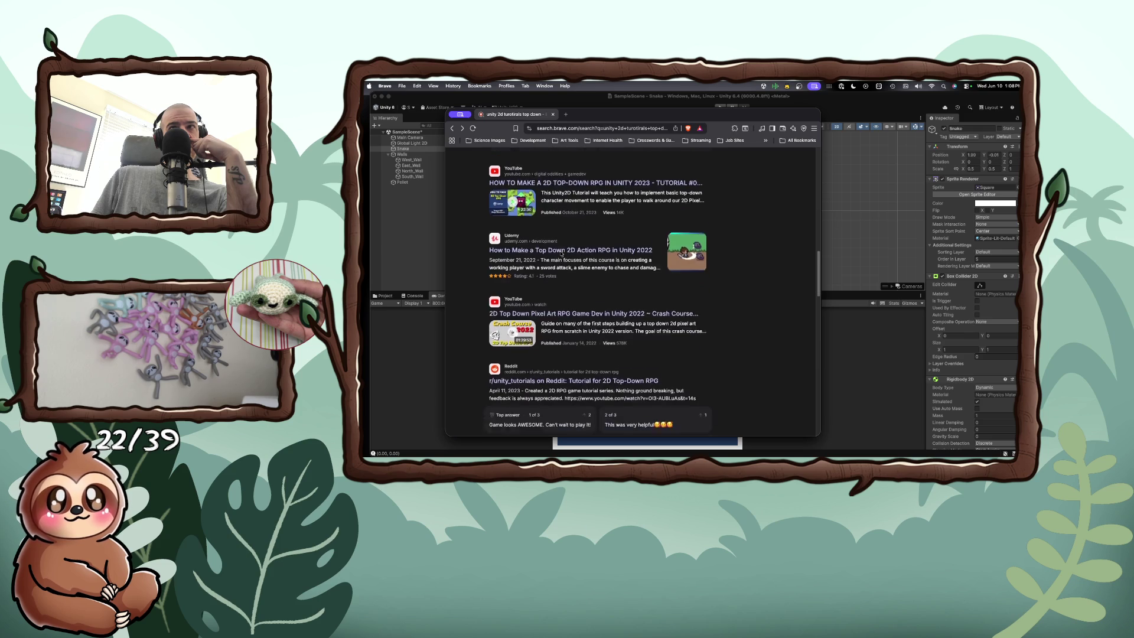
pyautogui.scroll(-4, 562, 254)
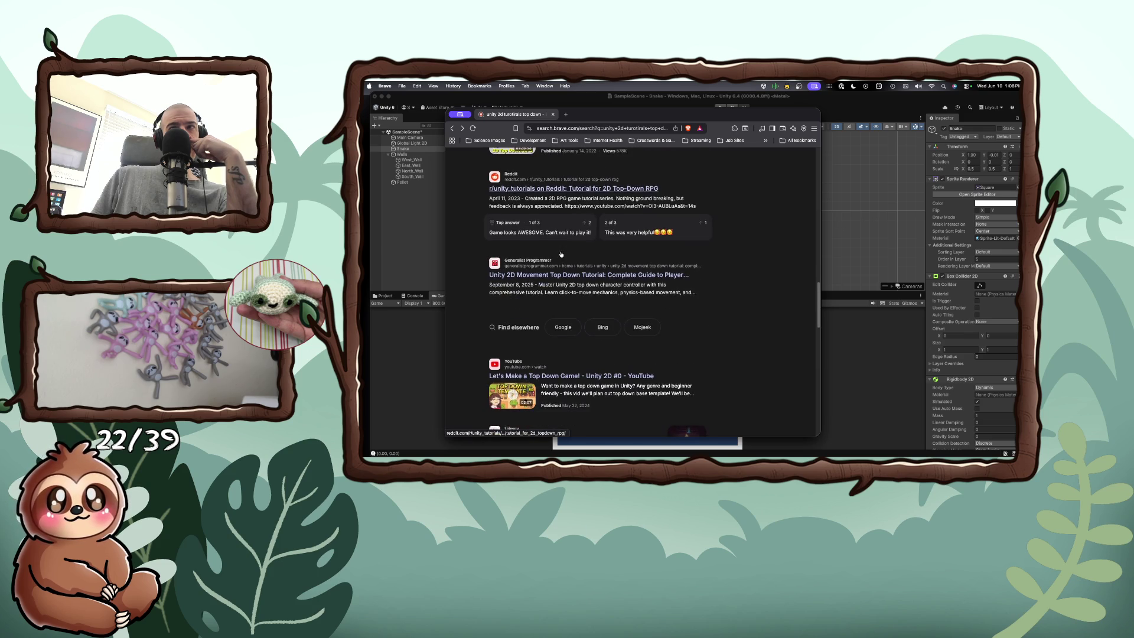
pyautogui.scroll(-4, 561, 254)
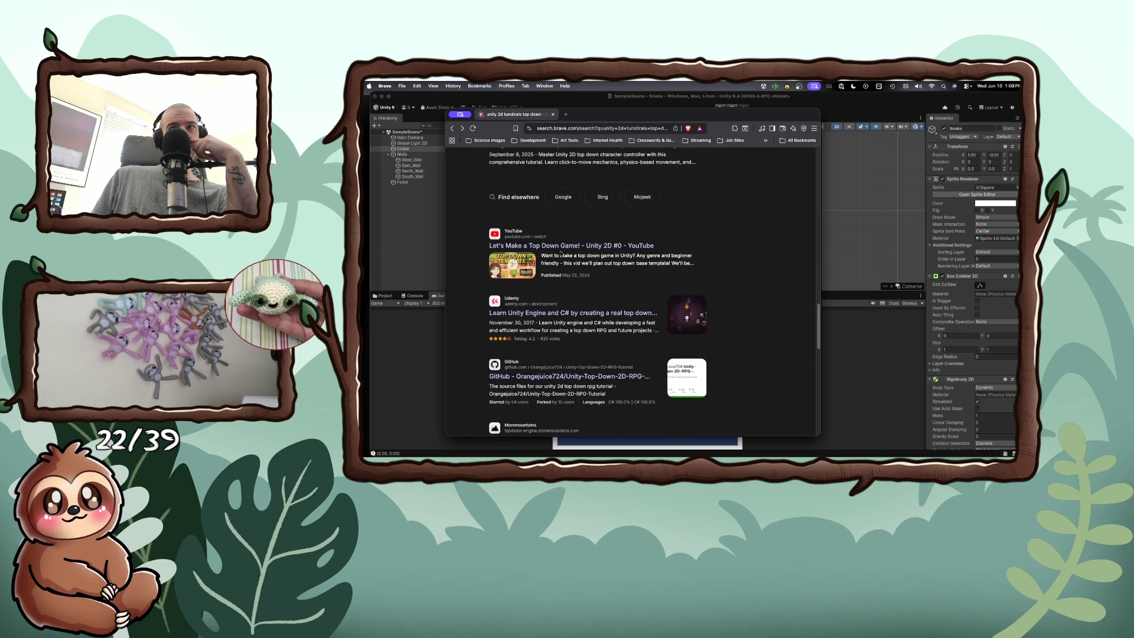
# Step: Scroll to Related queries at the bottom of the page and go to the next results page
pyautogui.scroll(-3, 561, 254)
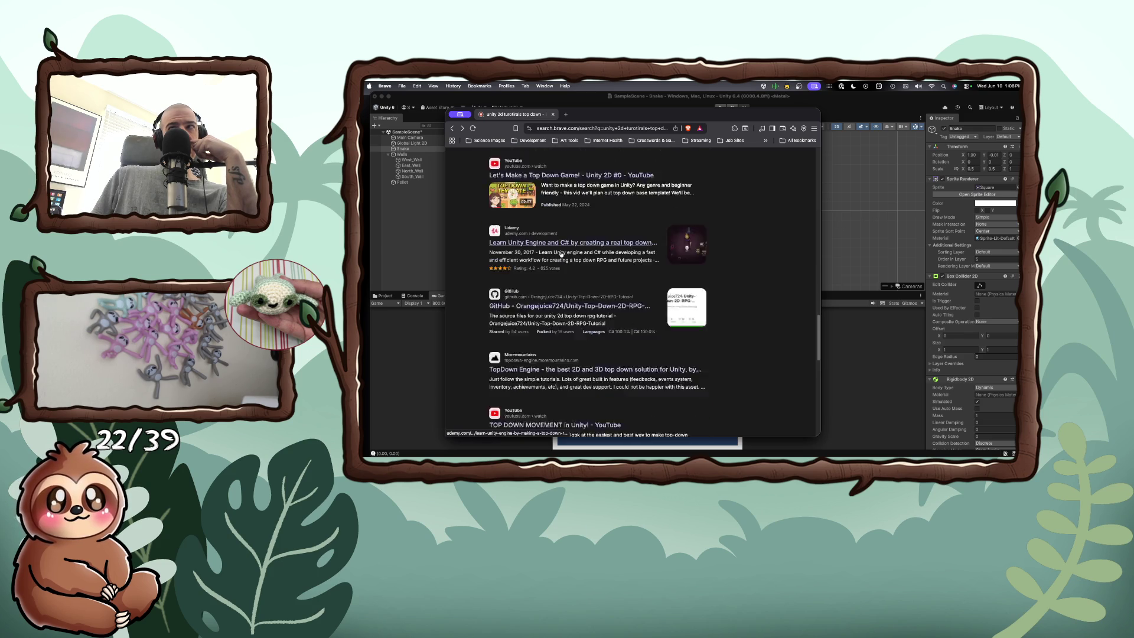
pyautogui.scroll(-1, 561, 254)
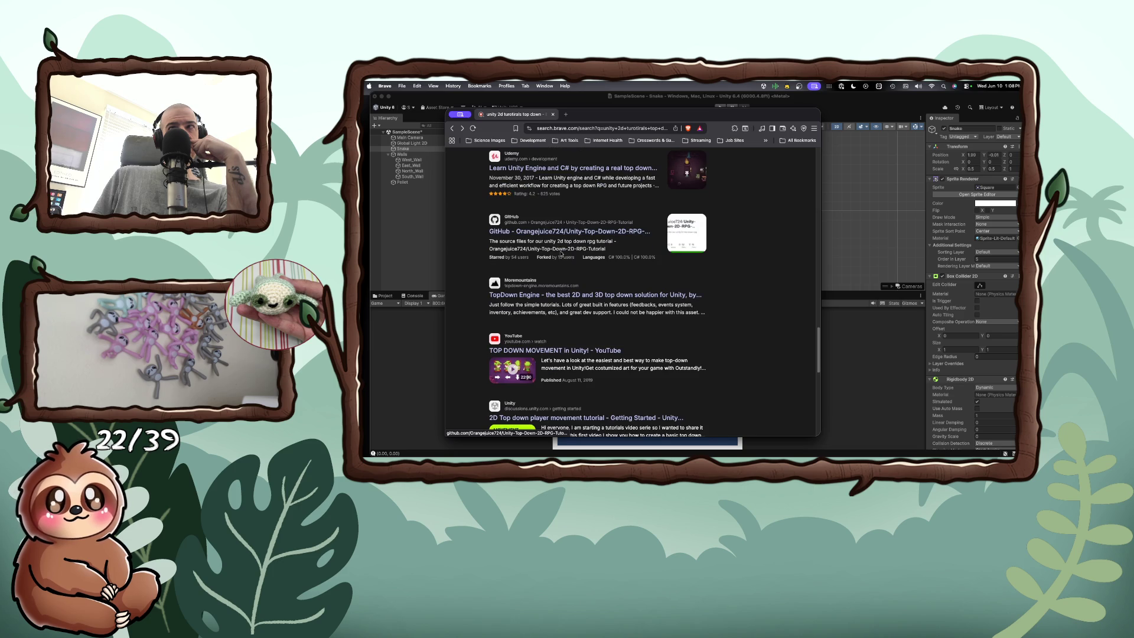
pyautogui.scroll(-1, 561, 254)
pyautogui.scroll(-3, 561, 254)
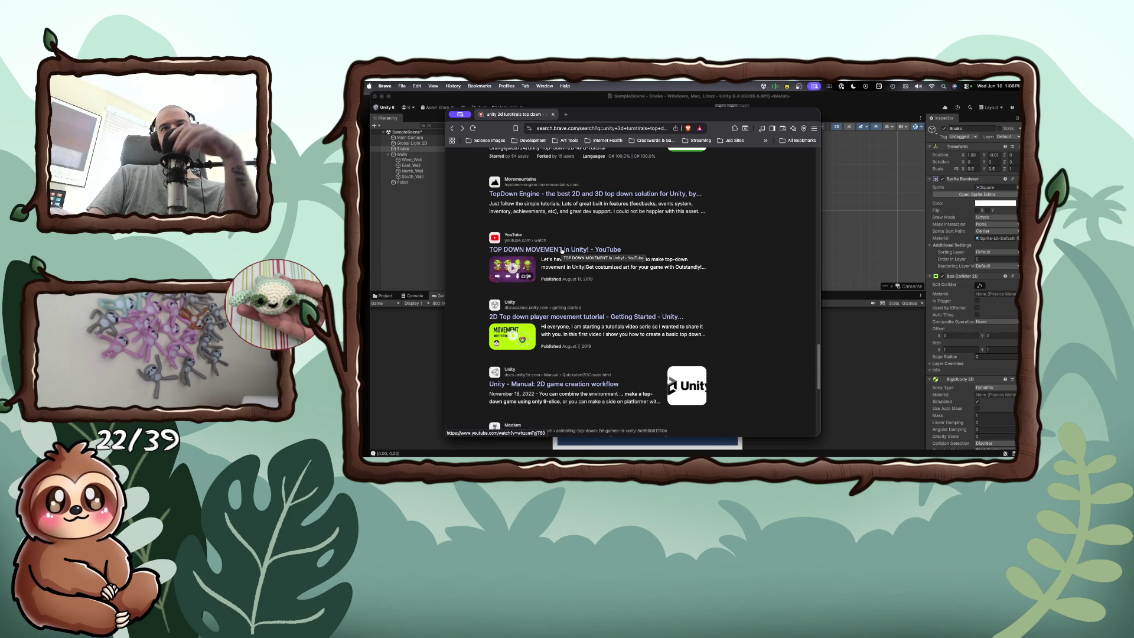
pyautogui.scroll(-3, 558, 245)
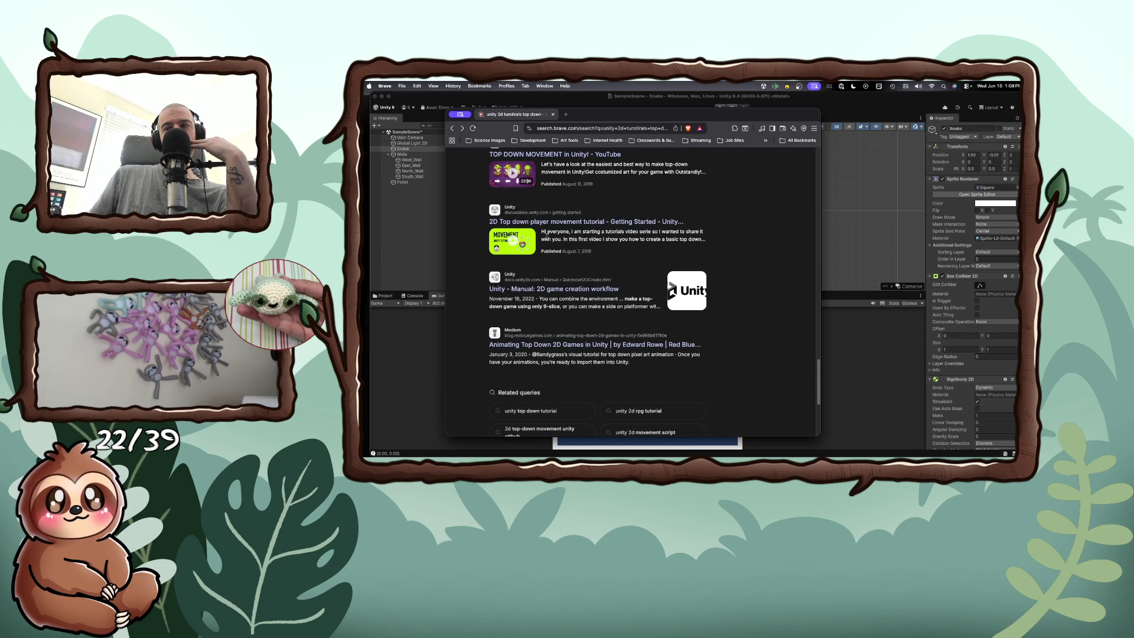
pyautogui.scroll(-2, 547, 235)
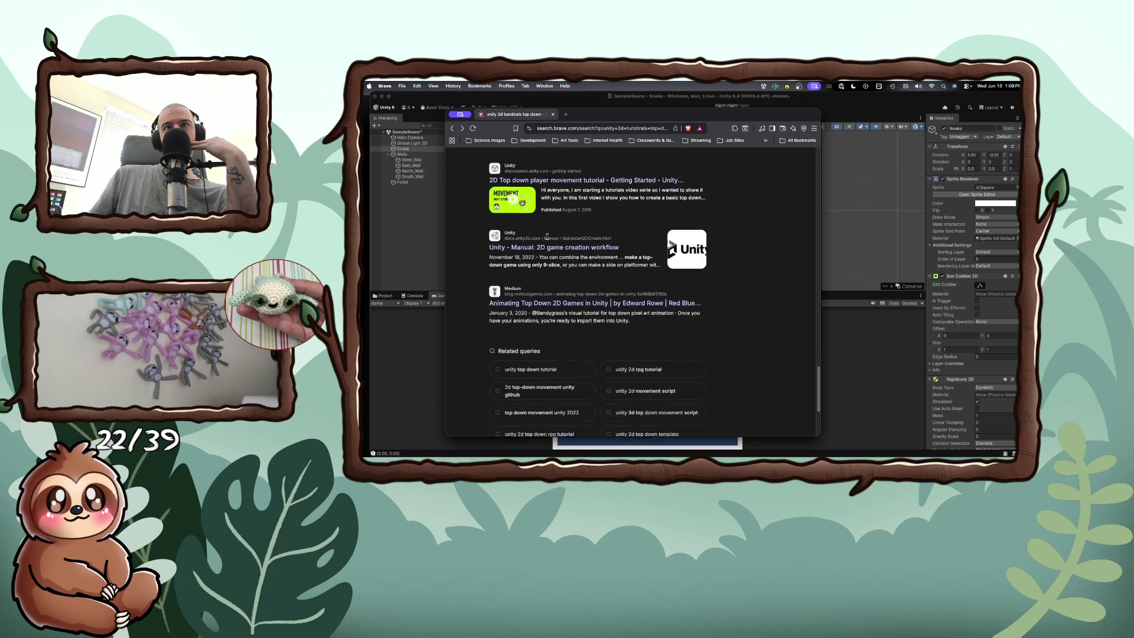
pyautogui.scroll(-5, 548, 239)
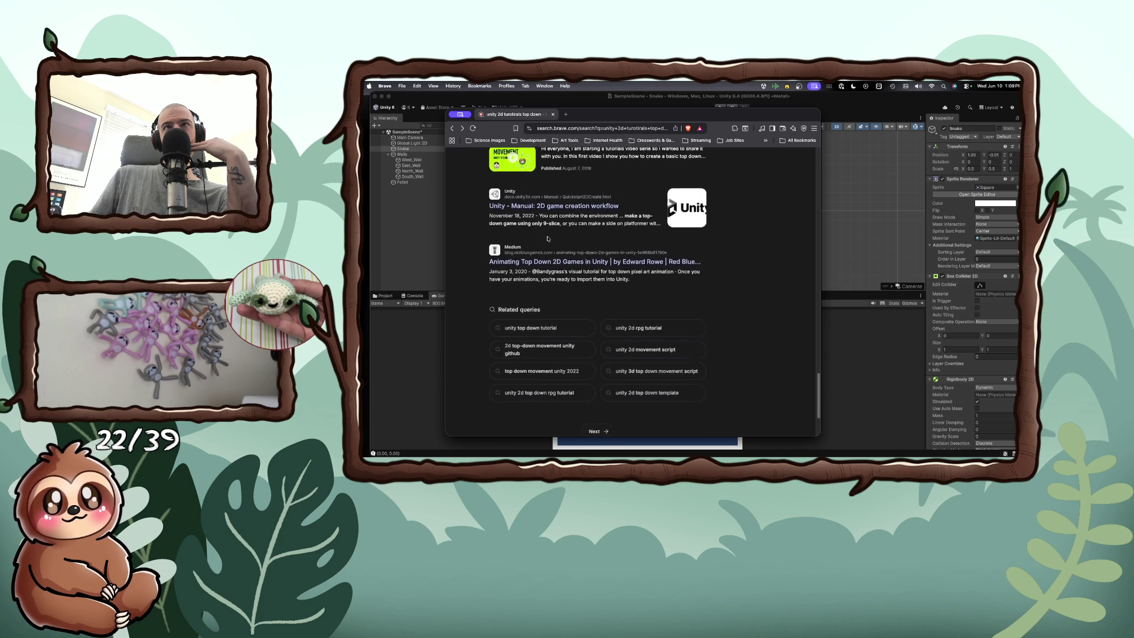
pyautogui.click(606, 327)
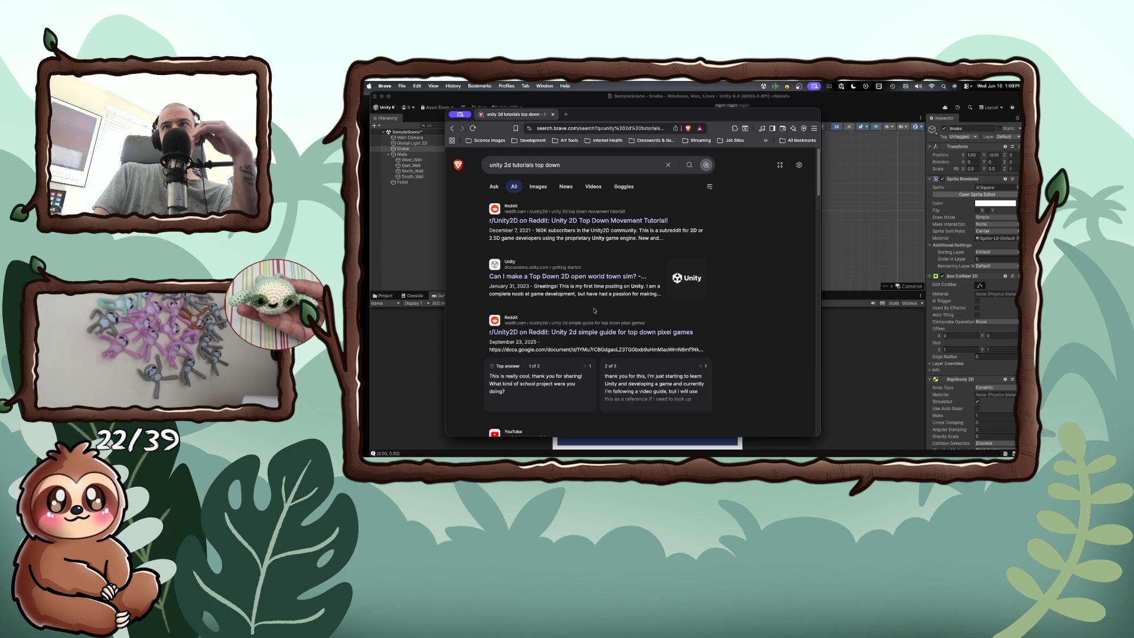
# Step: Scroll the second results page down to the Unity Learn result and open Set up your 2D game world
pyautogui.scroll(-5, 590, 303)
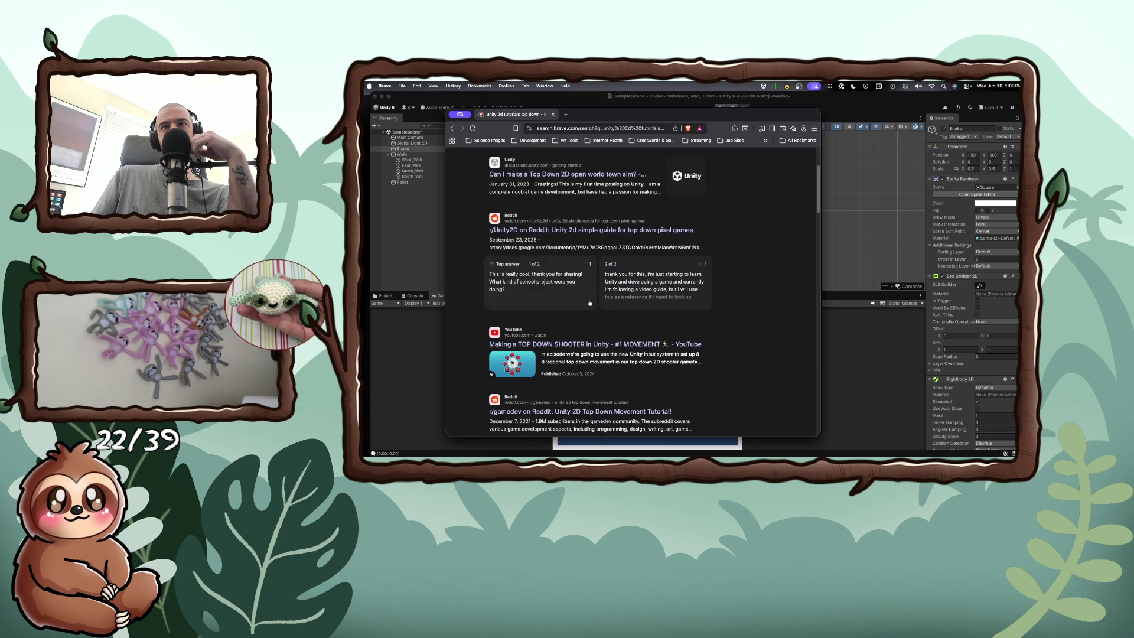
pyautogui.scroll(-2, 589, 301)
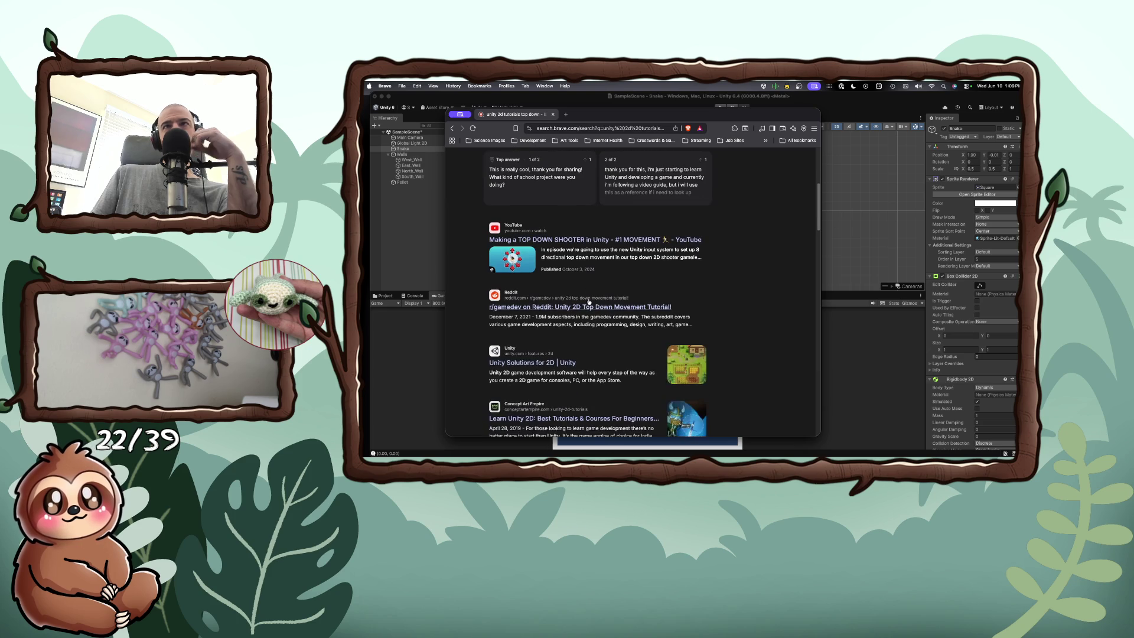
pyautogui.scroll(-2, 589, 302)
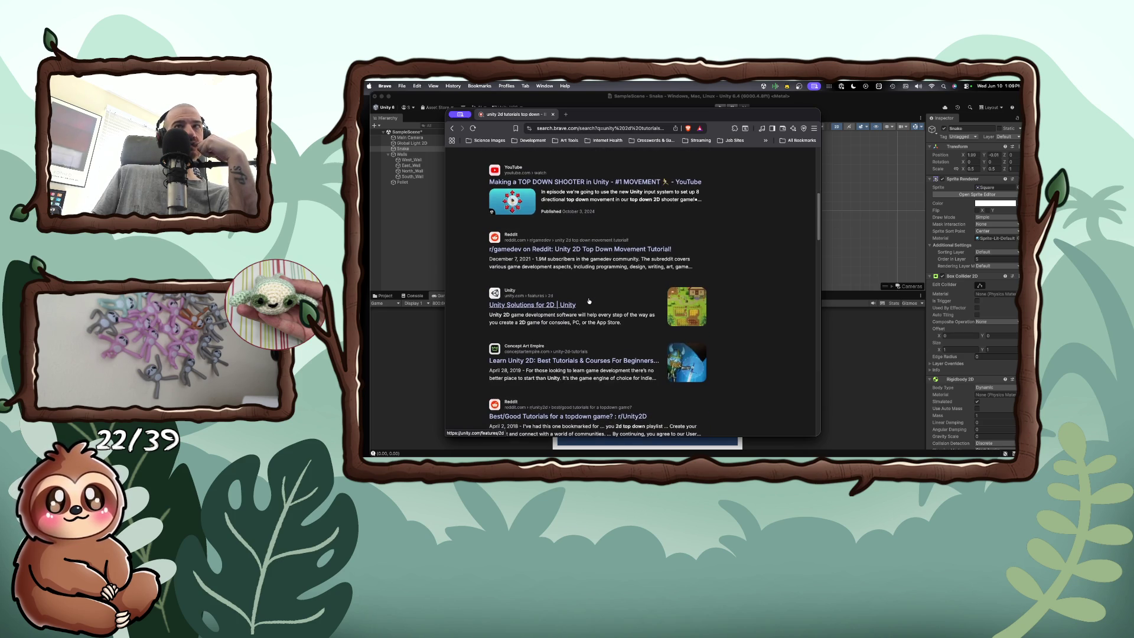
pyautogui.scroll(-2, 589, 301)
pyautogui.scroll(-4, 589, 301)
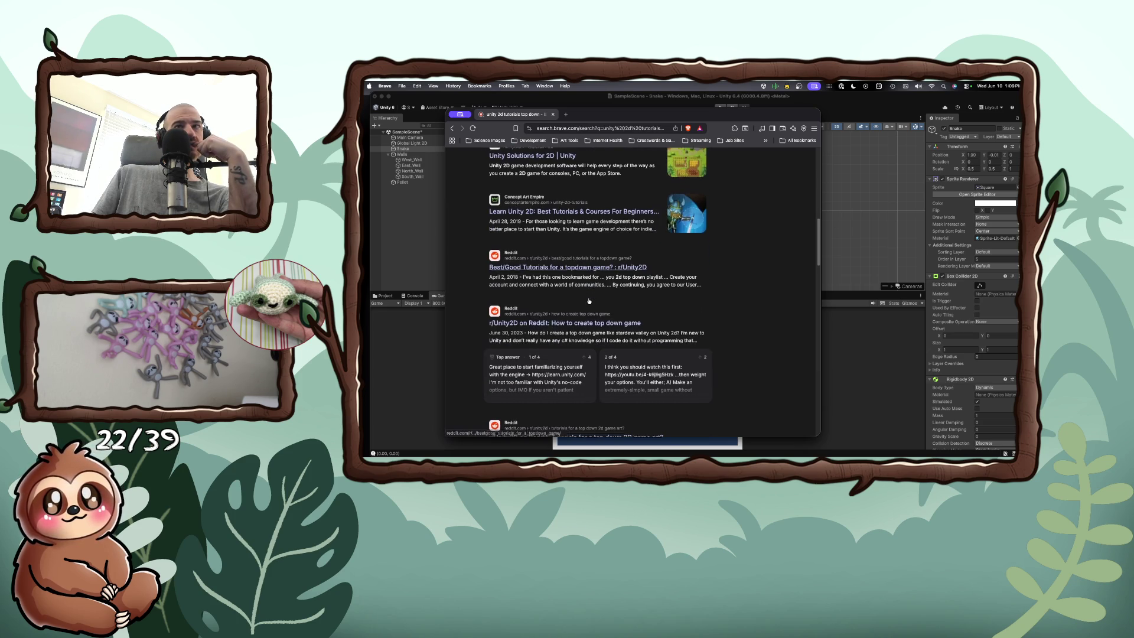
pyautogui.scroll(-3, 589, 300)
pyautogui.scroll(-2, 589, 301)
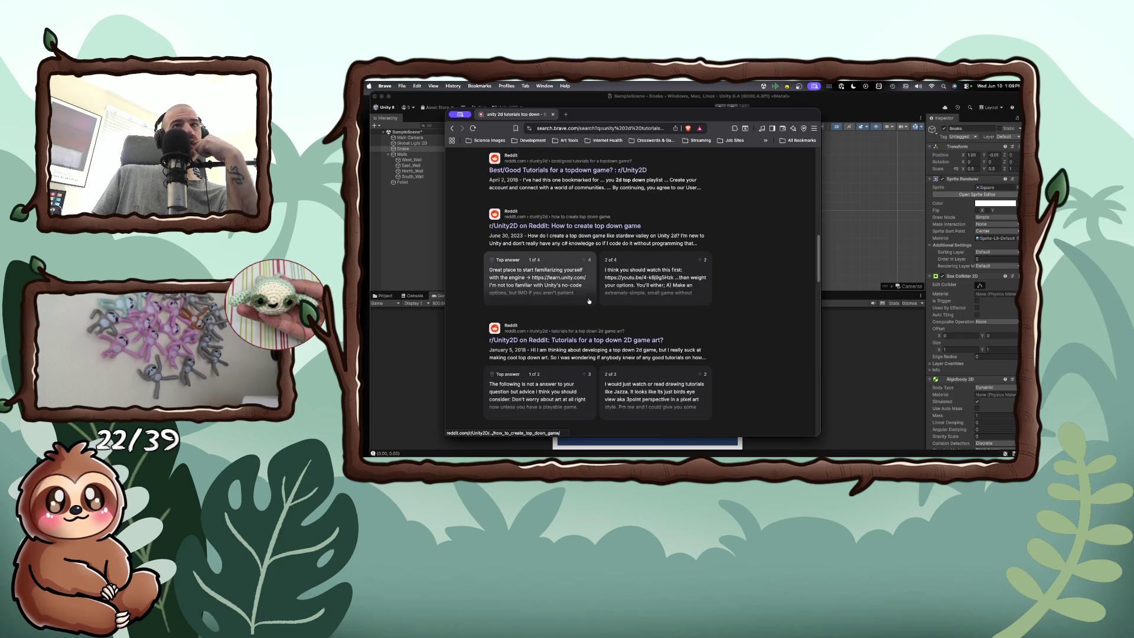
pyautogui.scroll(-3, 589, 301)
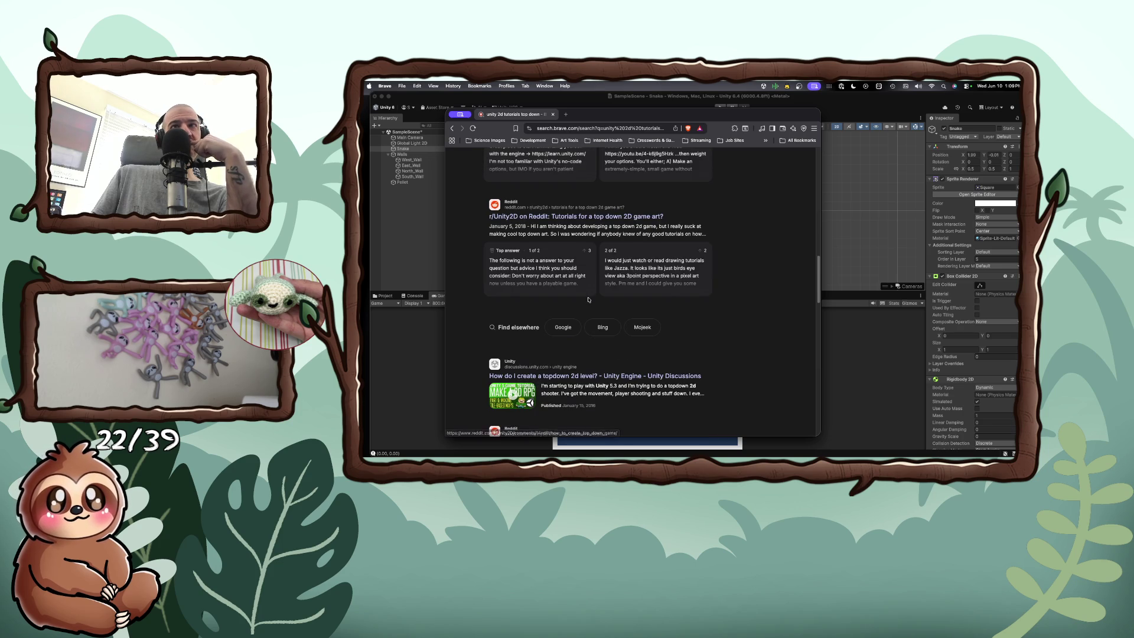
pyautogui.scroll(-5, 589, 301)
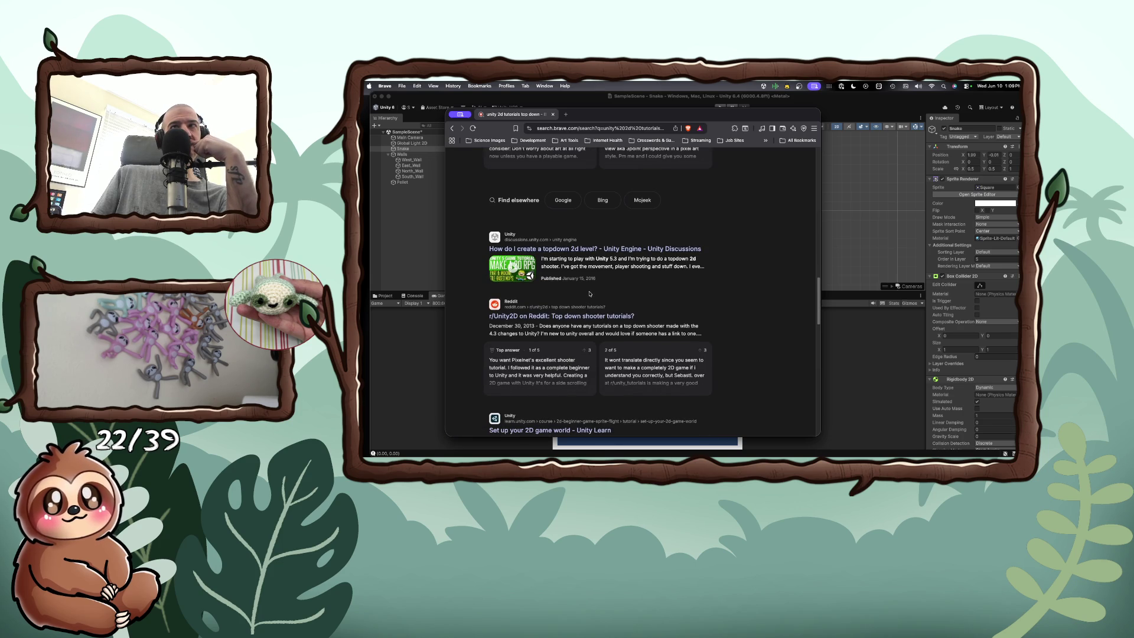
pyautogui.scroll(-4, 589, 294)
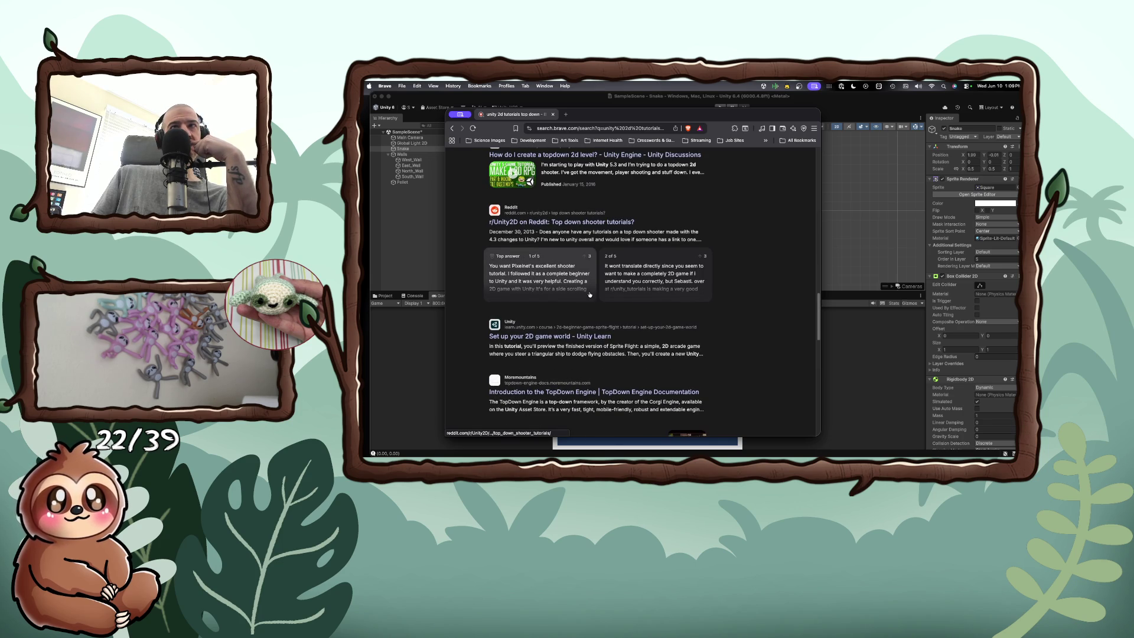
pyautogui.scroll(-1, 590, 294)
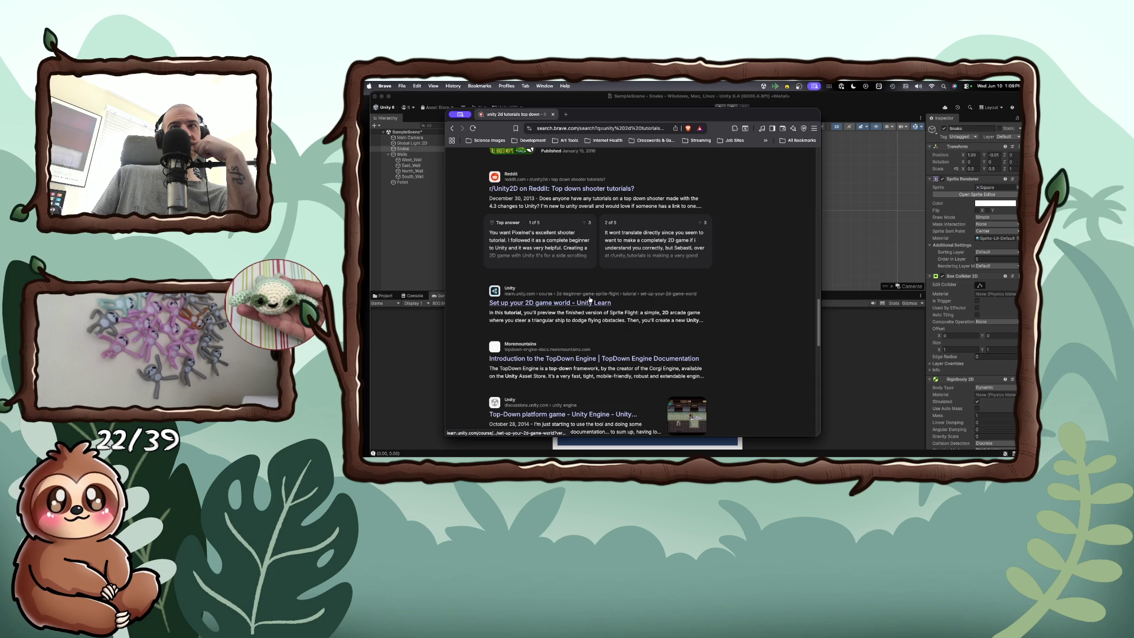
pyautogui.click(589, 303)
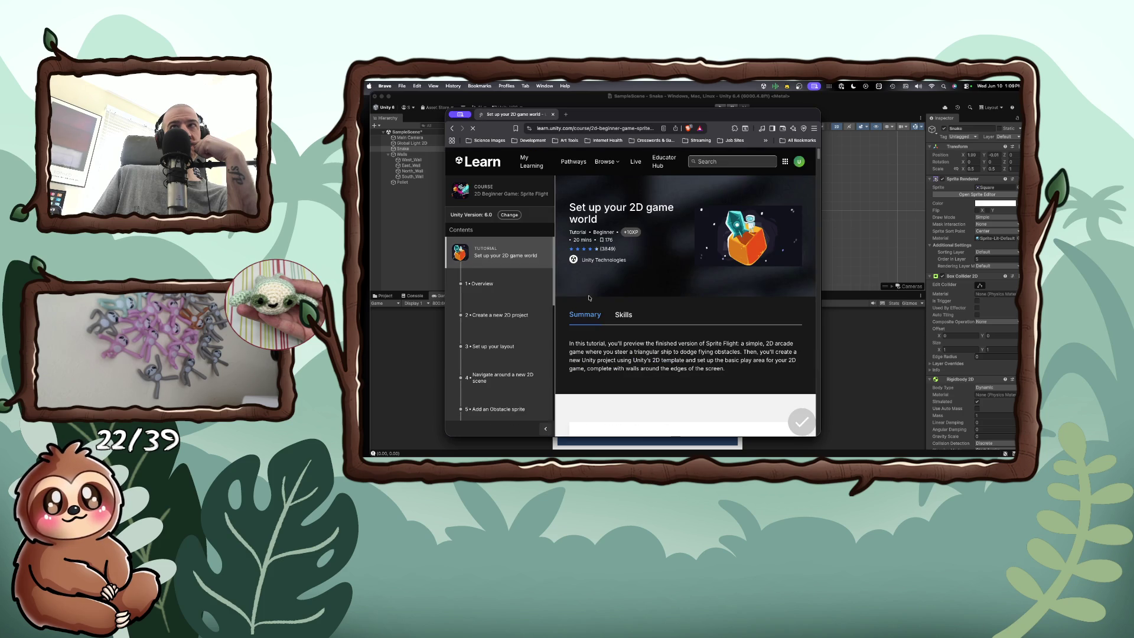
pyautogui.scroll(-6, 589, 296)
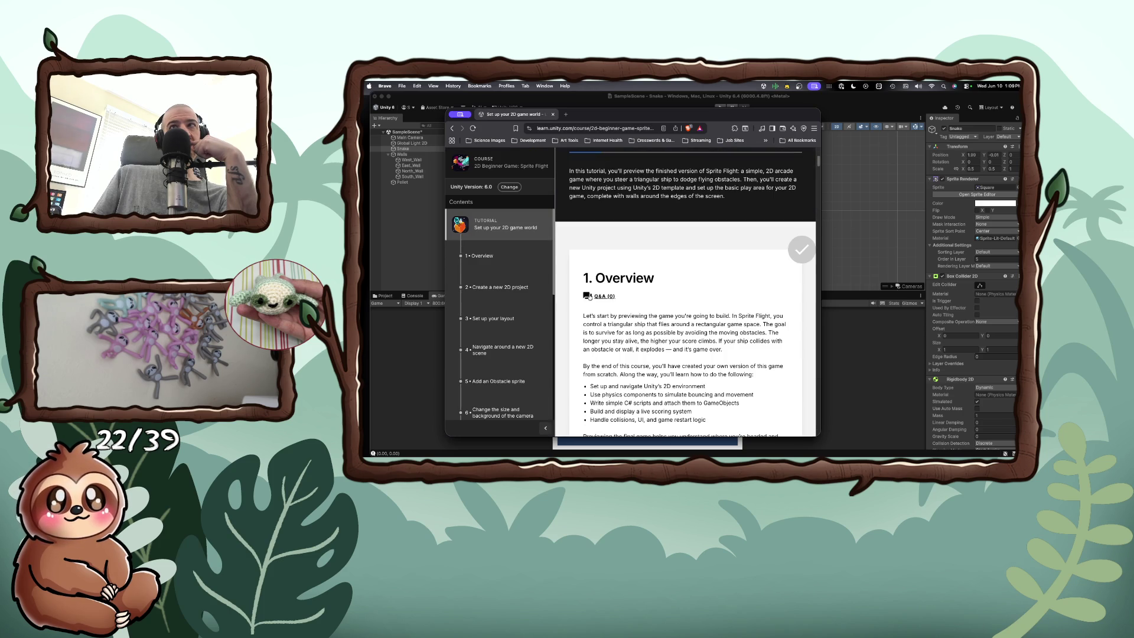
pyautogui.scroll(-4, 589, 296)
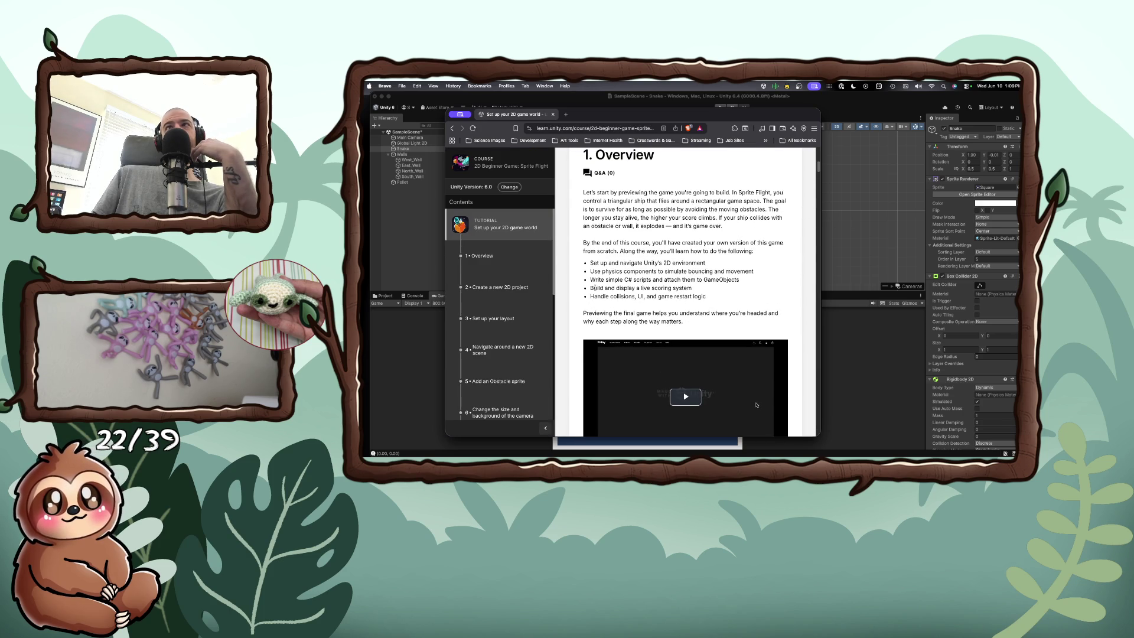
pyautogui.scroll(-1, 595, 288)
pyautogui.click(682, 370)
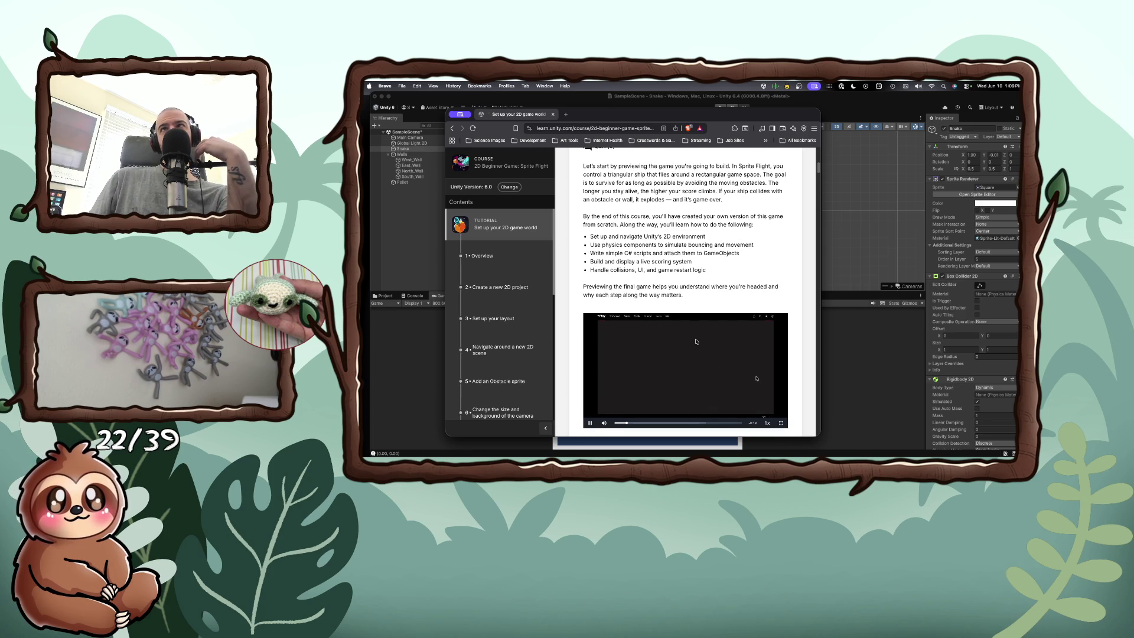
pyautogui.scroll(1, 696, 341)
pyautogui.scroll(-1, 697, 341)
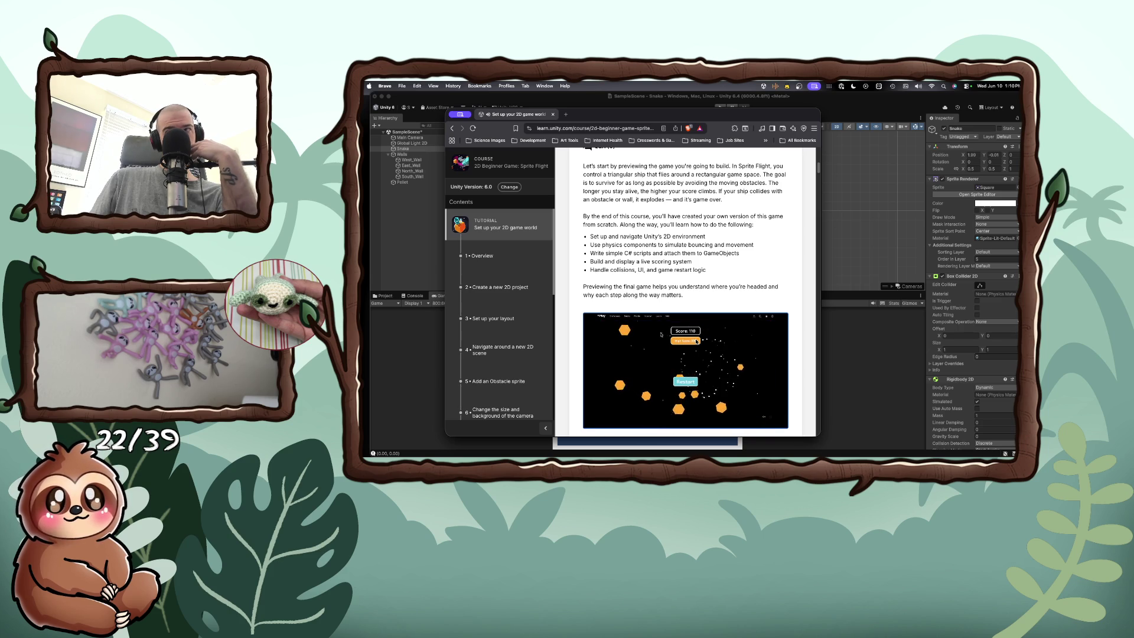
pyautogui.moveTo(617, 428)
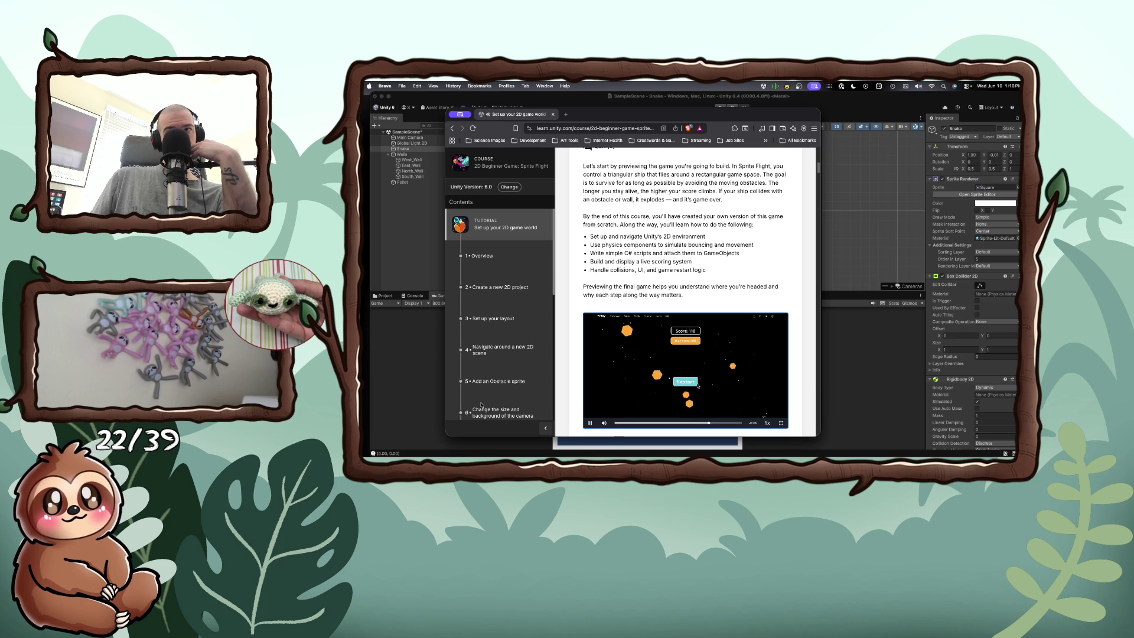
pyautogui.scroll(-2, 514, 416)
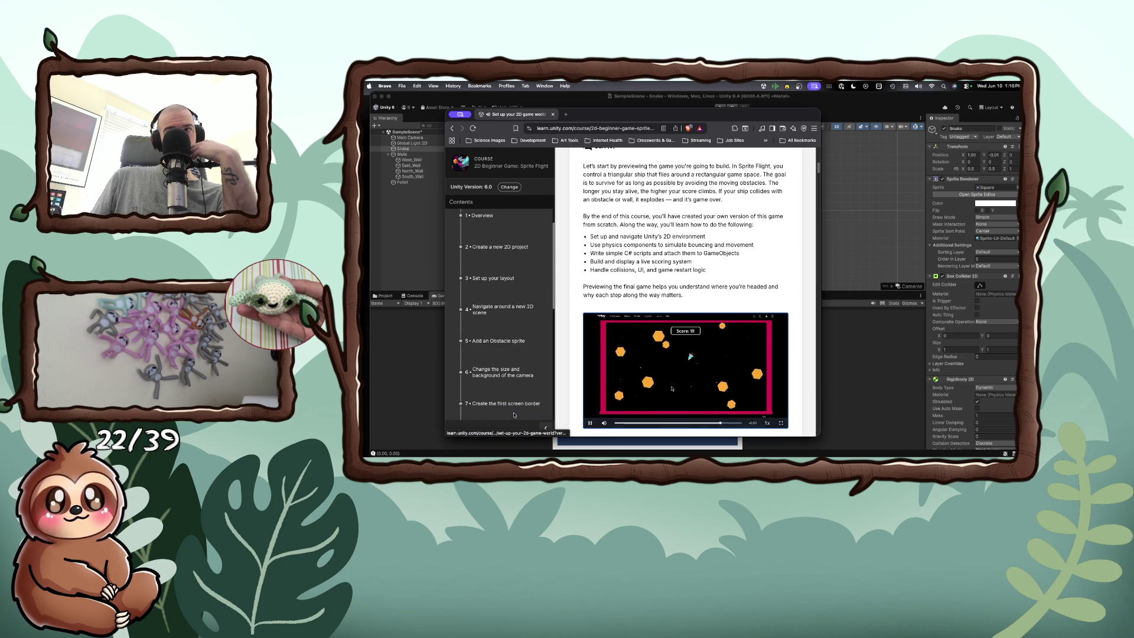
pyautogui.scroll(-8, 514, 415)
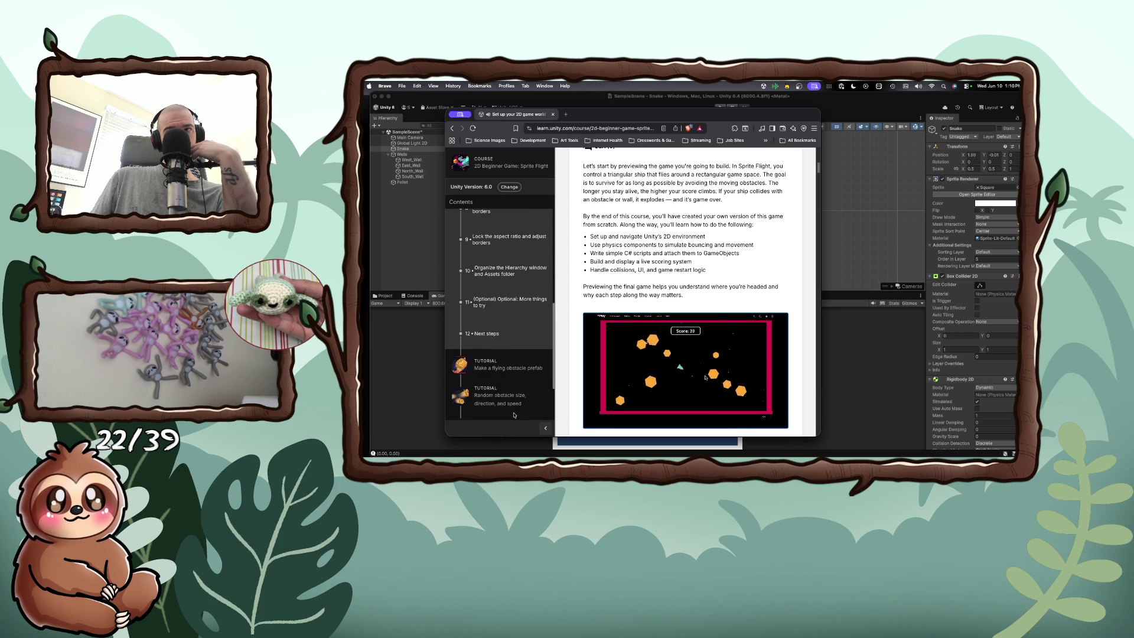
pyautogui.scroll(-2, 513, 415)
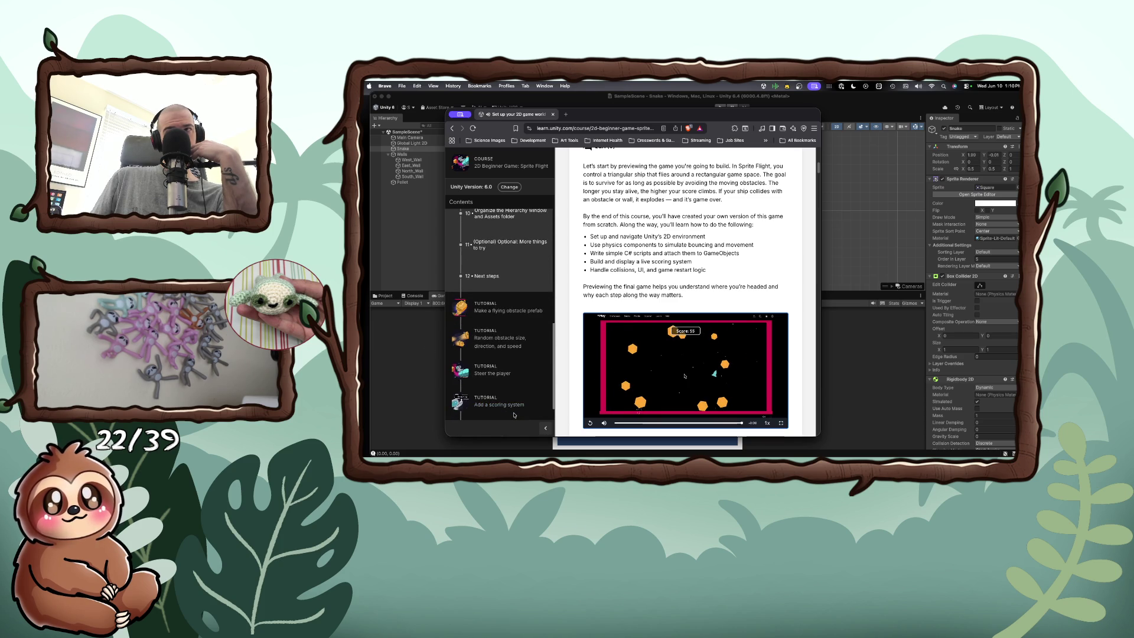
pyautogui.scroll(-4, 513, 415)
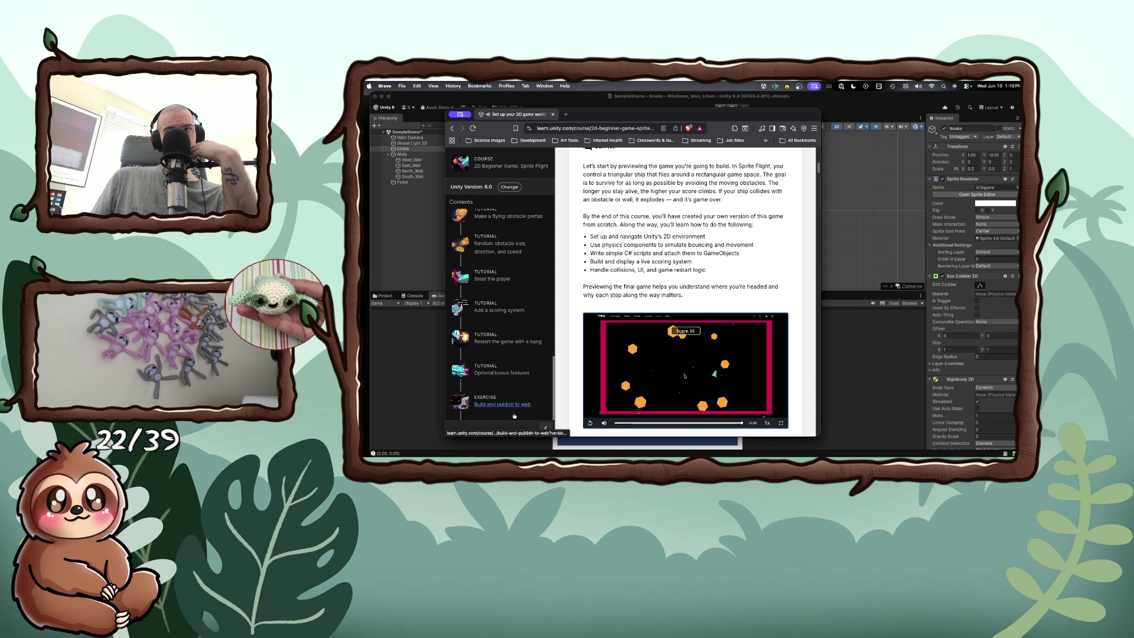
pyautogui.click(451, 127)
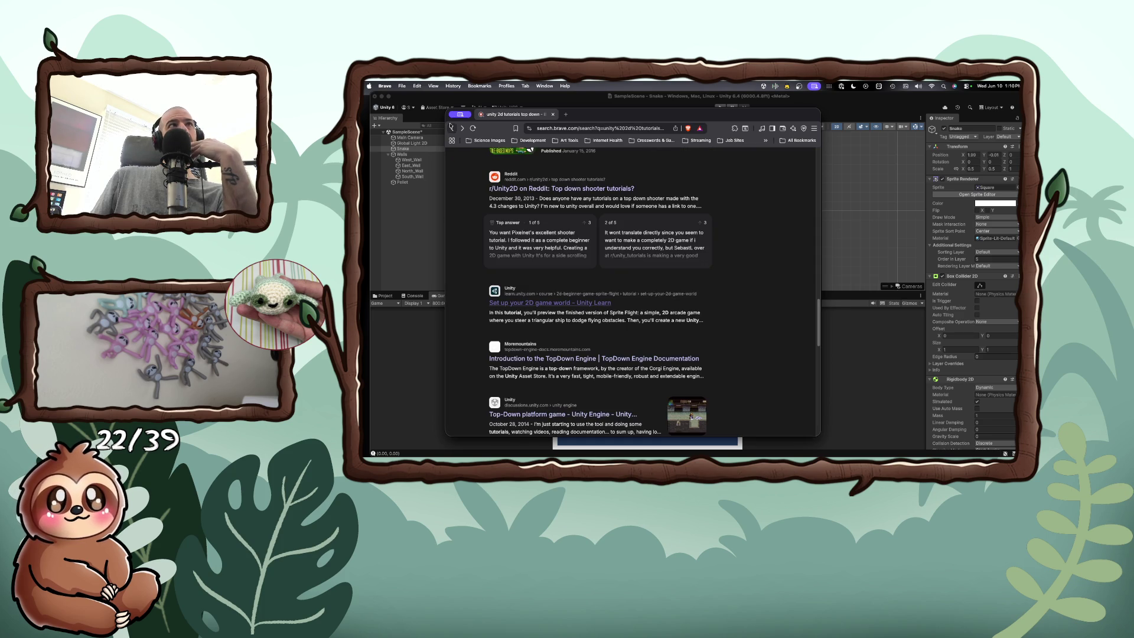
# Step: Go to the next results page and select 'tutorials top down' in the search box
pyautogui.scroll(-3, 547, 322)
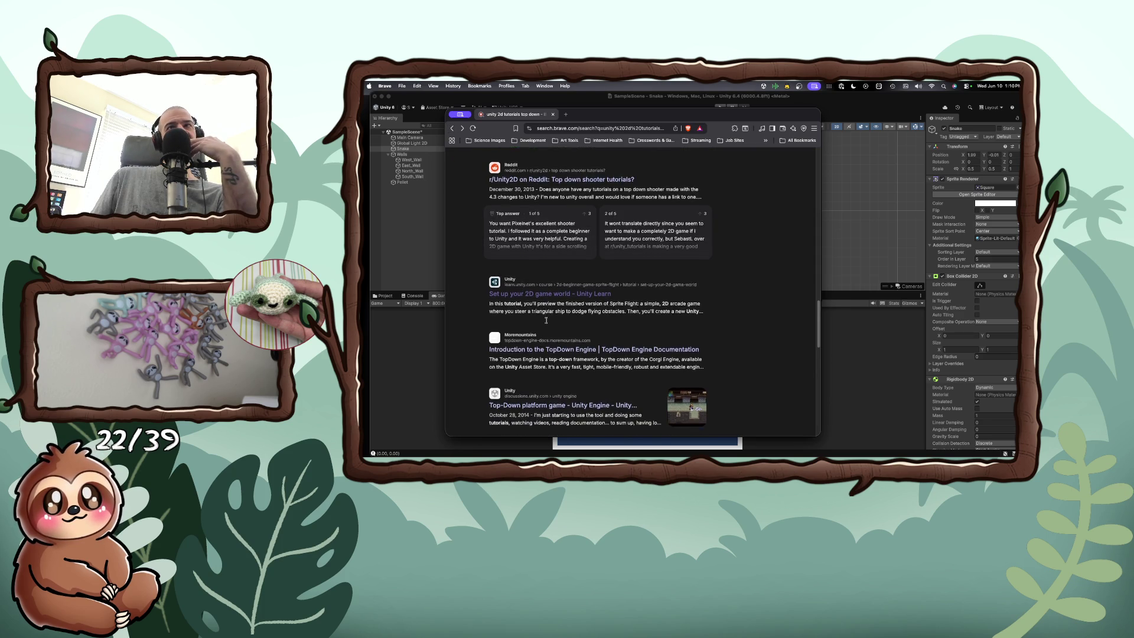
pyautogui.scroll(-7, 547, 323)
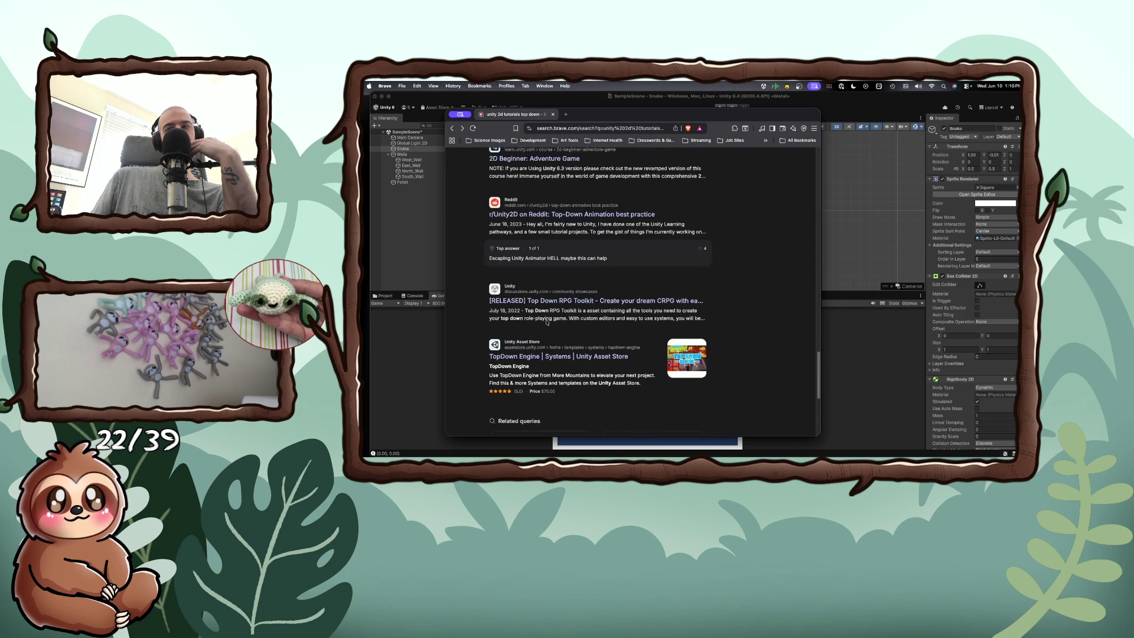
pyautogui.scroll(-3, 547, 323)
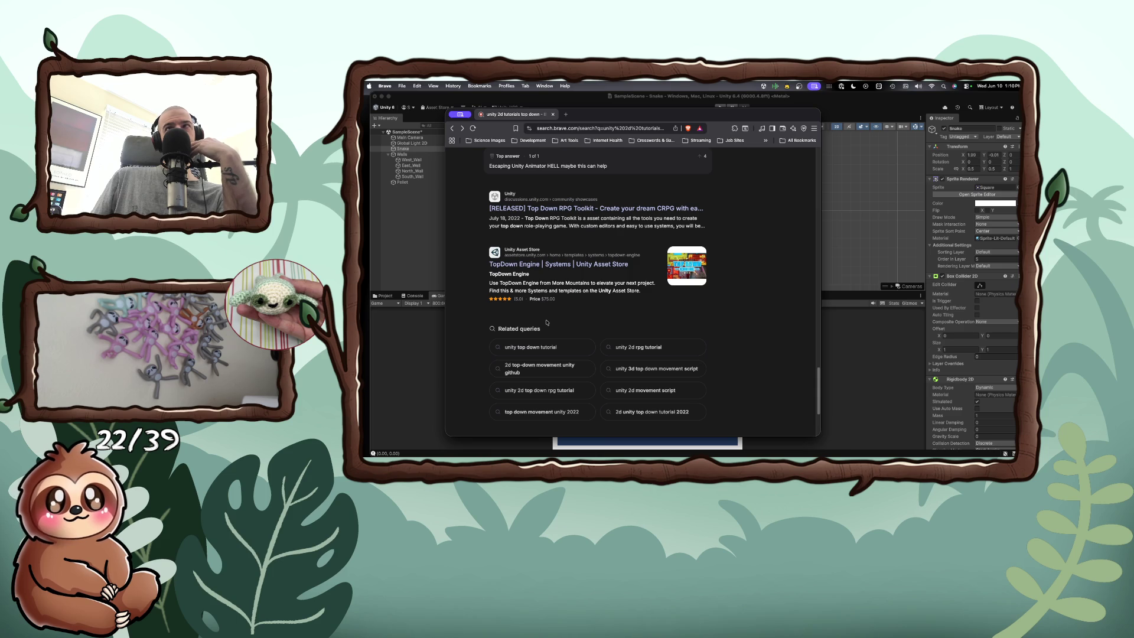
pyautogui.scroll(-4, 547, 323)
pyautogui.click(628, 326)
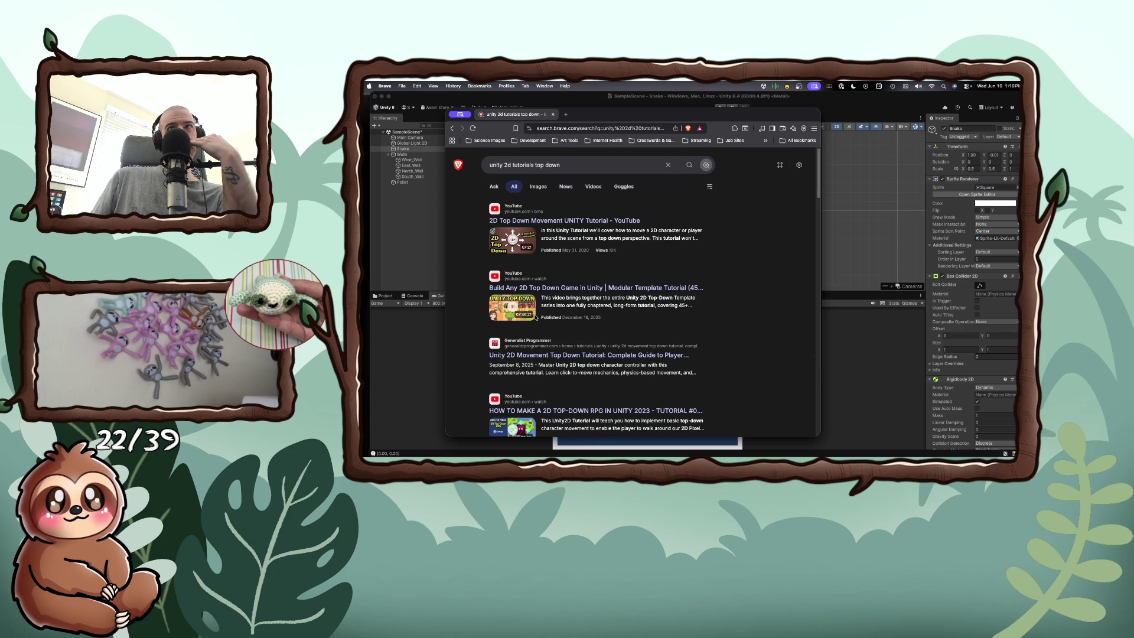
pyautogui.moveTo(561, 165); pyautogui.dragTo(513, 165)
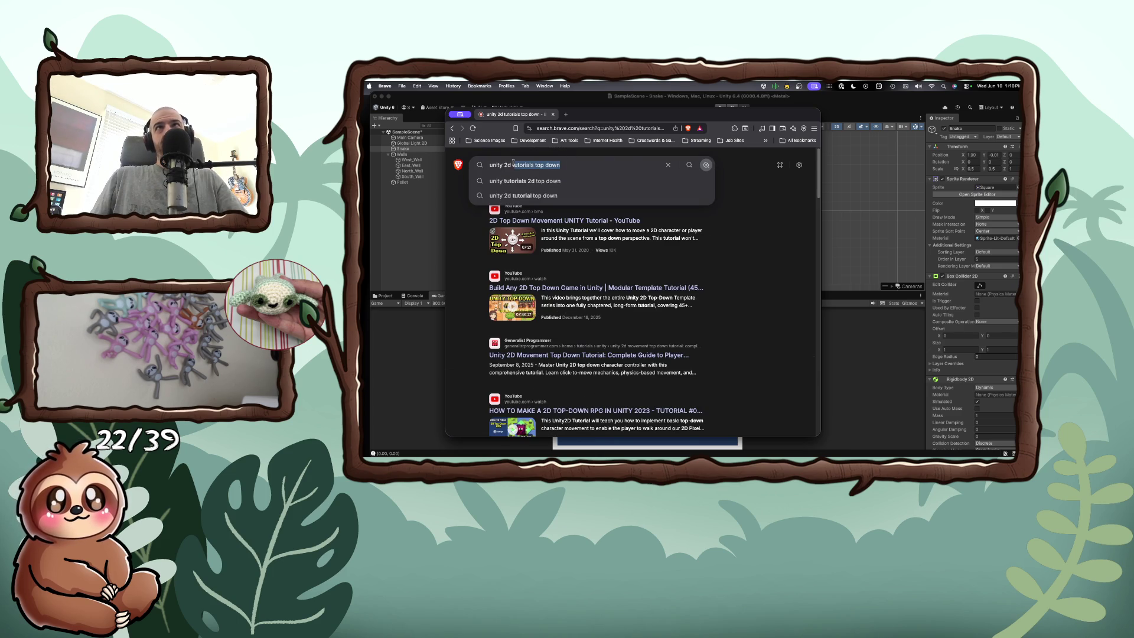
# Step: Search for 'unity 2d sizing system' and highlight the Unity Units versus pixels passage
pyautogui.write('sizing ')
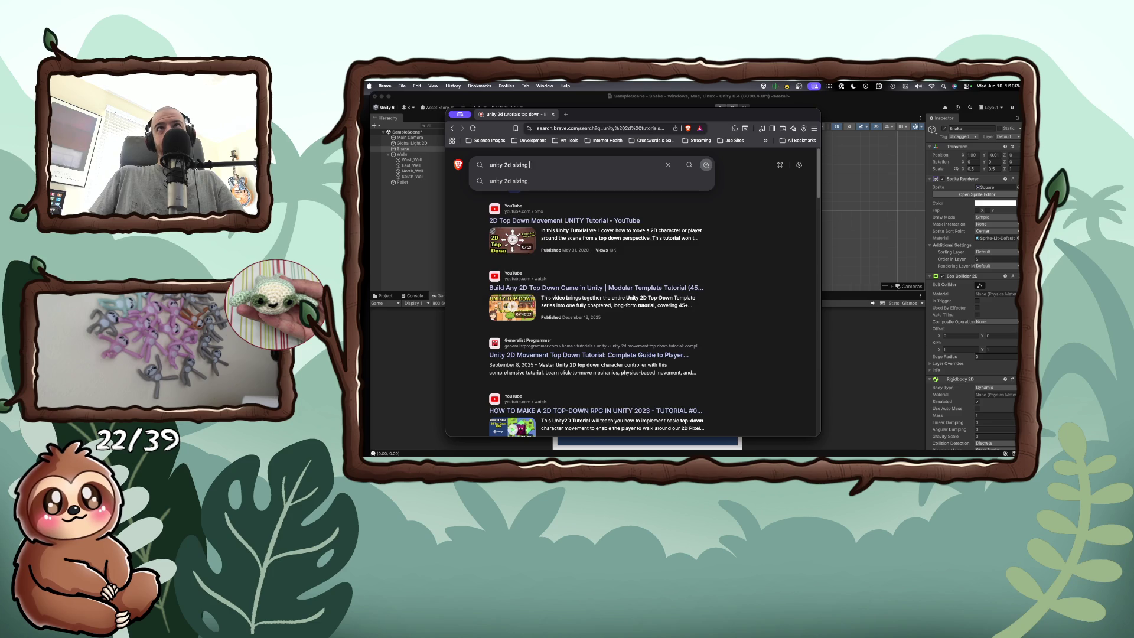
pyautogui.write('system')
pyautogui.press('Return')
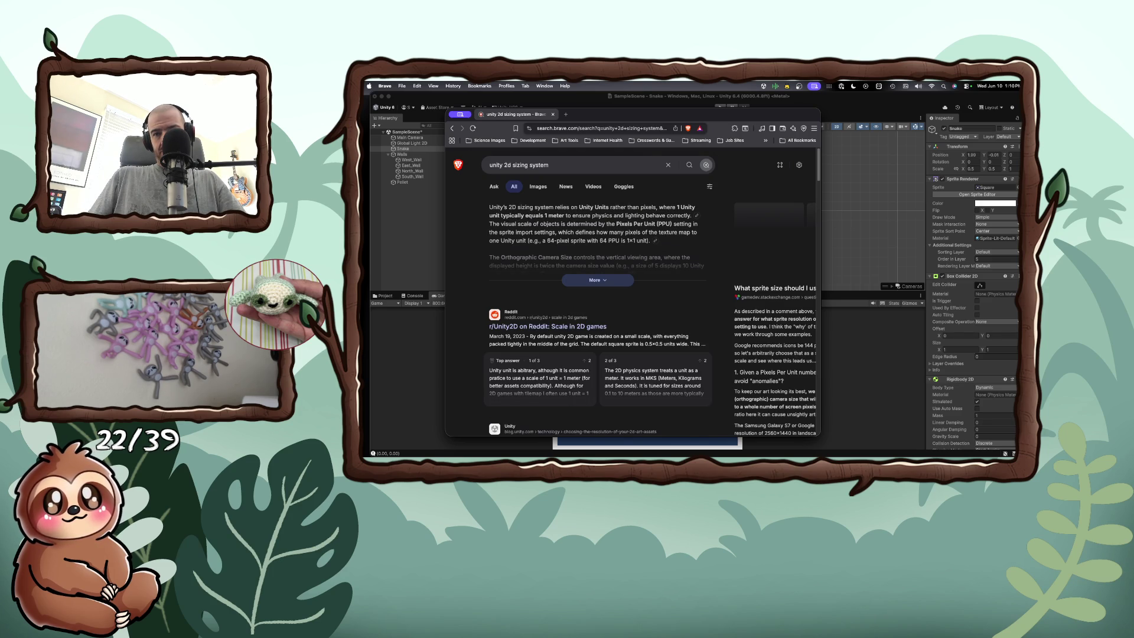
pyautogui.moveTo(555, 207); pyautogui.dragTo(656, 207)
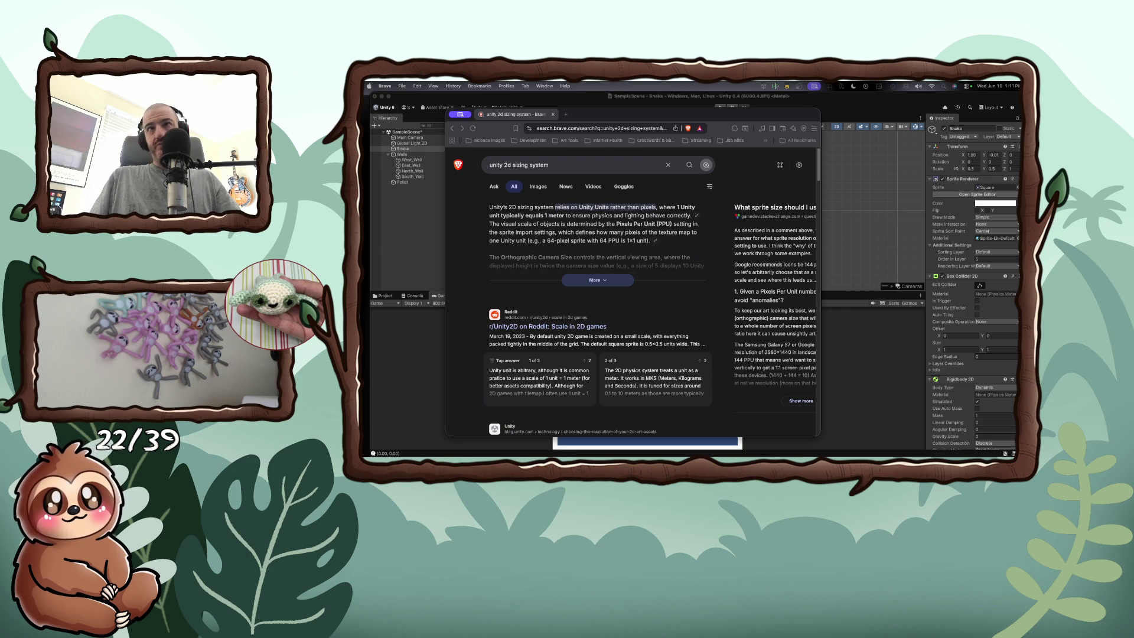
# Step: Scroll through the sizing results and move the browser lower to reveal the Unity scene
pyautogui.scroll(-5, 637, 355)
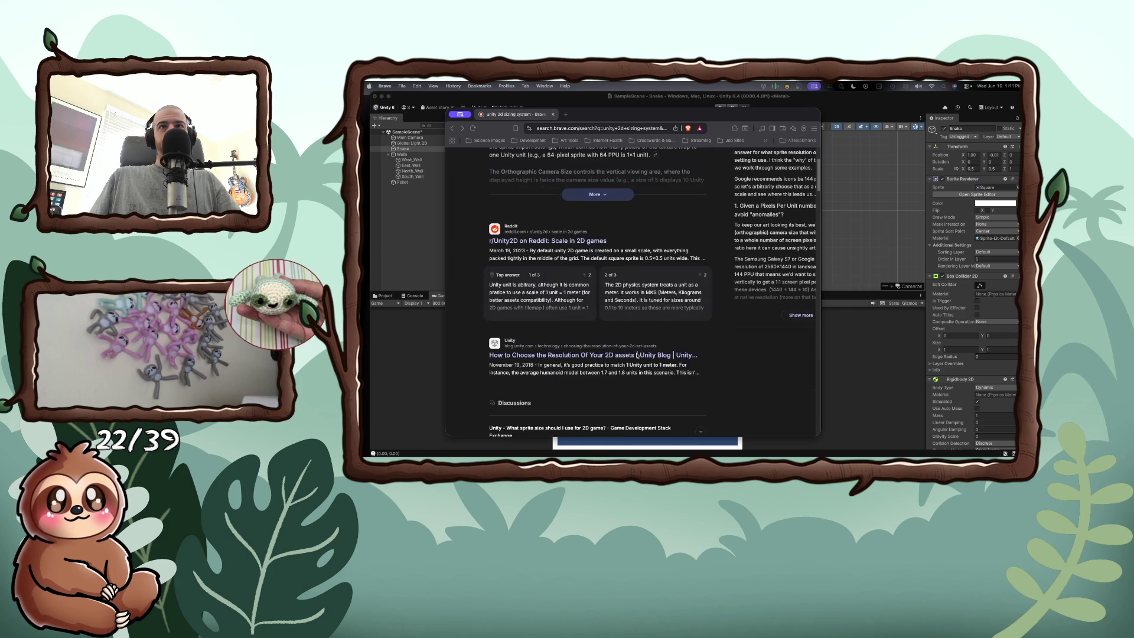
pyautogui.scroll(-5, 637, 355)
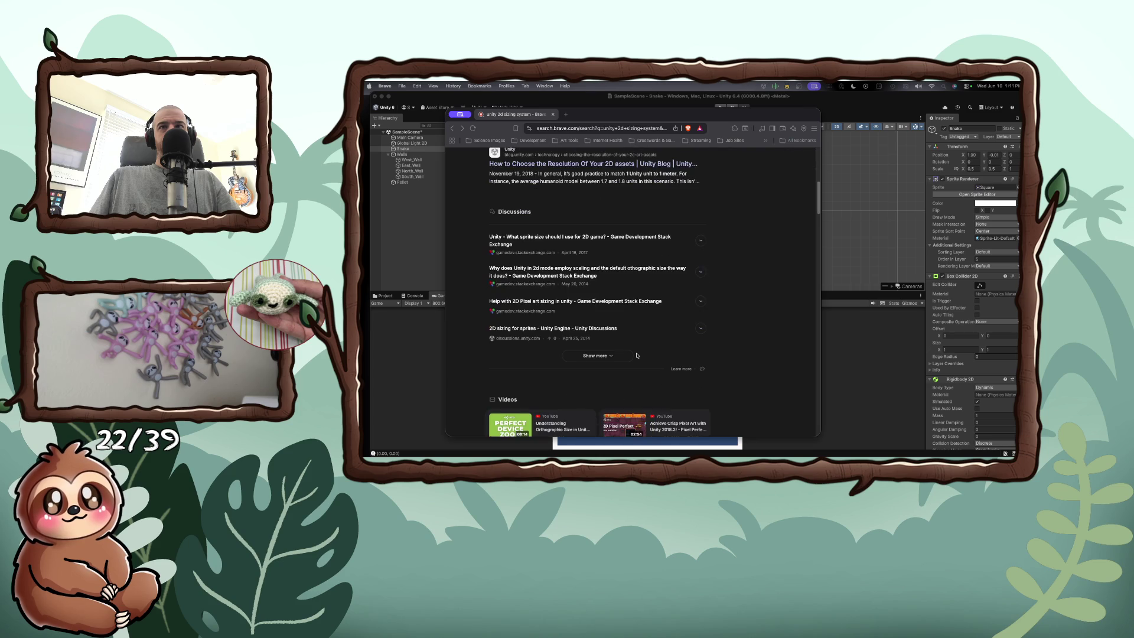
pyautogui.scroll(-5, 637, 355)
pyautogui.scroll(-3, 637, 355)
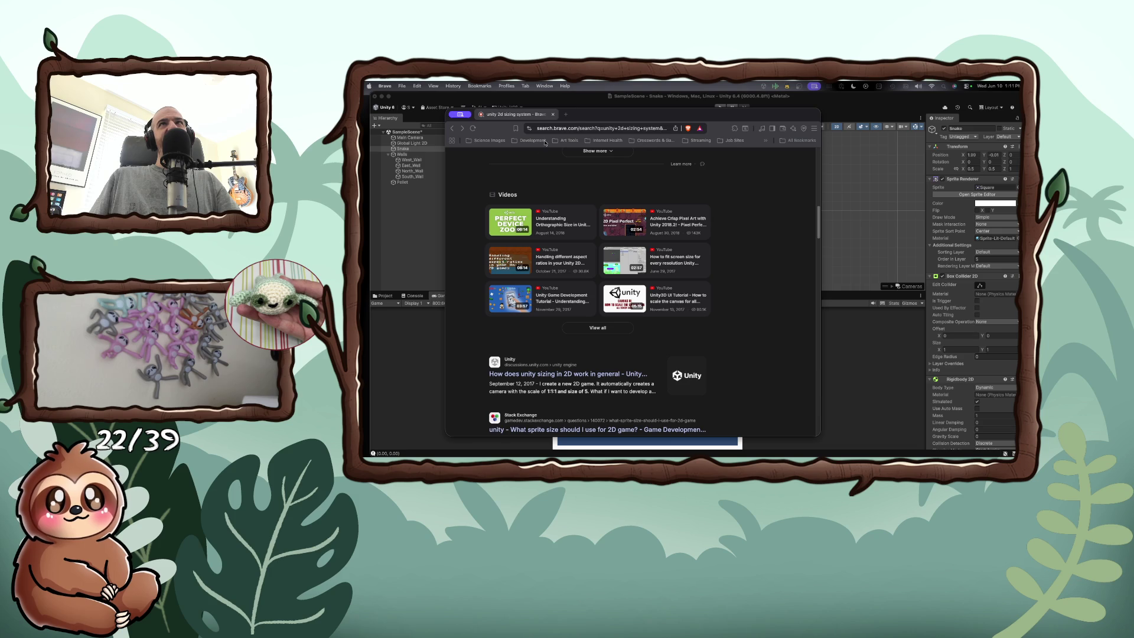
pyautogui.moveTo(600, 115); pyautogui.dragTo(624, 307)
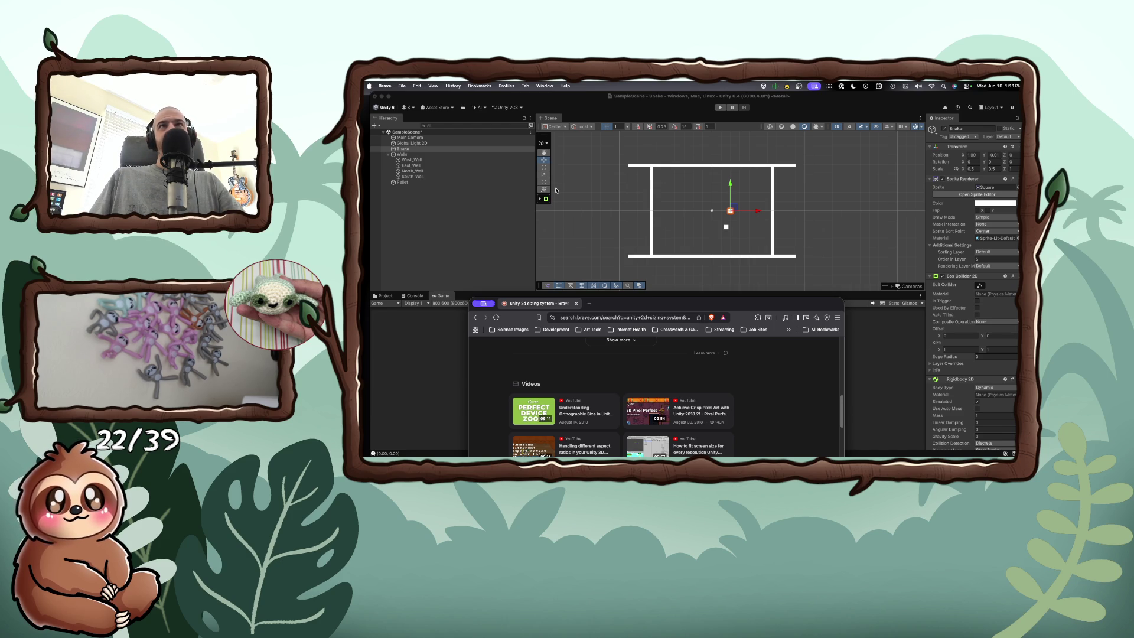
# Step: Launch Inkscape from Raycast to get a blank New document 1
pyautogui.press('super+space')
pyautogui.write('ib')
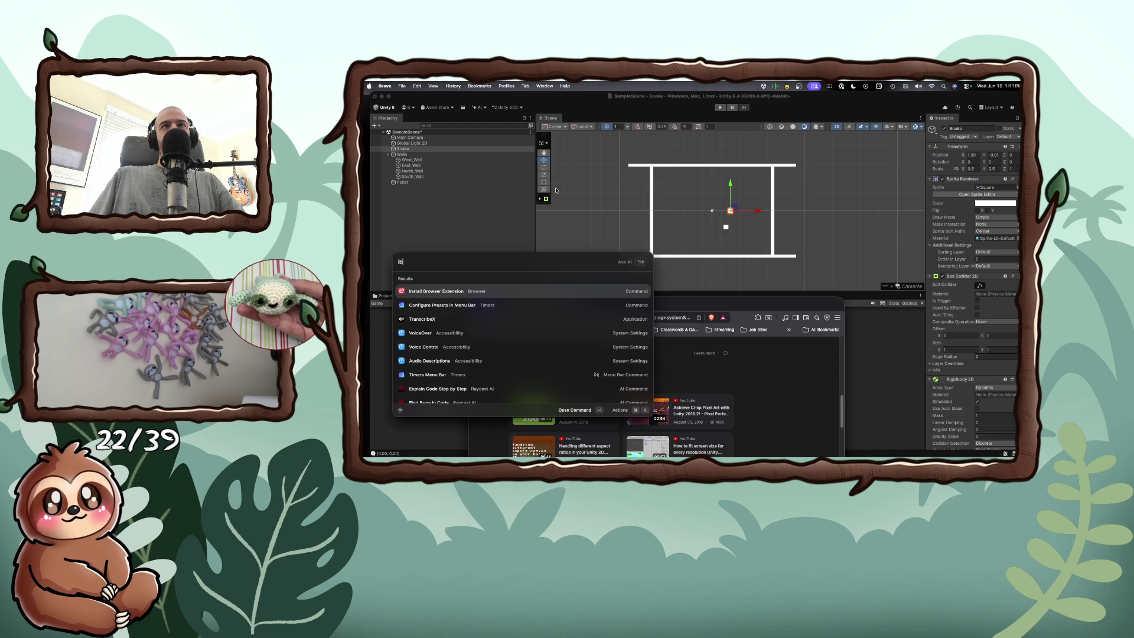
pyautogui.press('BackSpace')
pyautogui.write('nk')
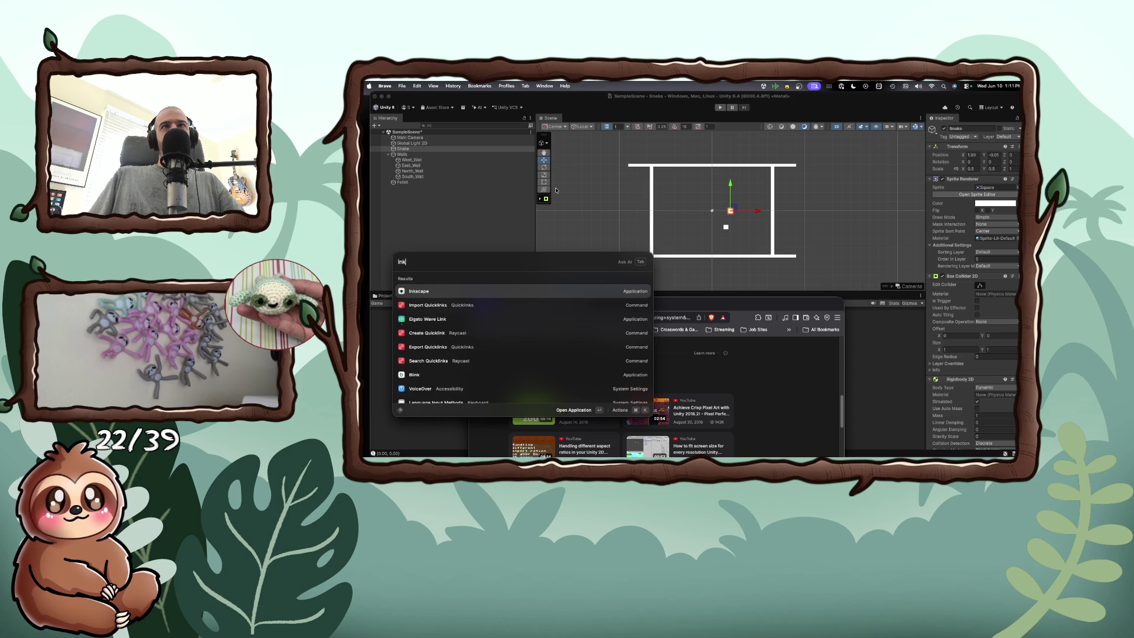
pyautogui.write('scape')
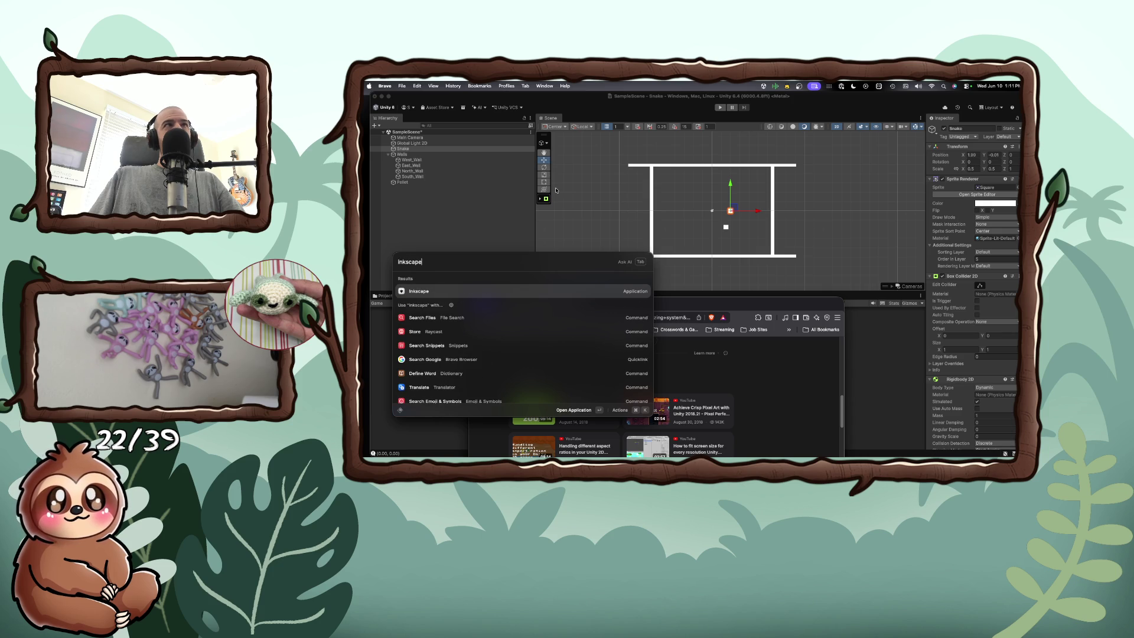
pyautogui.press('Return')
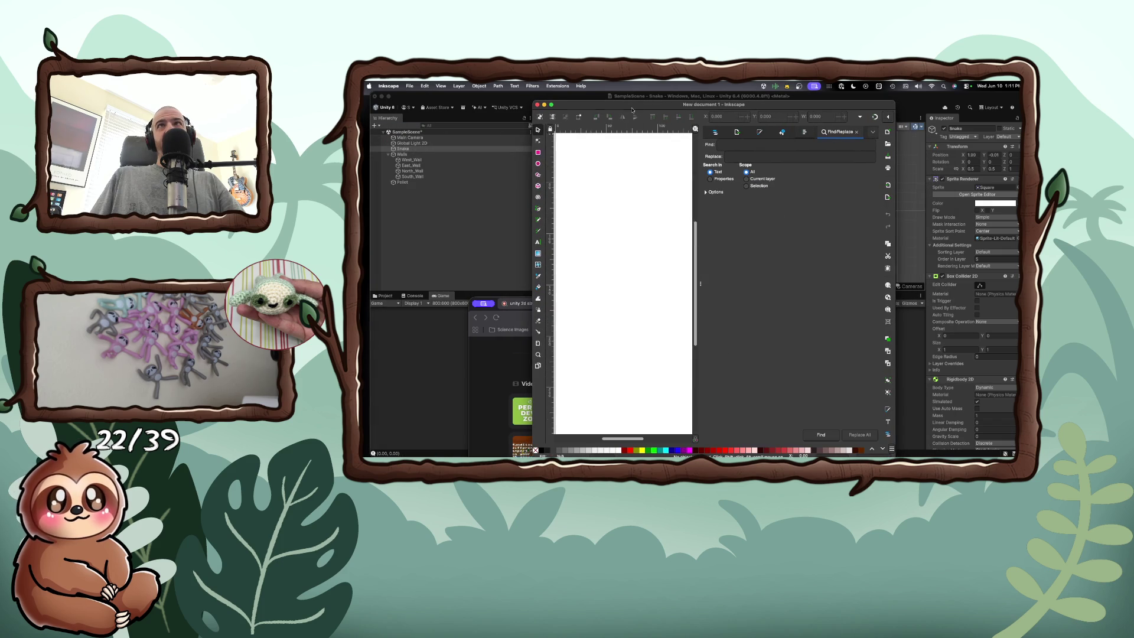
# Step: Draw a purple rectangle and size it to 5 × 5 px
pyautogui.click(538, 153)
pyautogui.moveTo(582, 182); pyautogui.dragTo(615, 209)
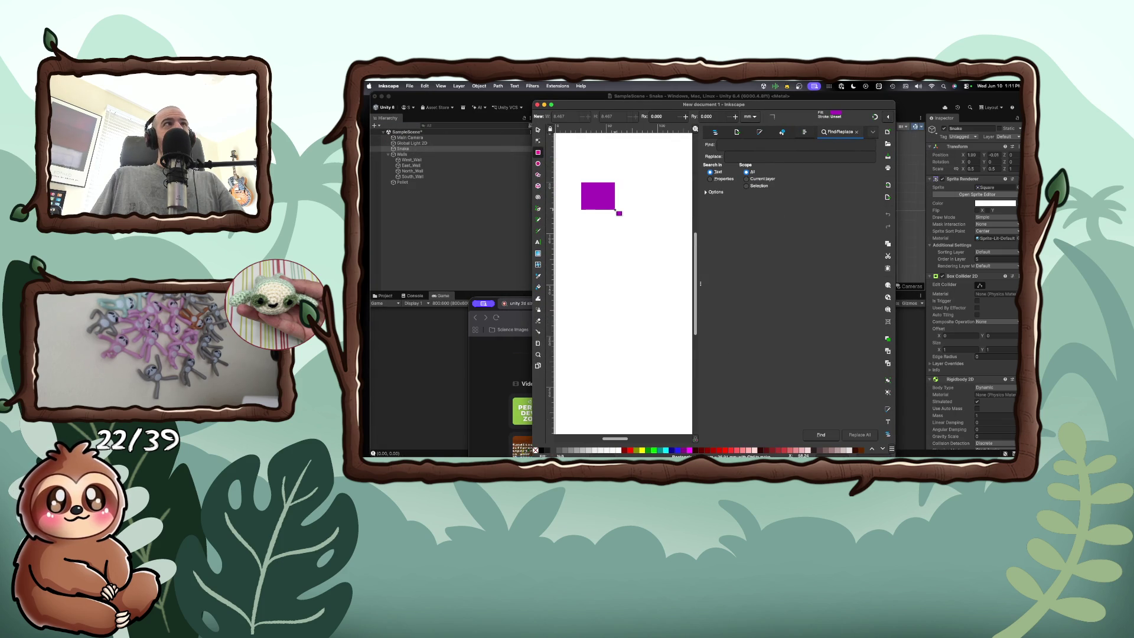
pyautogui.click(756, 117)
pyautogui.click(759, 101)
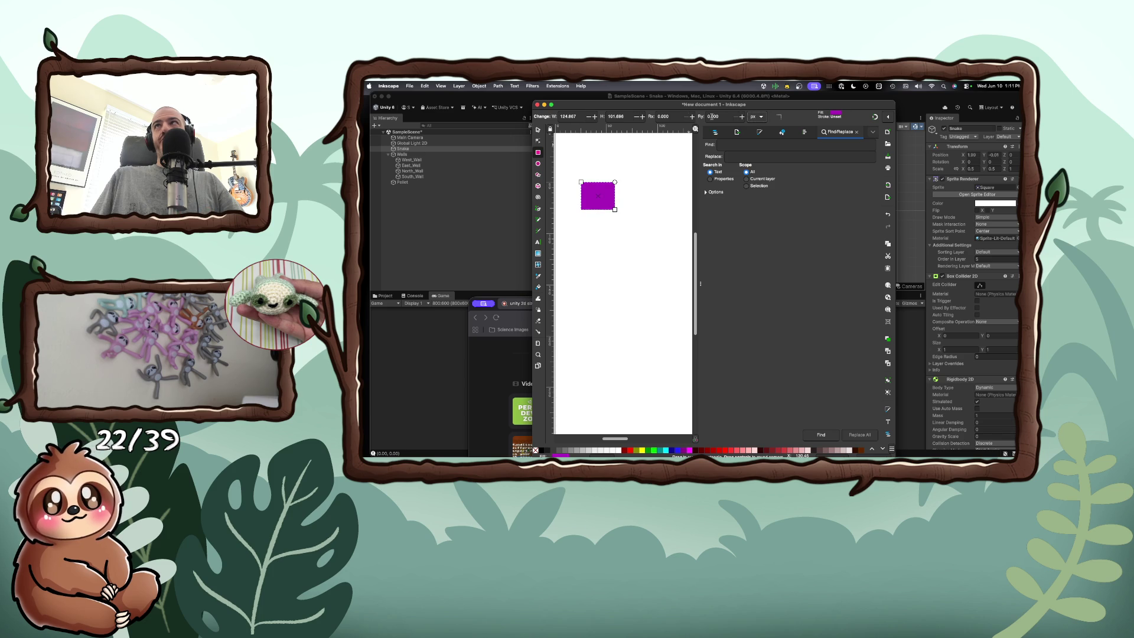
pyautogui.moveTo(896, 144); pyautogui.dragTo(1013, 144)
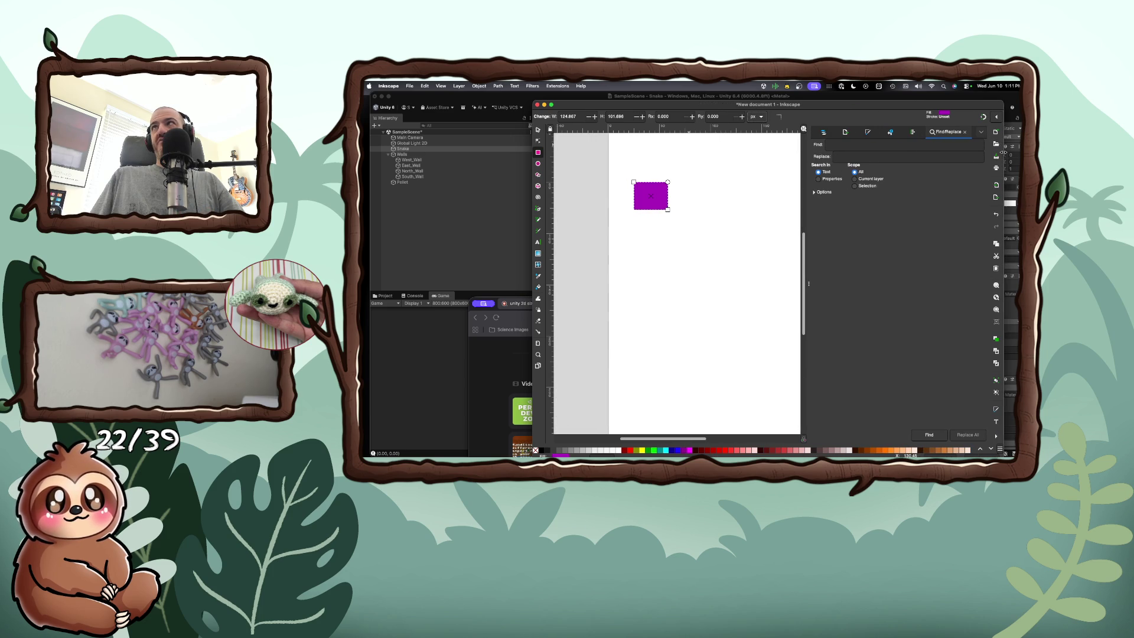
pyautogui.moveTo(531, 161); pyautogui.dragTo(411, 161)
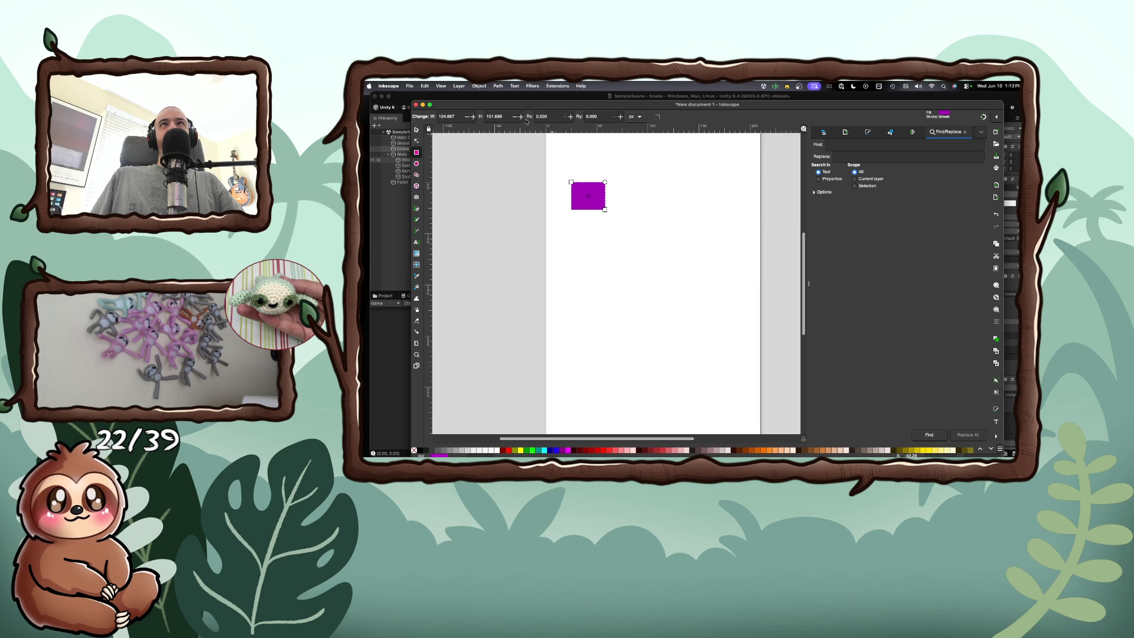
pyautogui.write('5')
pyautogui.press('Tab')
pyautogui.write('5')
pyautogui.press('Return')
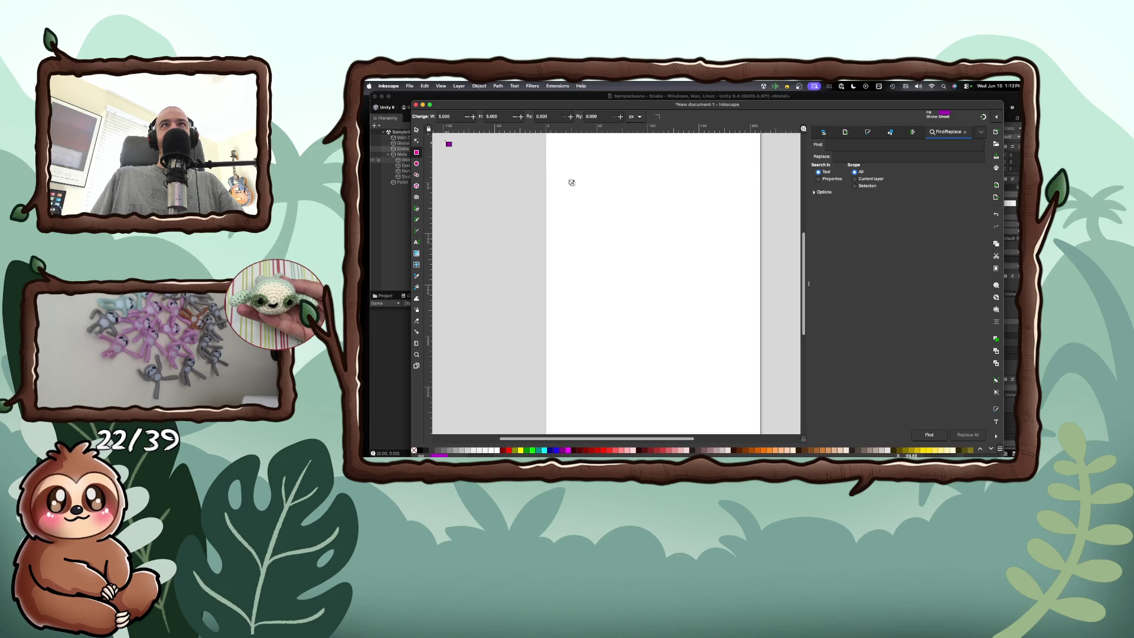
# Step: Zoom in and back out to check the tiny square on the page
pyautogui.press('s')
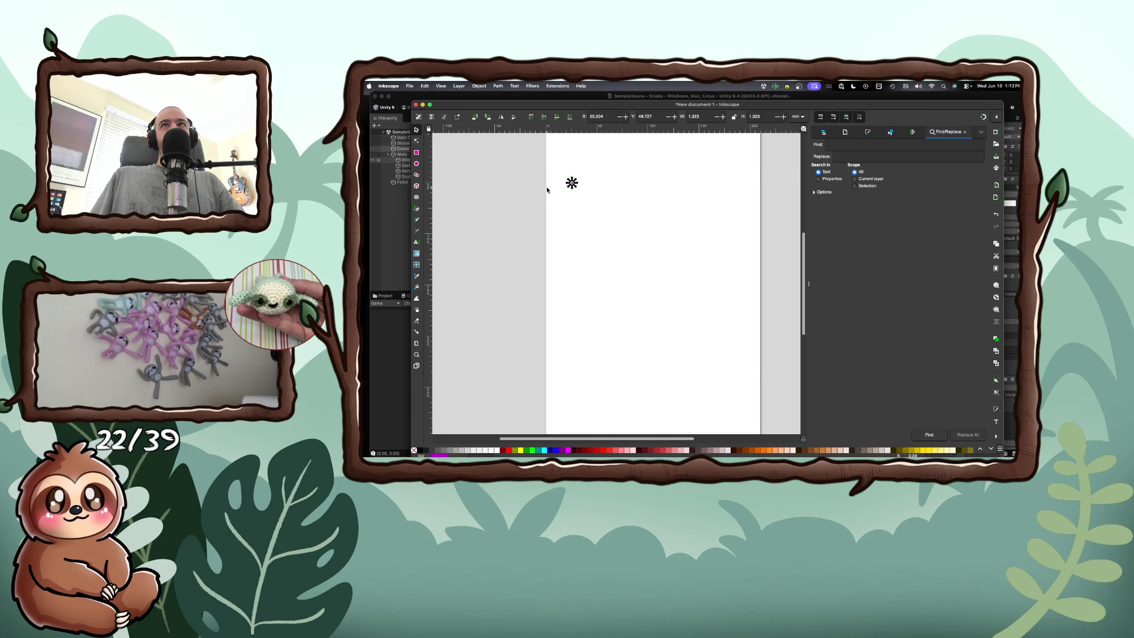
pyautogui.keyDown('ctrl'); pyautogui.scroll(7, 545, 189); pyautogui.keyUp('ctrl')
pyautogui.hscroll(3, 638, 190)
pyautogui.scroll(3, 638, 188)
pyautogui.press('Escape')
pyautogui.click(621, 239)
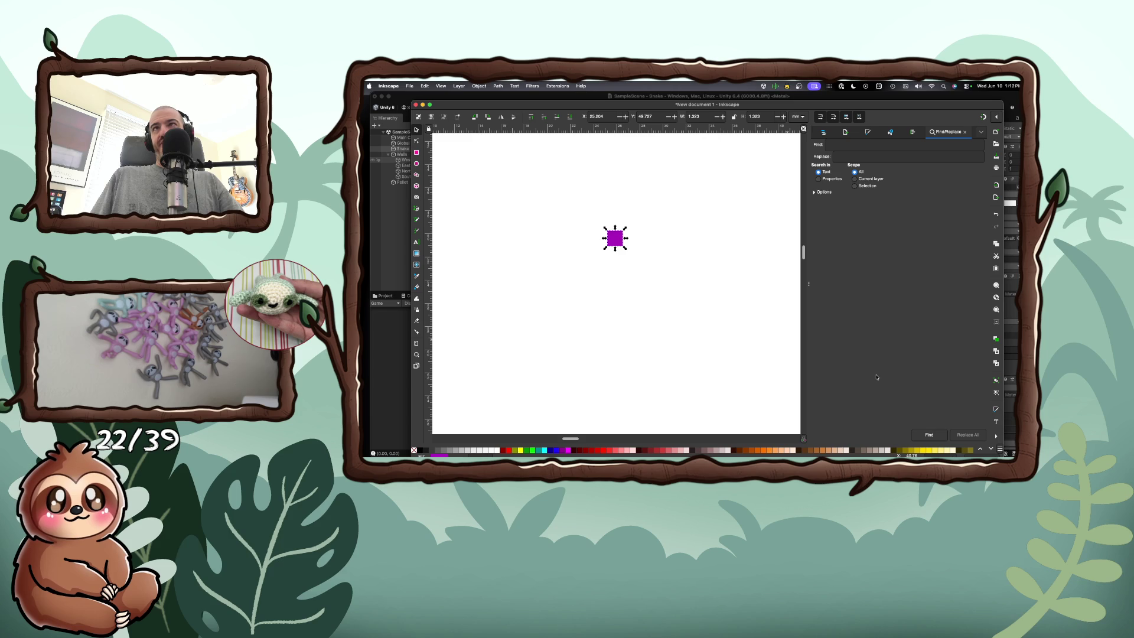
pyautogui.press('6')
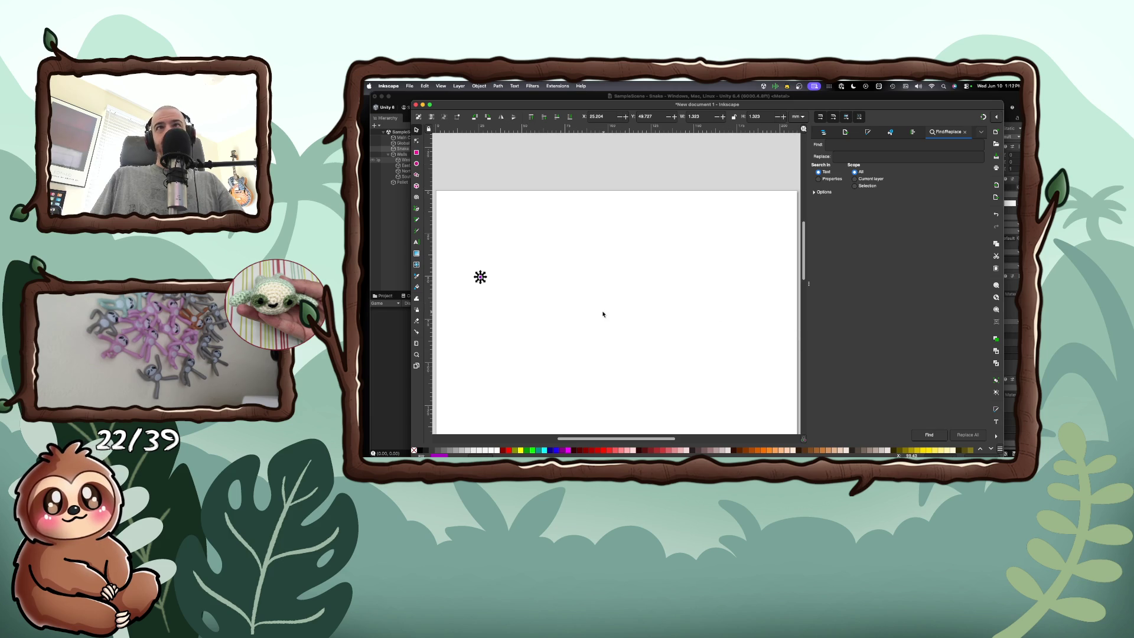
pyautogui.click(409, 86)
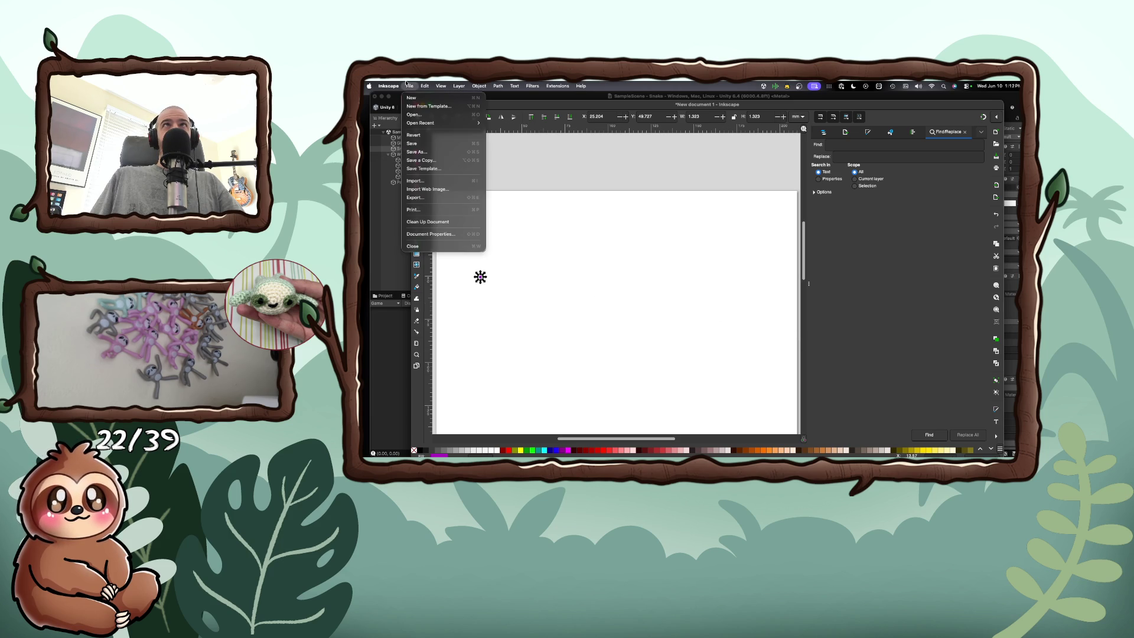
# Step: Export the purple square as a 5 × 5 px PNG and minimize Inkscape
pyautogui.click(416, 197)
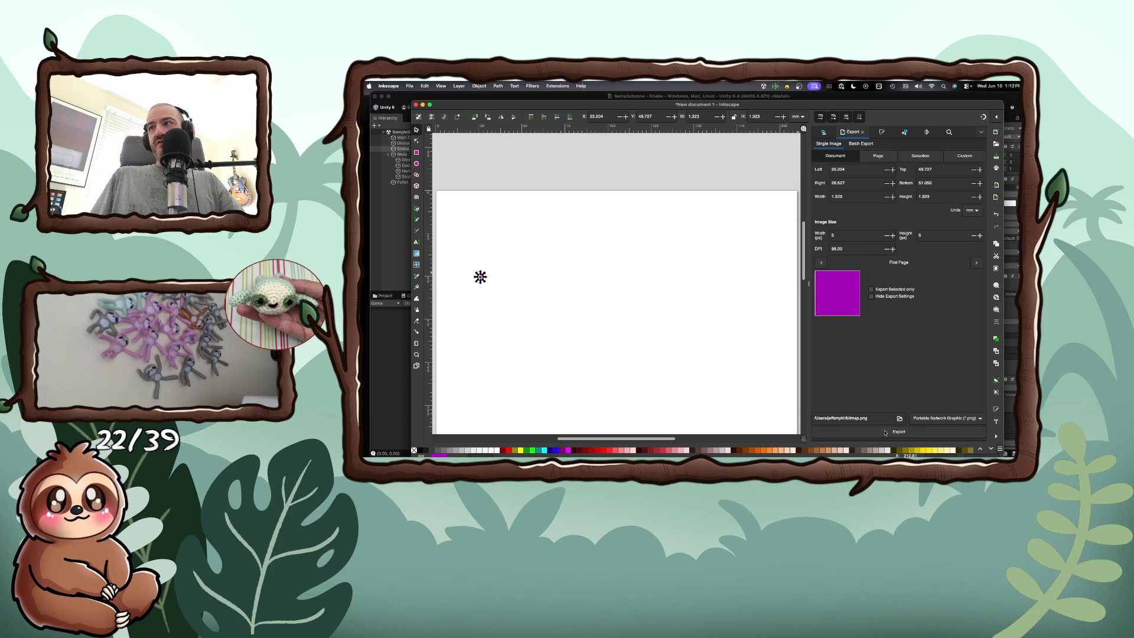
pyautogui.click(900, 418)
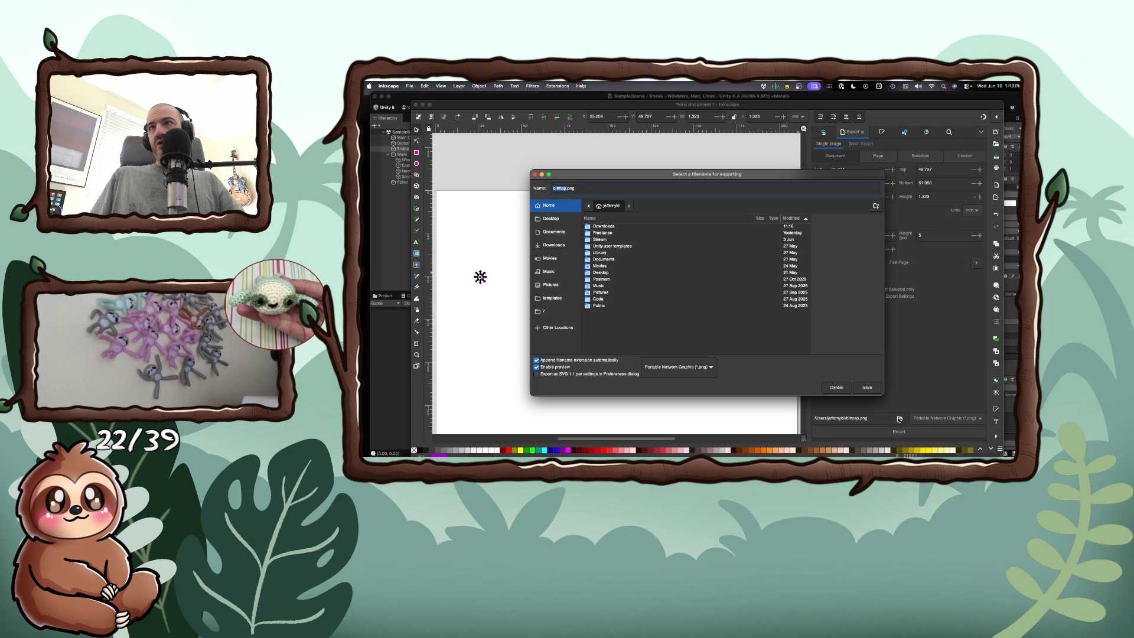
pyautogui.press('Return')
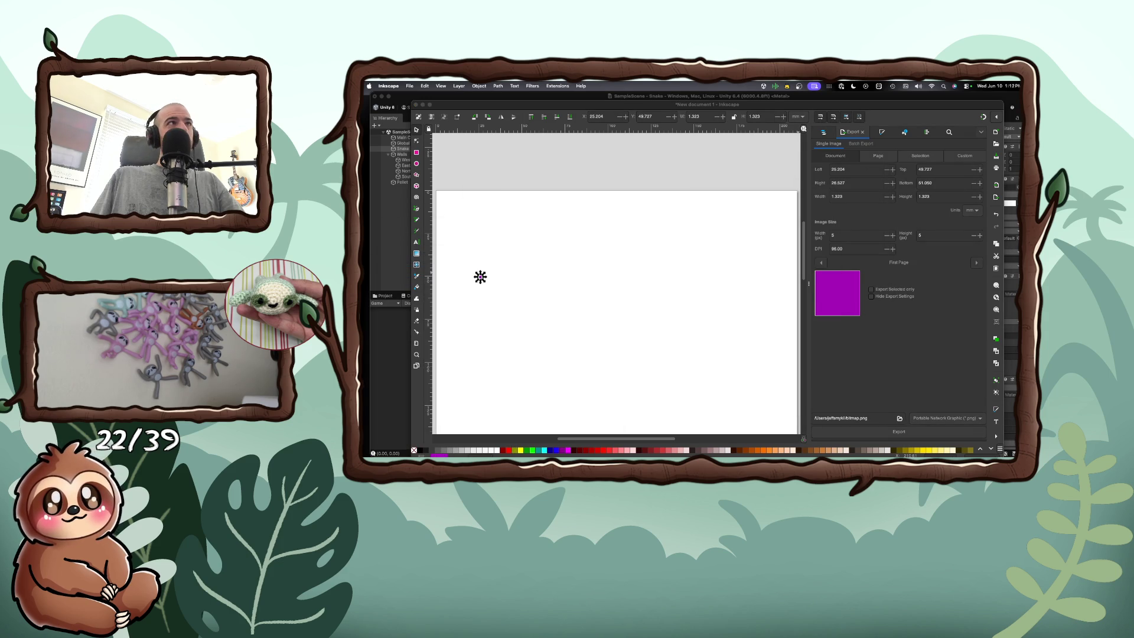
pyautogui.press('super+m')
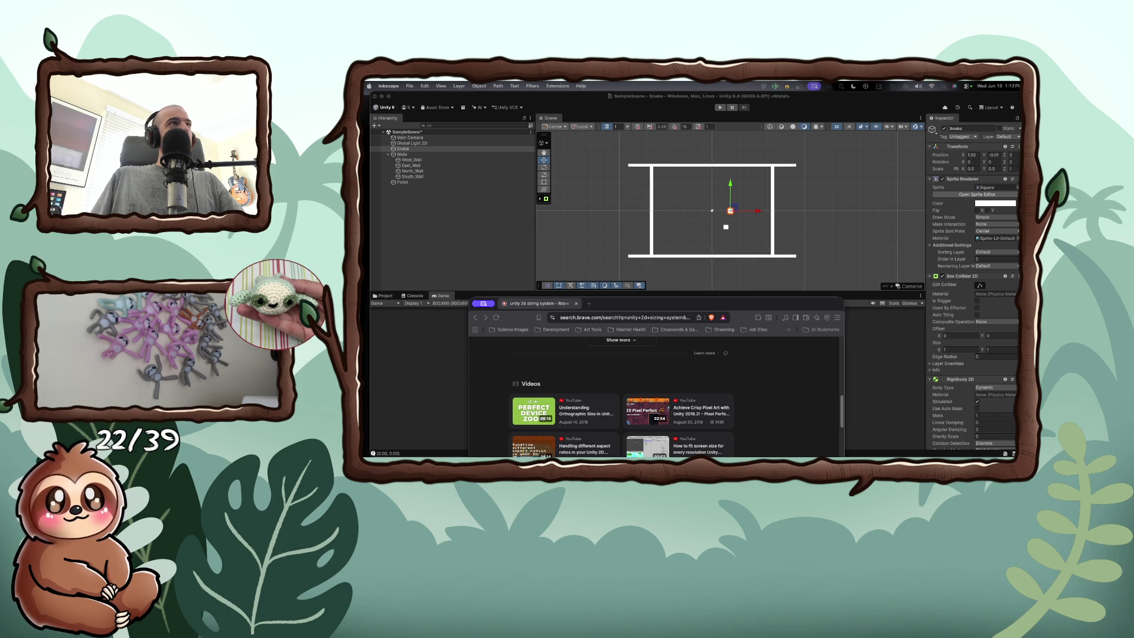
# Step: Launch Linearity Curve and bring its document browser in front of Unity
pyautogui.press('super+space')
pyautogui.press('Escape')
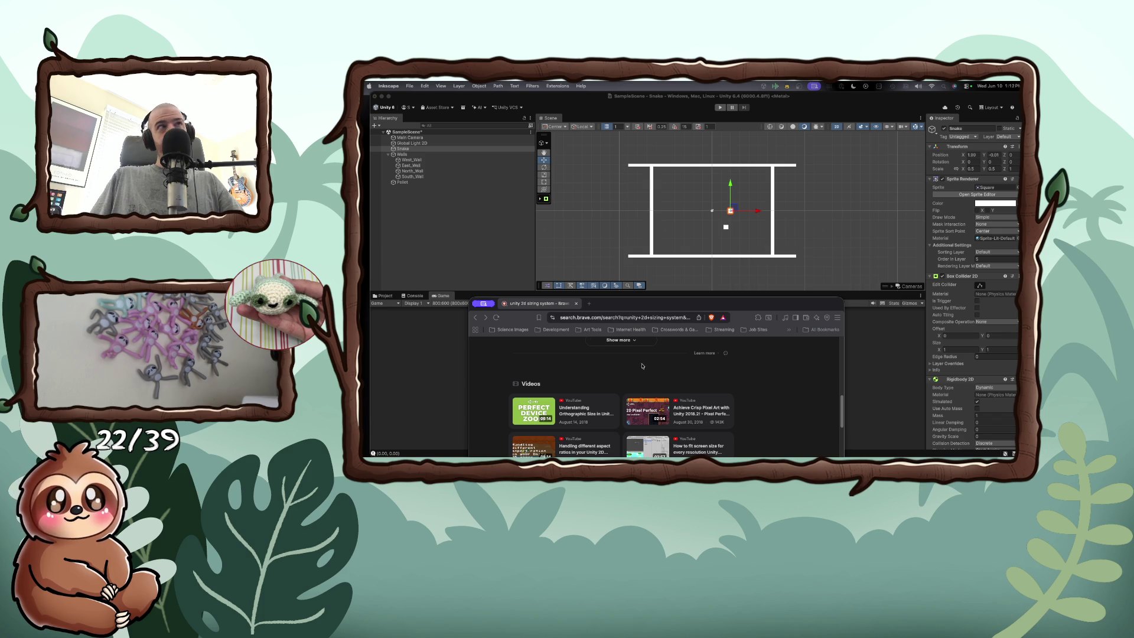
pyautogui.click(390, 205)
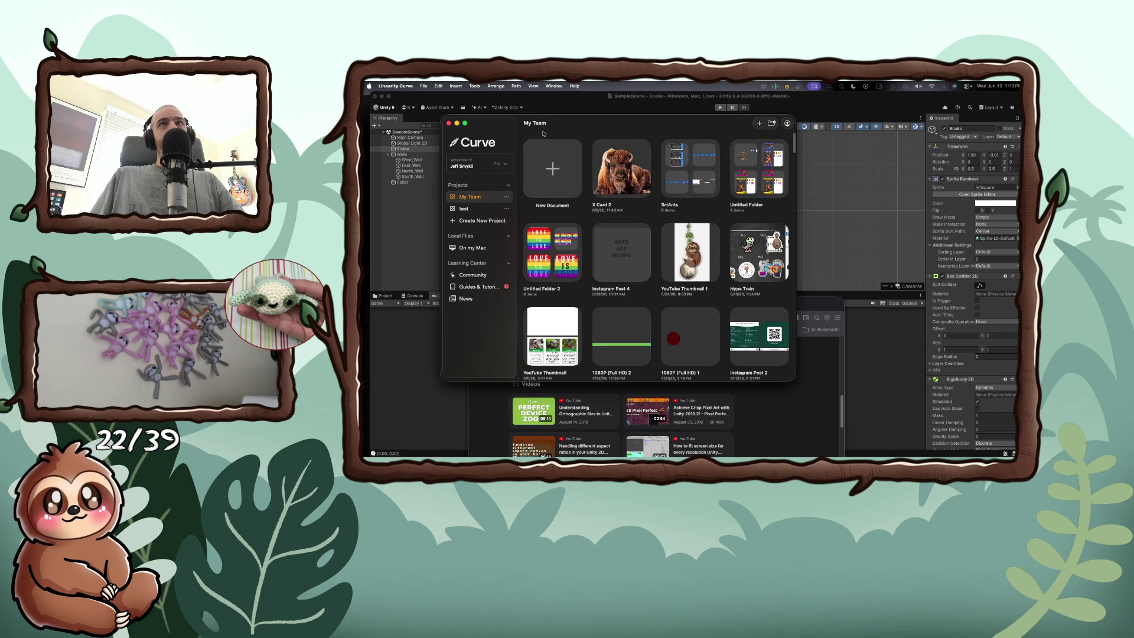
# Step: Start a new Linearity Curve document using the 16:9 ratio preset
pyautogui.click(555, 173)
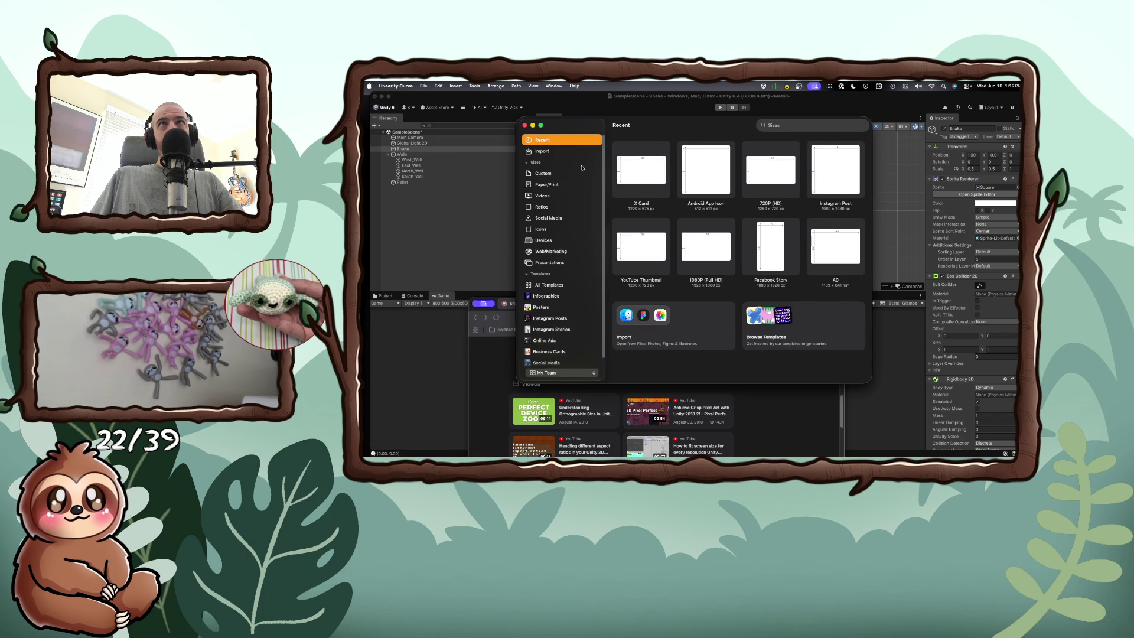
pyautogui.click(550, 174)
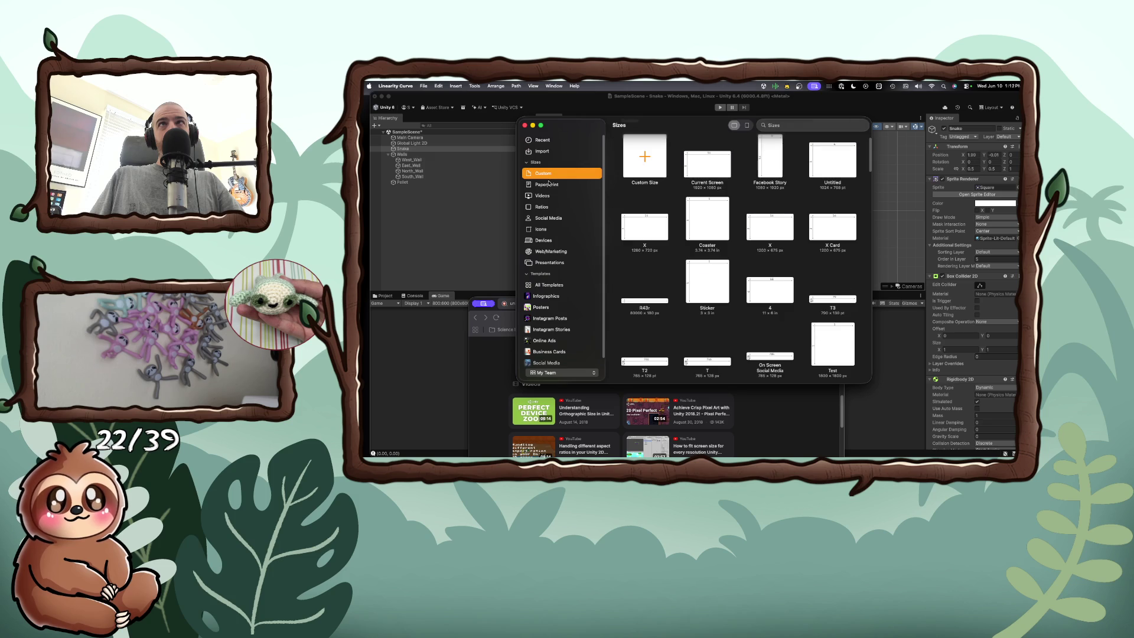
pyautogui.click(548, 207)
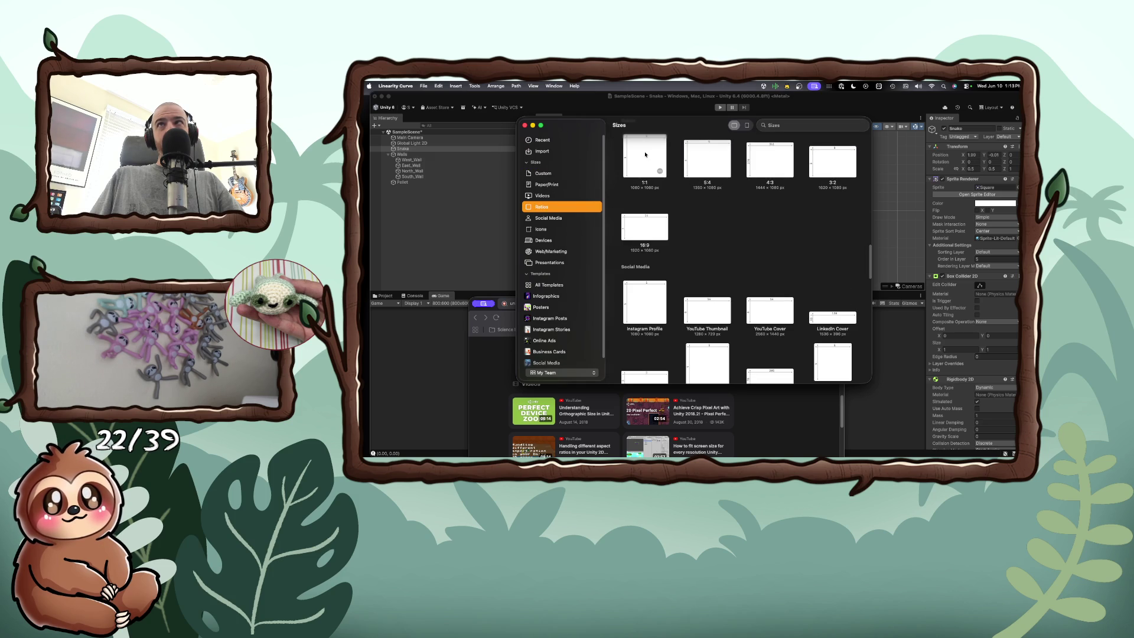
pyautogui.doubleClick(651, 229)
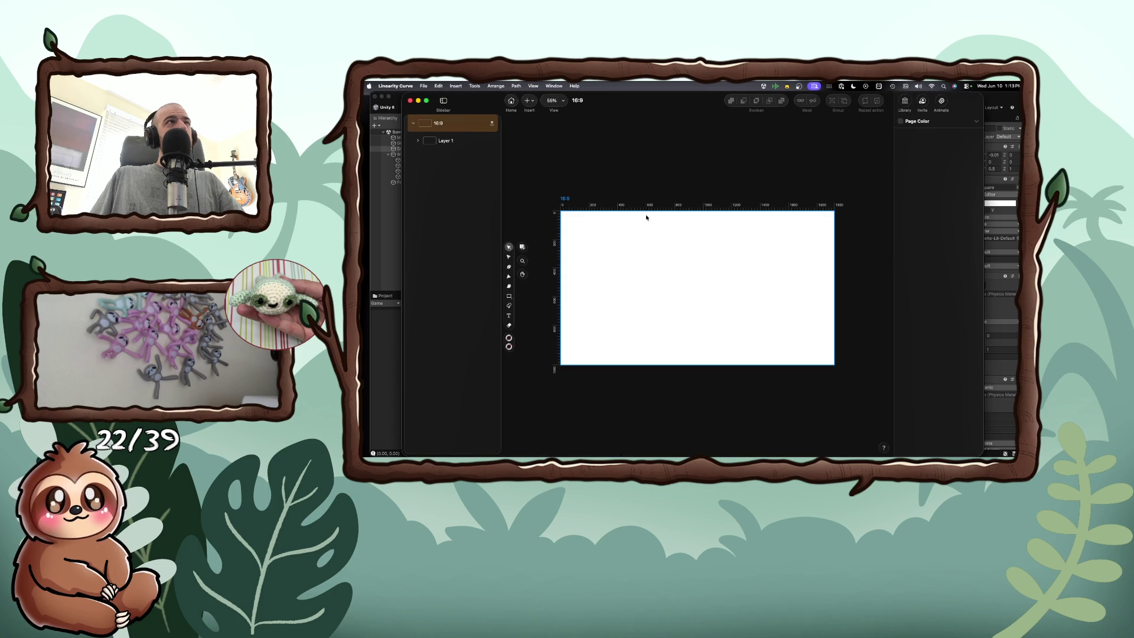
pyautogui.click(653, 228)
# Step: Draw a rectangle near the artboard's top-left, resize it to W 5 × H 5, and zoom in
pyautogui.click(509, 296)
pyautogui.moveTo(603, 237); pyautogui.dragTo(636, 270)
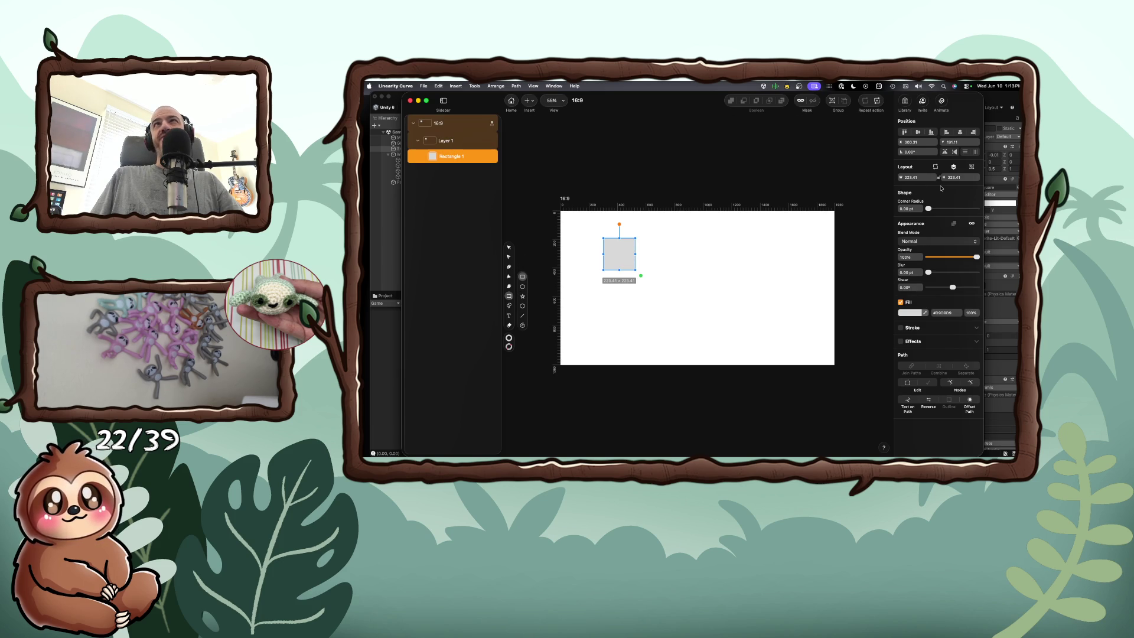
pyautogui.click(921, 177)
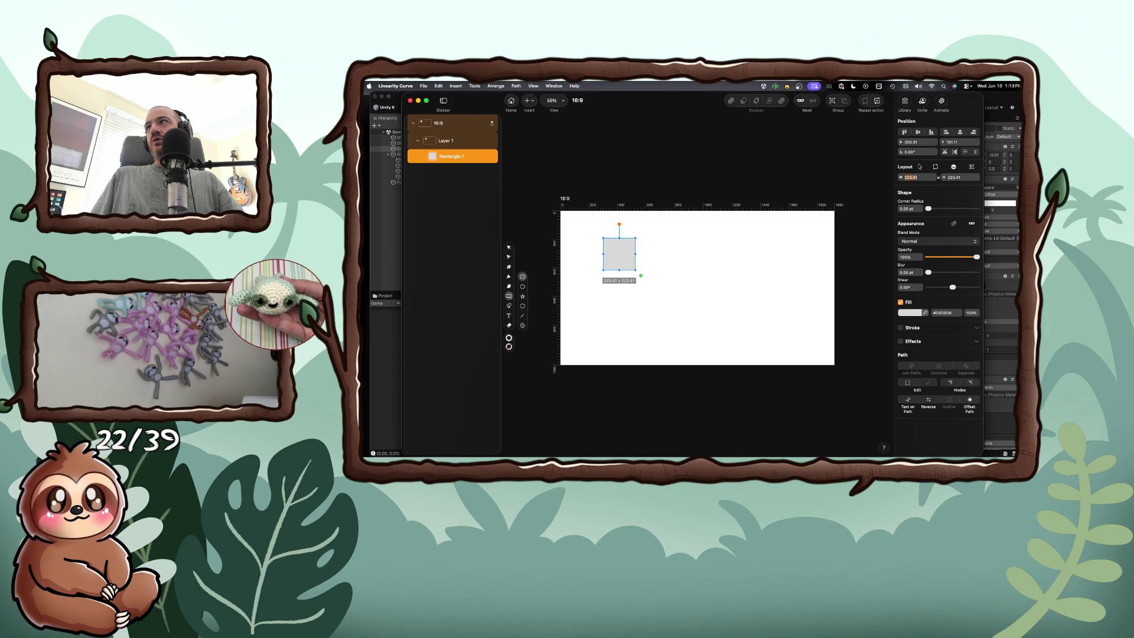
pyautogui.write('5')
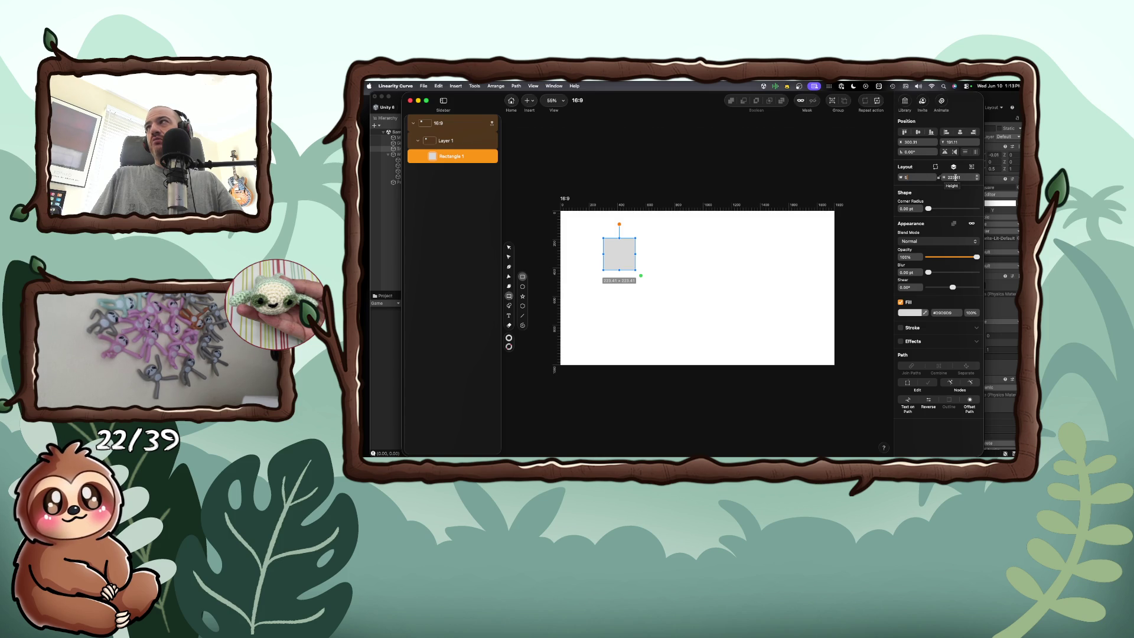
pyautogui.click(955, 177)
pyautogui.write('5')
pyautogui.press('Return')
pyautogui.scroll(3, 626, 229)
pyautogui.scroll(-3, 625, 229)
pyautogui.scroll(5, 608, 242)
pyautogui.scroll(5, 607, 246)
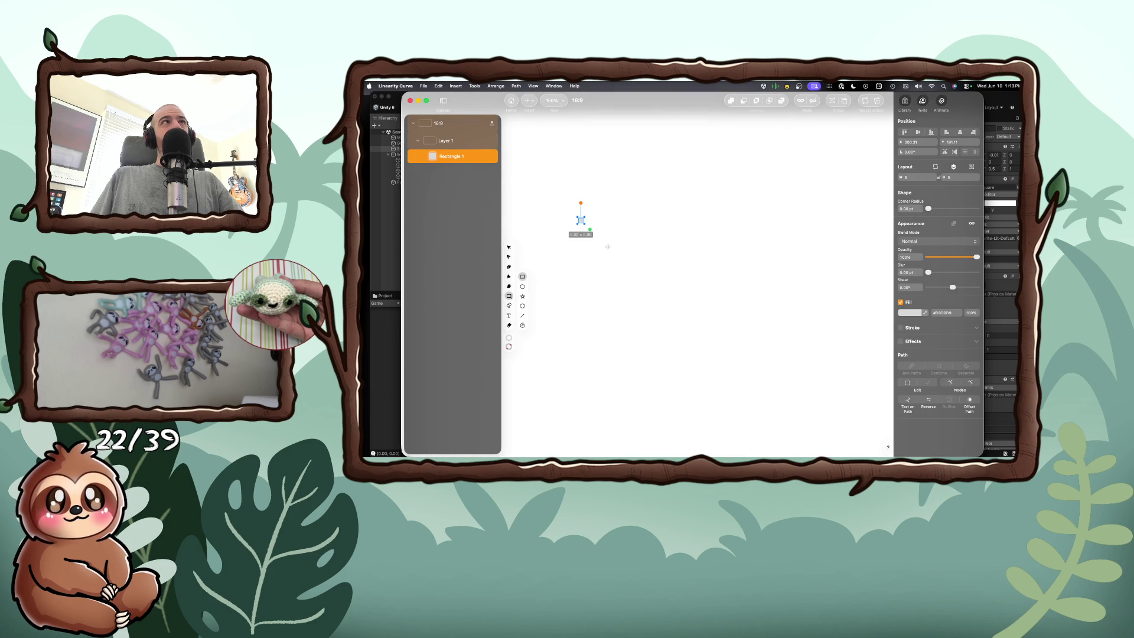
pyautogui.press('v')
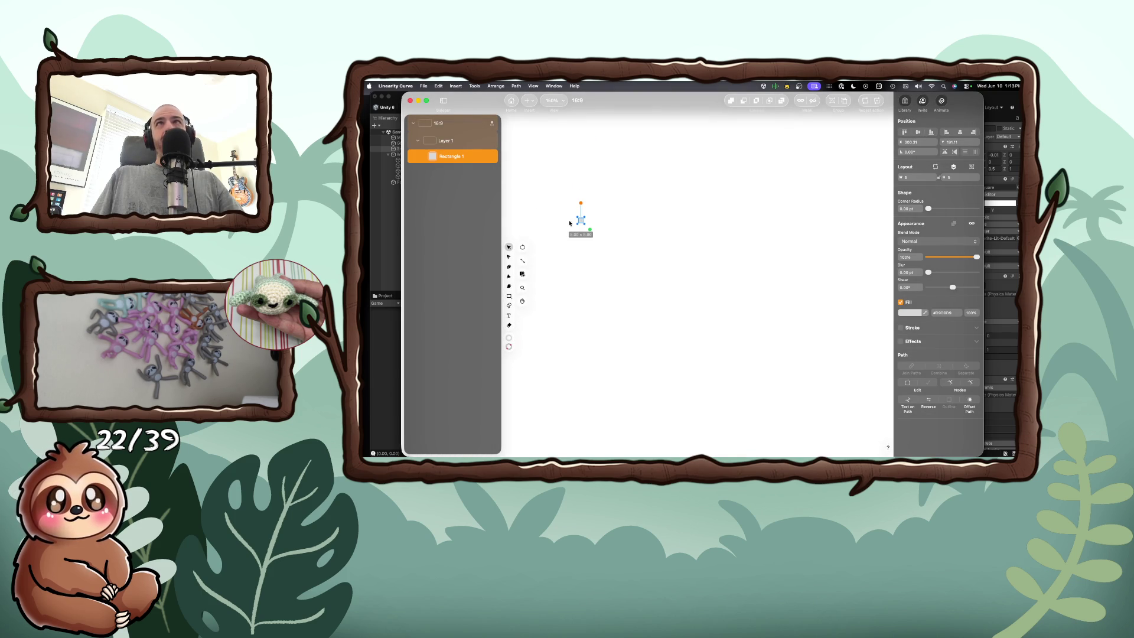
# Step: Change Rectangle 1's fill to pure red (FF0000) and reselect it to view its properties
pyautogui.click(915, 313)
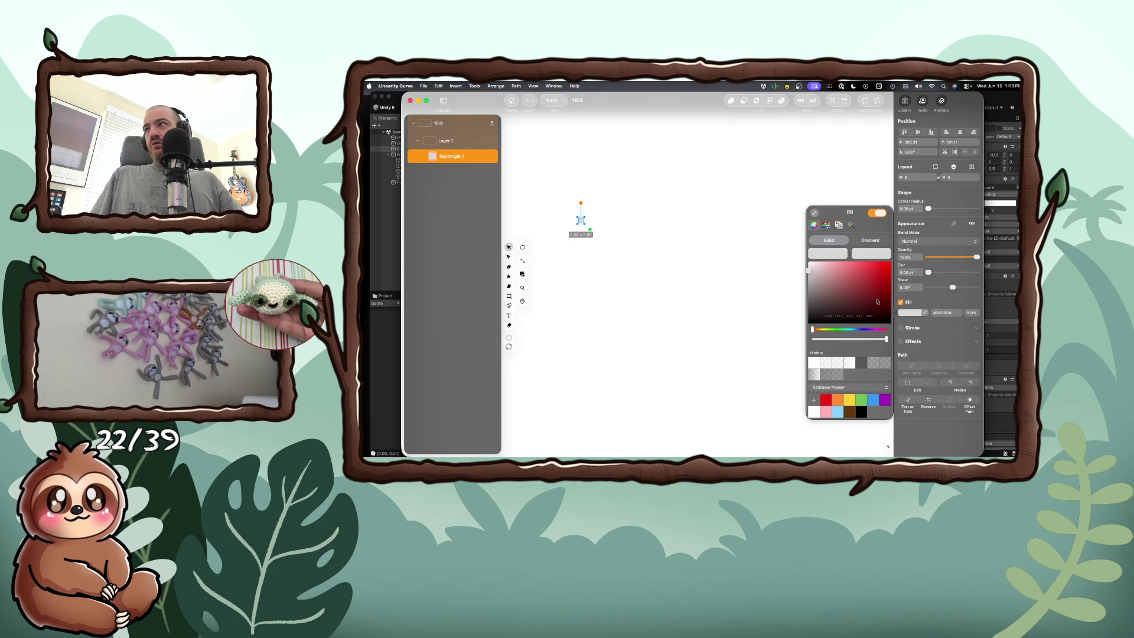
pyautogui.moveTo(875, 309); pyautogui.dragTo(891, 261)
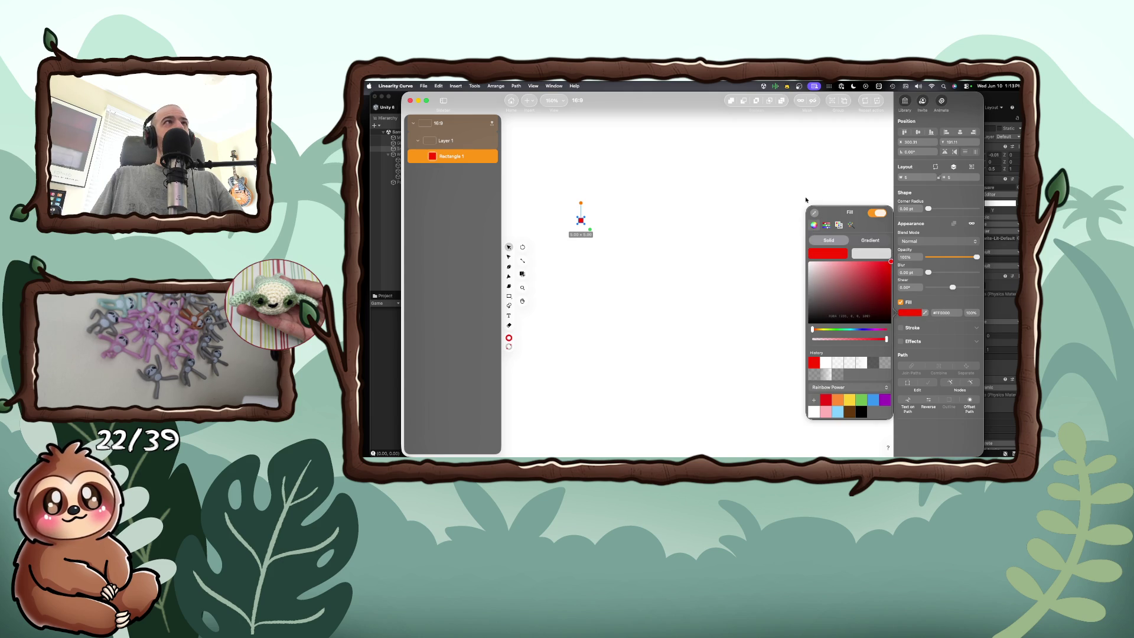
pyautogui.click(806, 200)
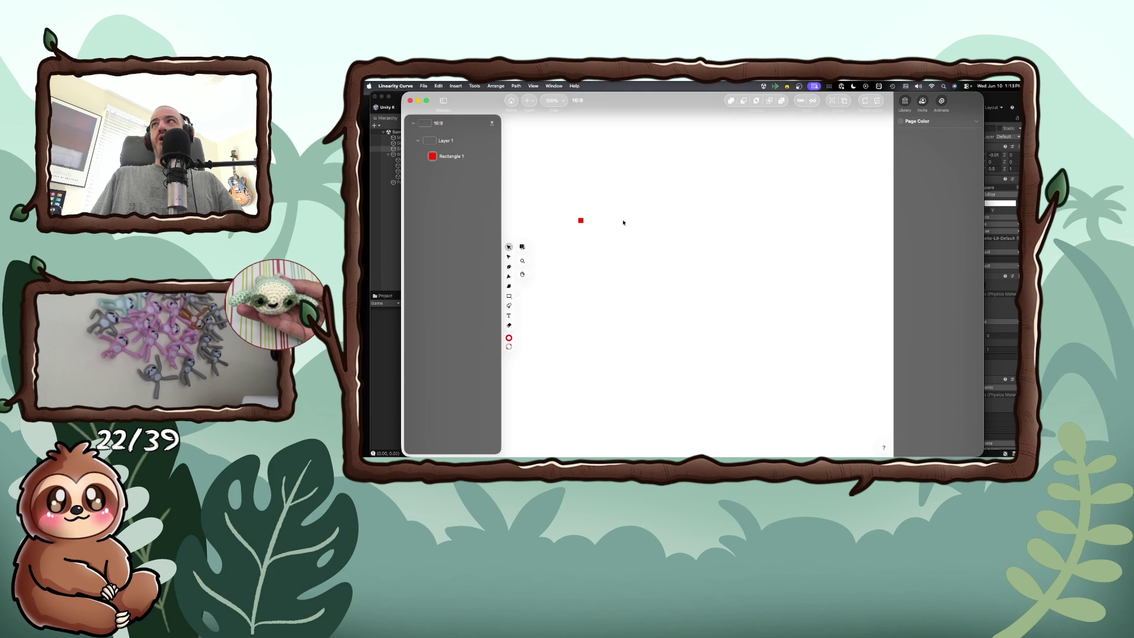
pyautogui.click(581, 221)
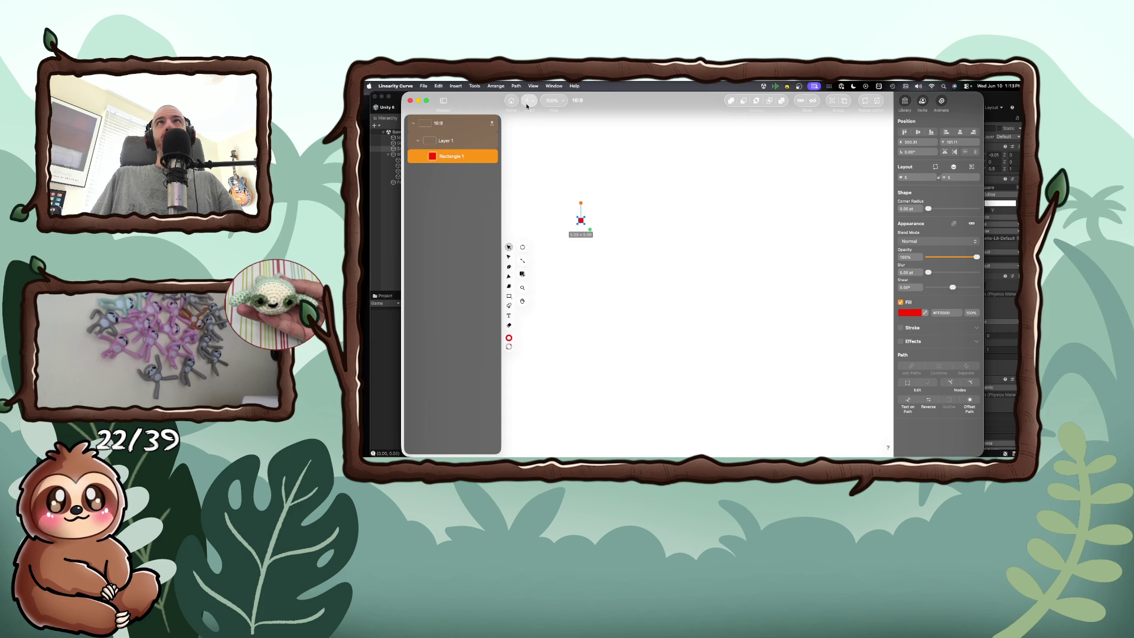
pyautogui.click(396, 86)
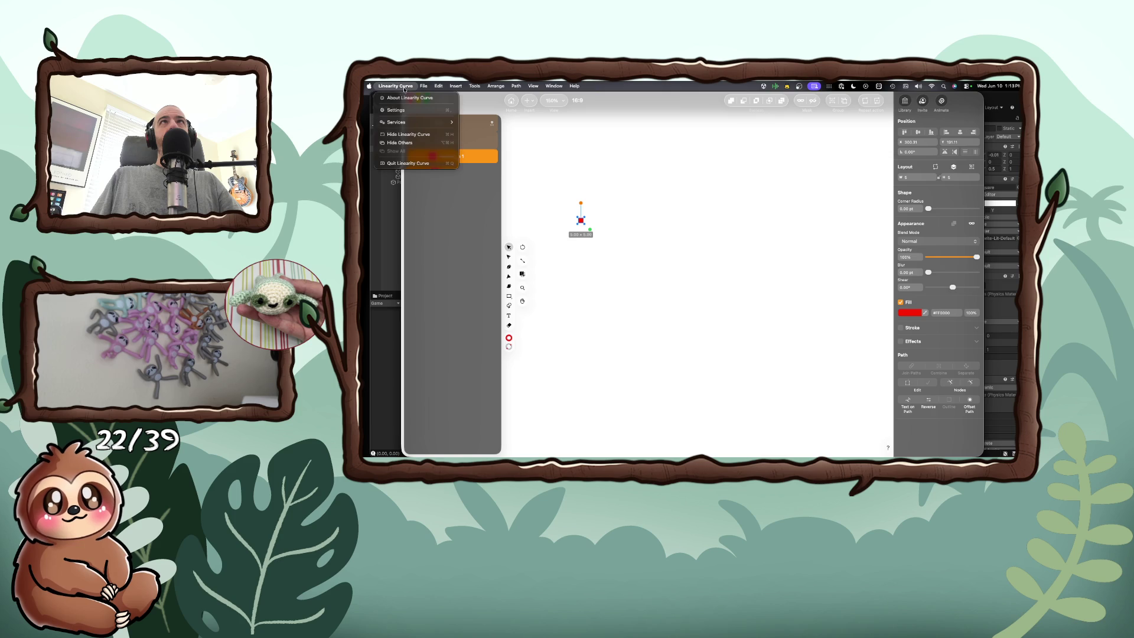
# Step: Review Curve's Canvas and Notifications preferences, then hide the app and open Raycast
pyautogui.click(396, 110)
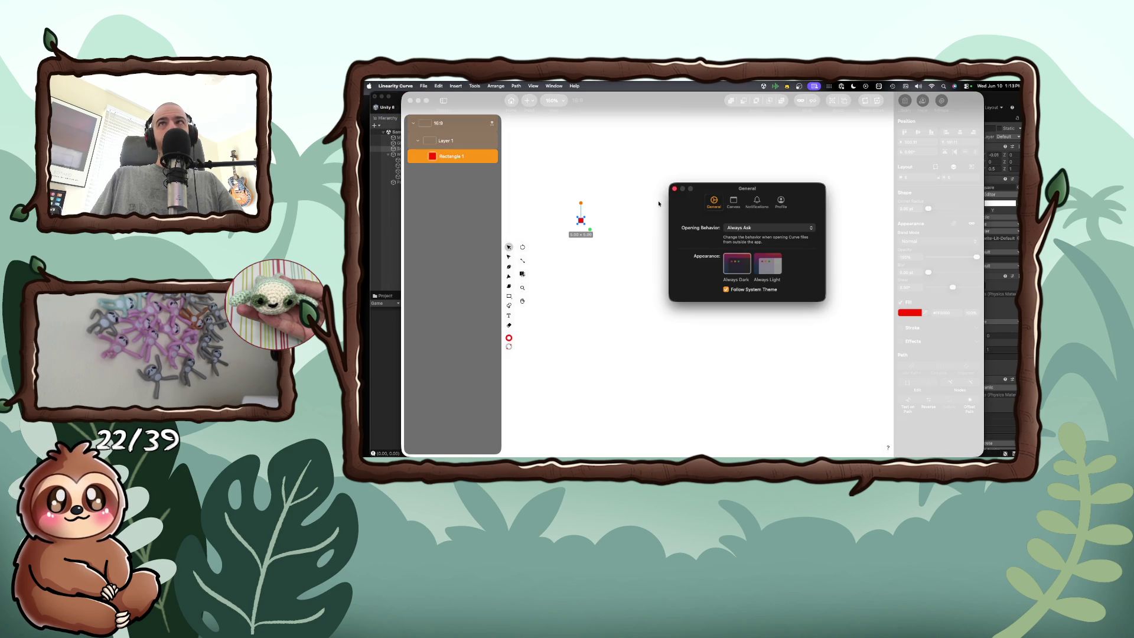
pyautogui.click(734, 202)
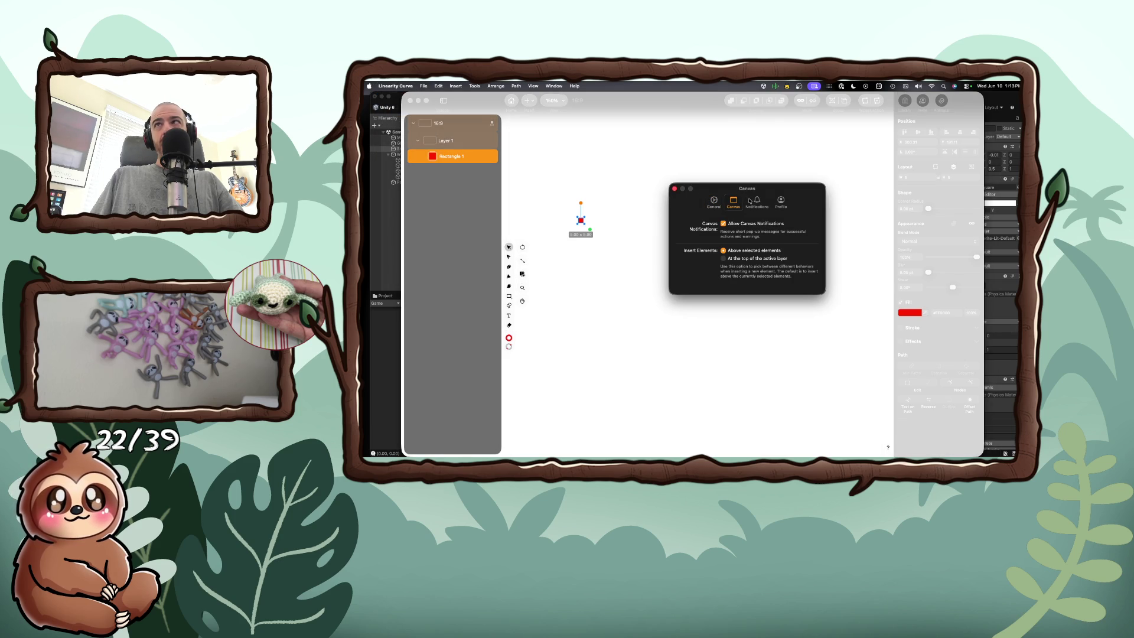
pyautogui.click(757, 201)
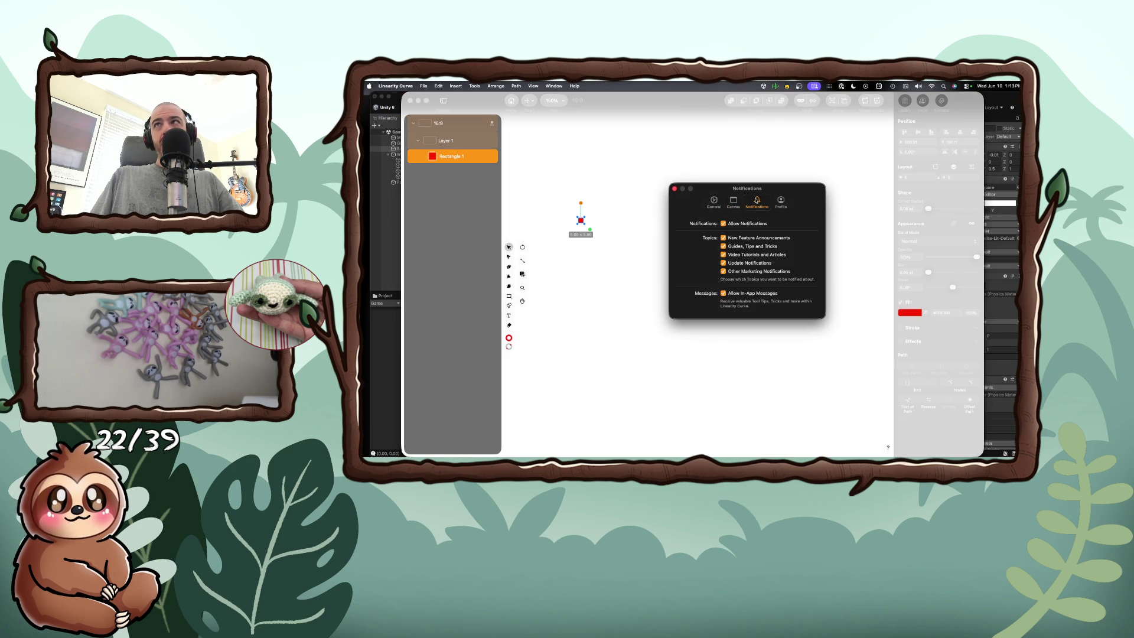
pyautogui.click(675, 189)
pyautogui.press('super+q')
pyautogui.hotkey('alt', 'space')
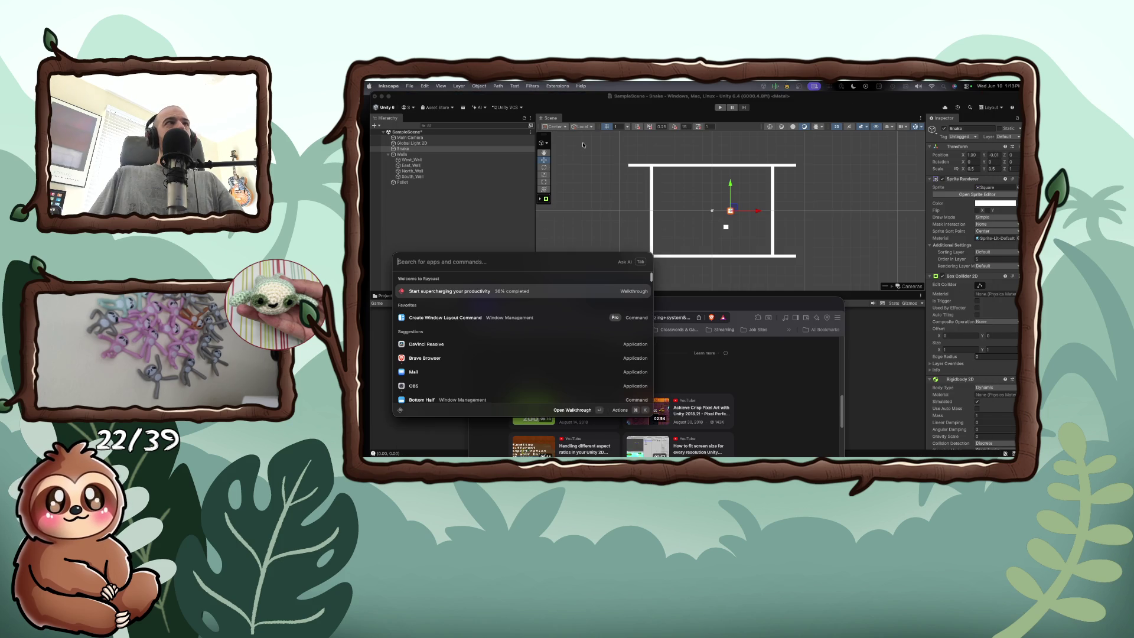
# Step: Launch GIMP from Raycast and close its Welcome and About GIMP dialogs
pyautogui.write('gimo')
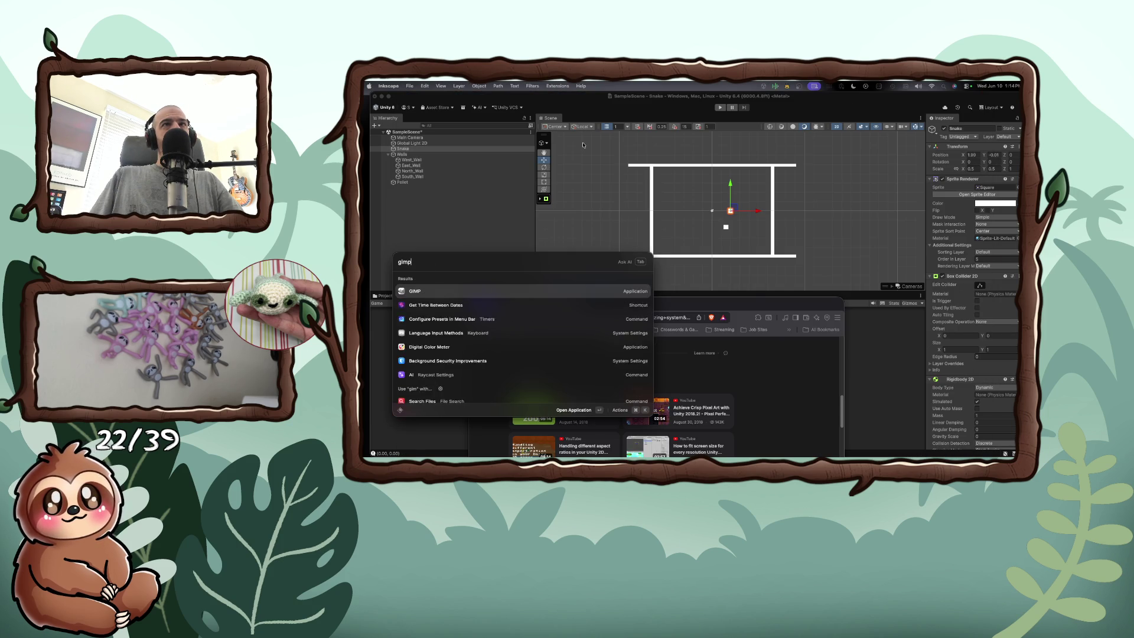
pyautogui.press('Return')
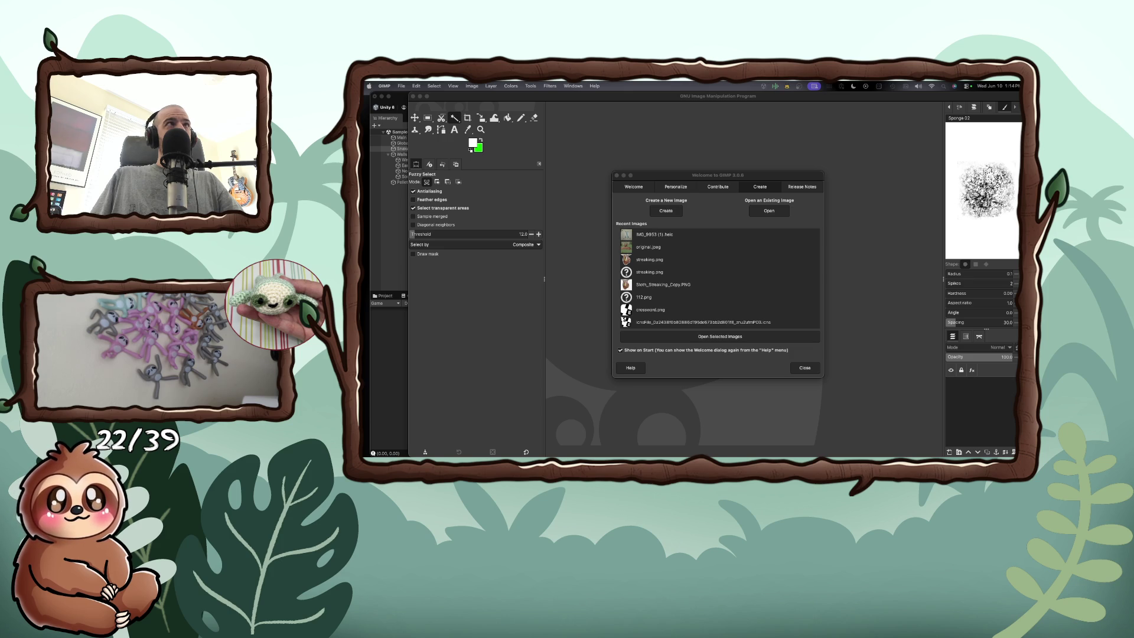
pyautogui.click(806, 369)
pyautogui.moveTo(443, 306); pyautogui.dragTo(450, 227)
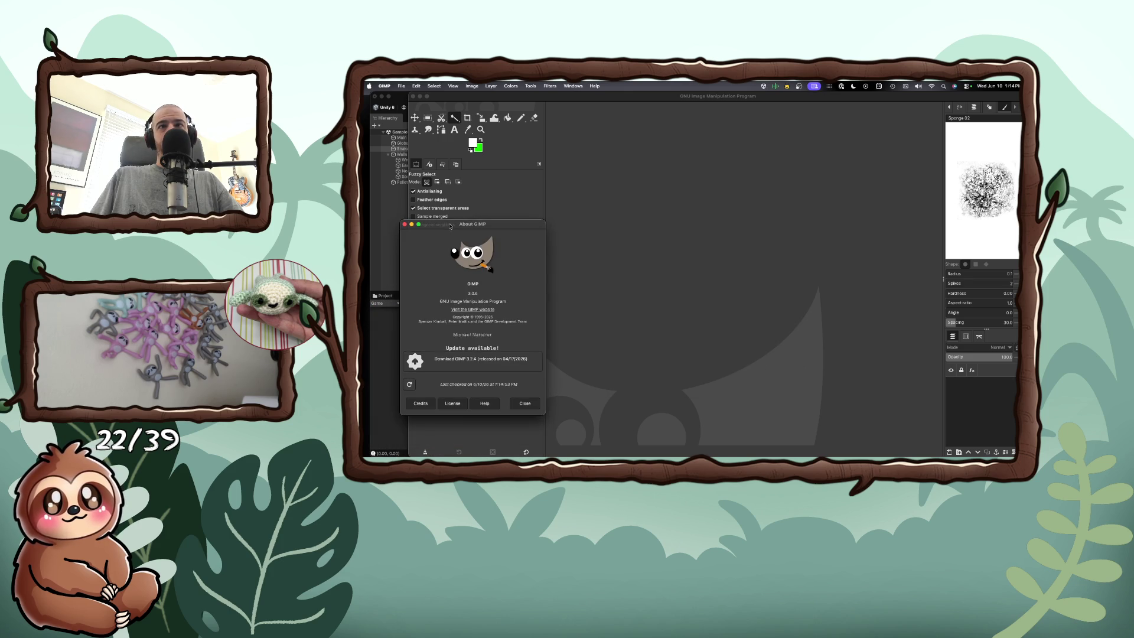
pyautogui.click(518, 405)
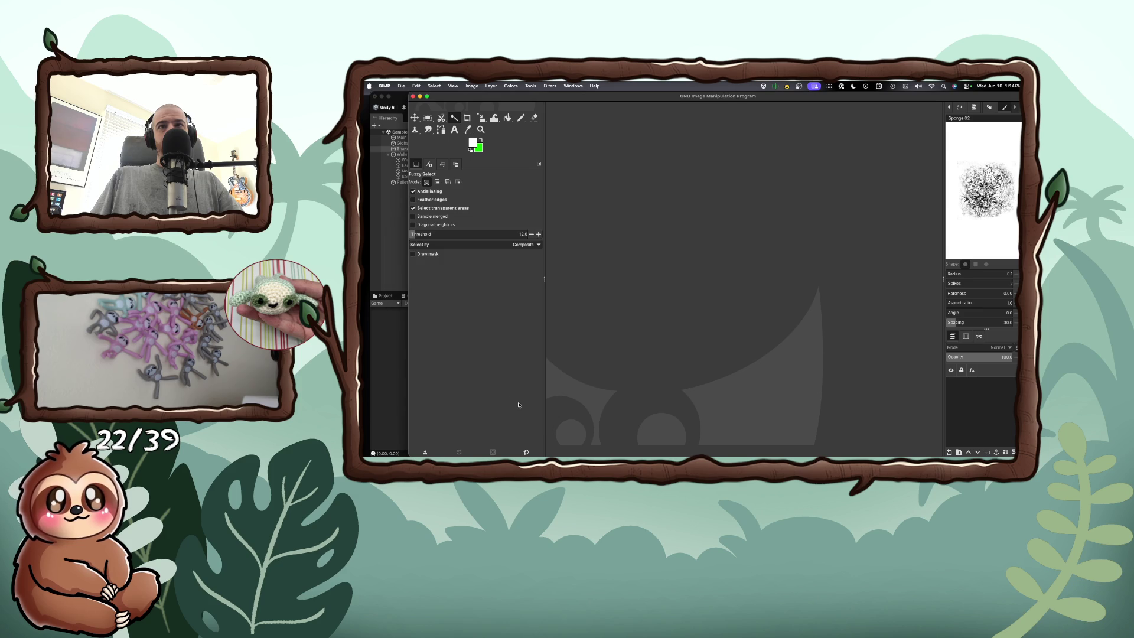
pyautogui.click(401, 86)
# Step: Create a new 5 × 5 px GIMP image and zoom in to about 1600%
pyautogui.click(442, 98)
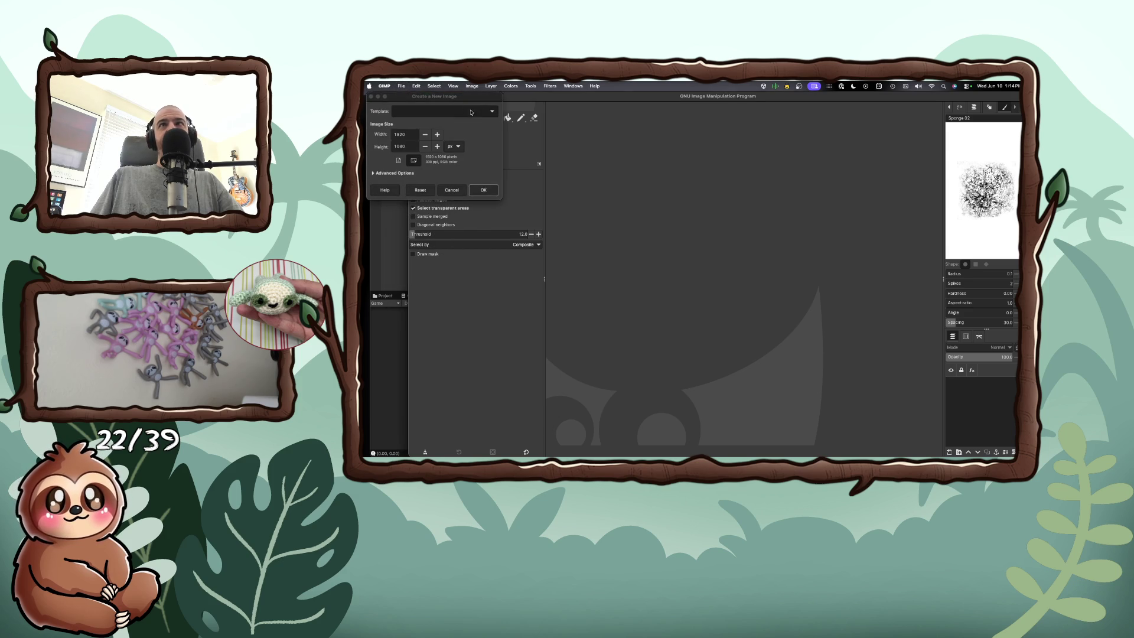
pyautogui.doubleClick(409, 133)
pyautogui.write('5')
pyautogui.press('Tab')
pyautogui.write('5')
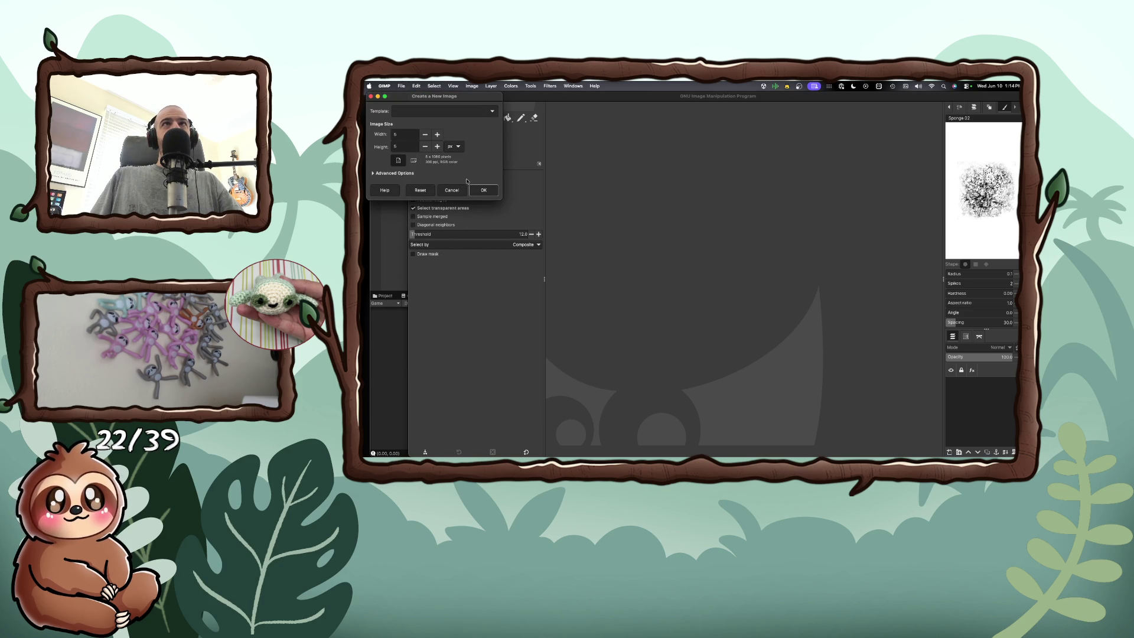
pyautogui.click(481, 189)
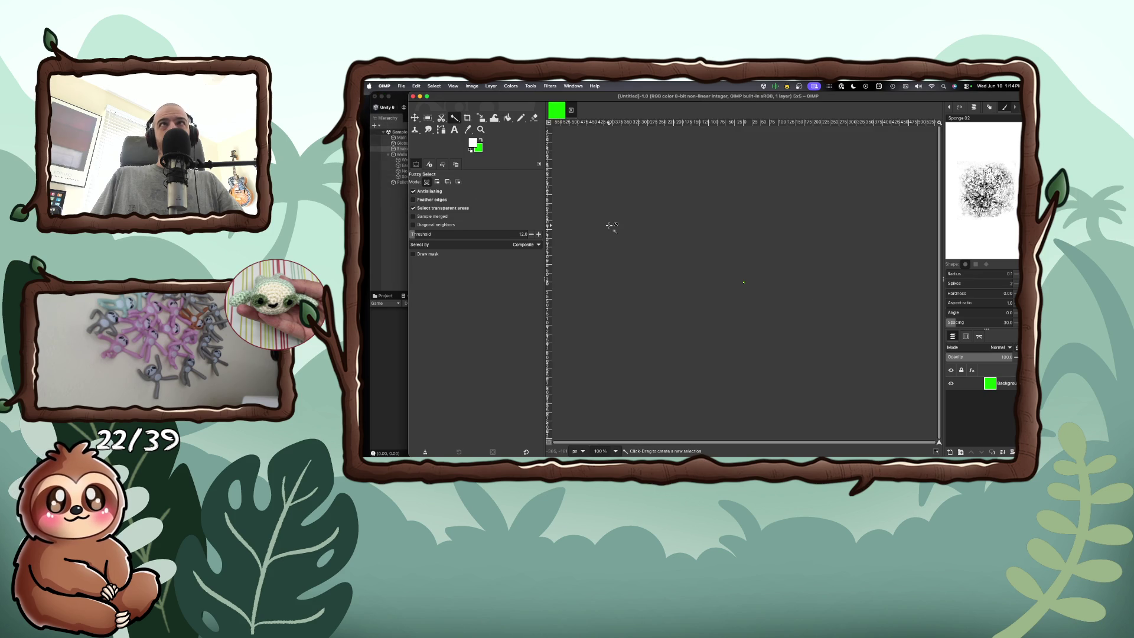
pyautogui.keyDown('ctrl'); pyautogui.scroll(8, 756, 286); pyautogui.keyUp('ctrl')
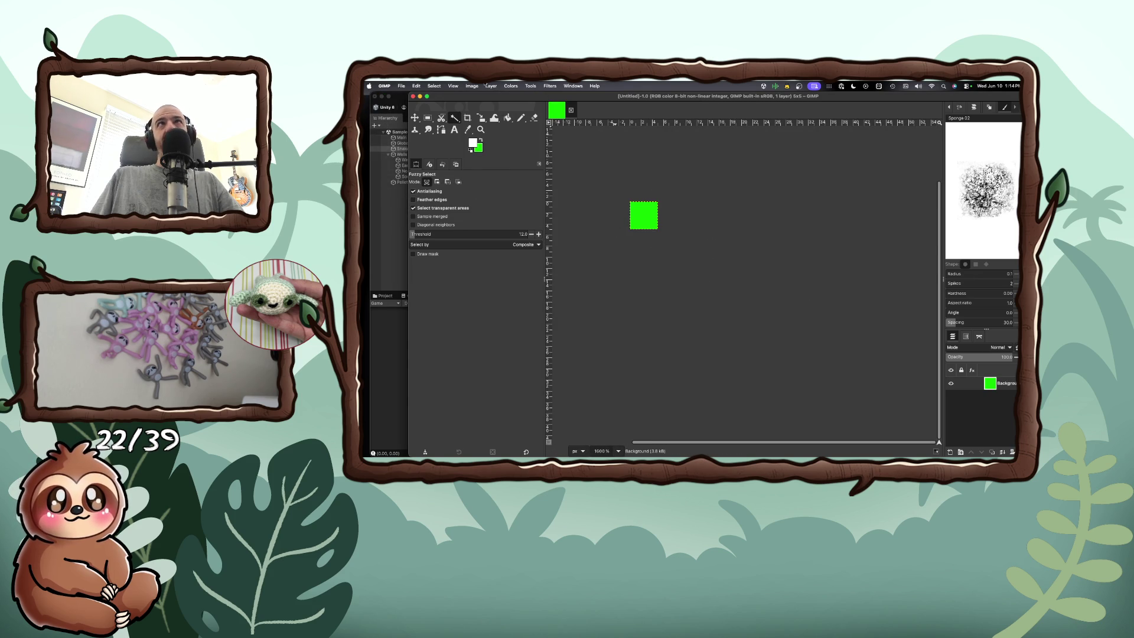
pyautogui.click(399, 84)
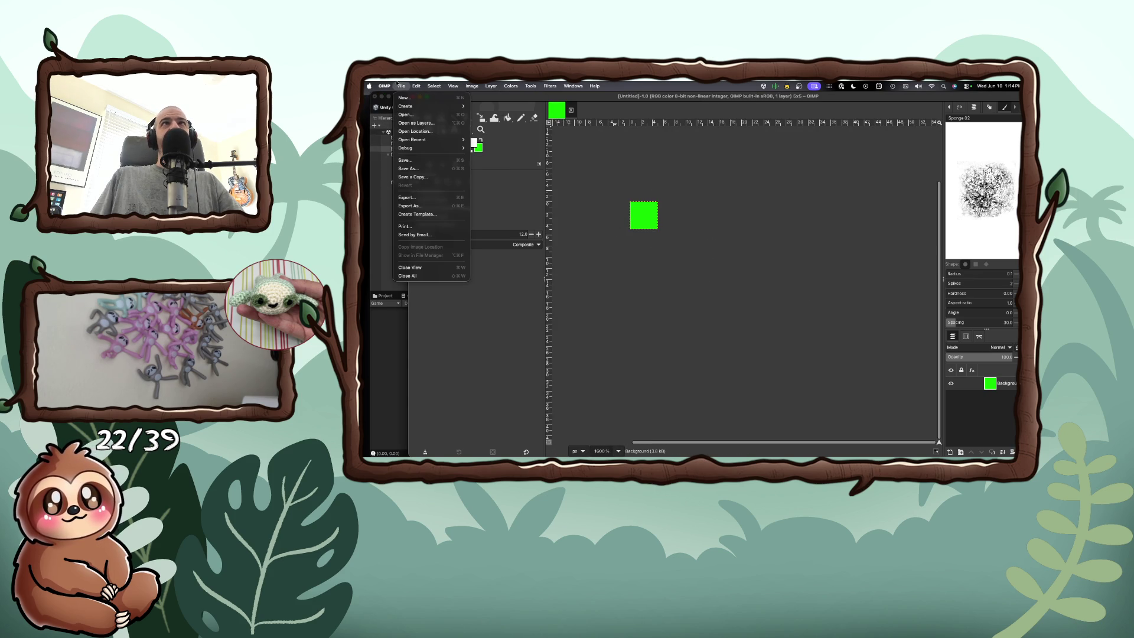
pyautogui.click(406, 198)
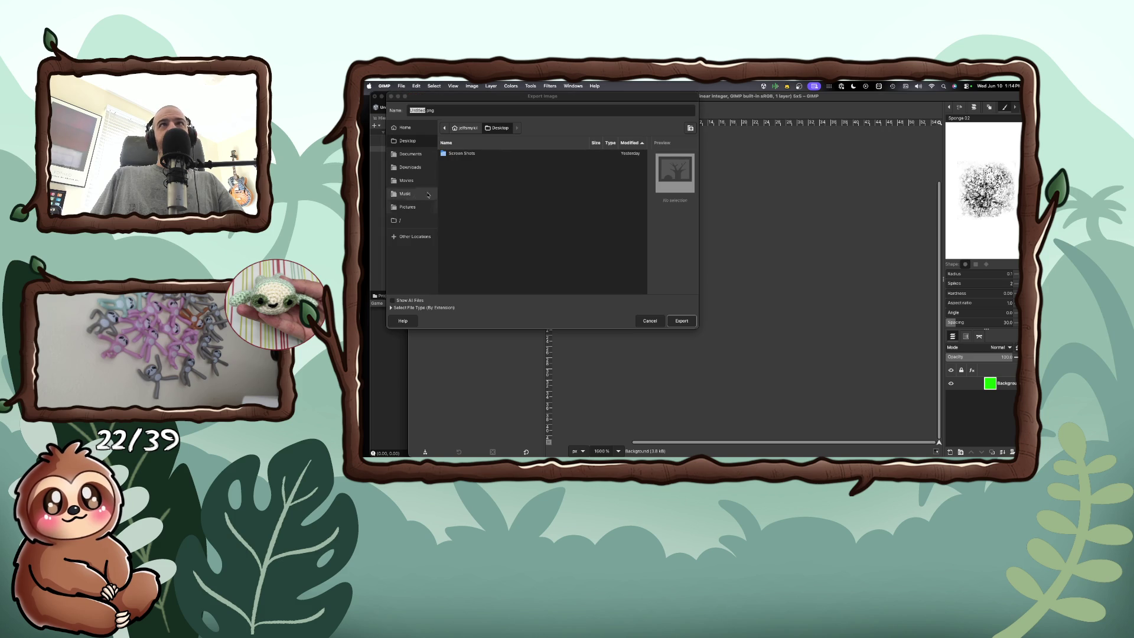
pyautogui.press('Escape')
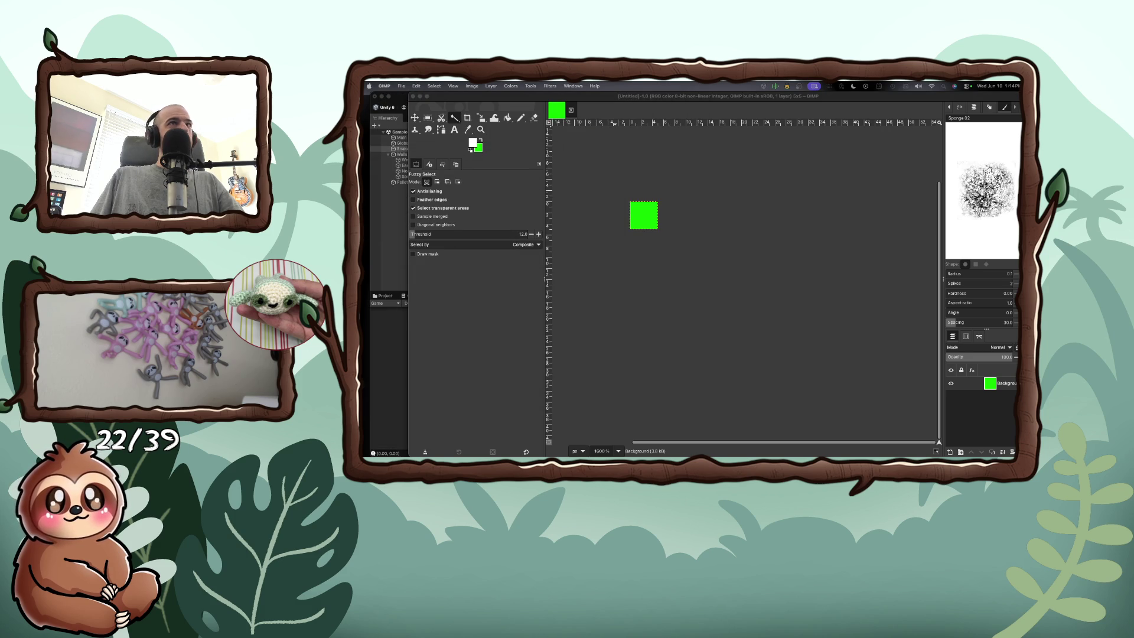
pyautogui.moveTo(567, 99)
pyautogui.mouseDown()
pyautogui.moveTo(663, 155)
pyautogui.moveTo(614, 140)
pyautogui.mouseUp()
pyautogui.hotkey('ctrl', 'Up')
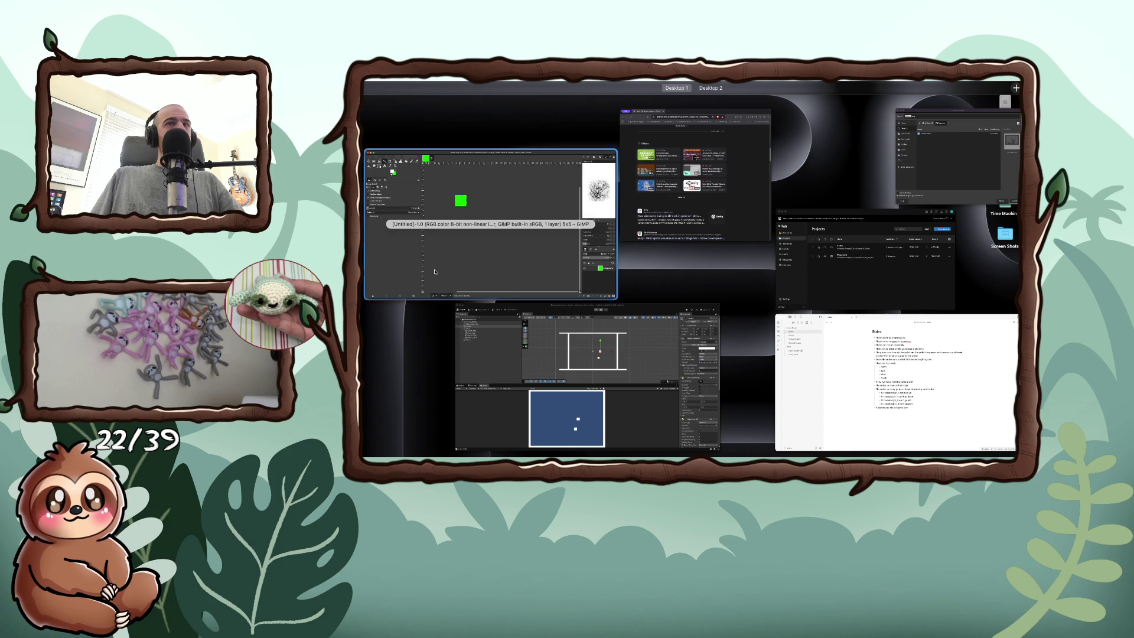
pyautogui.click(433, 262)
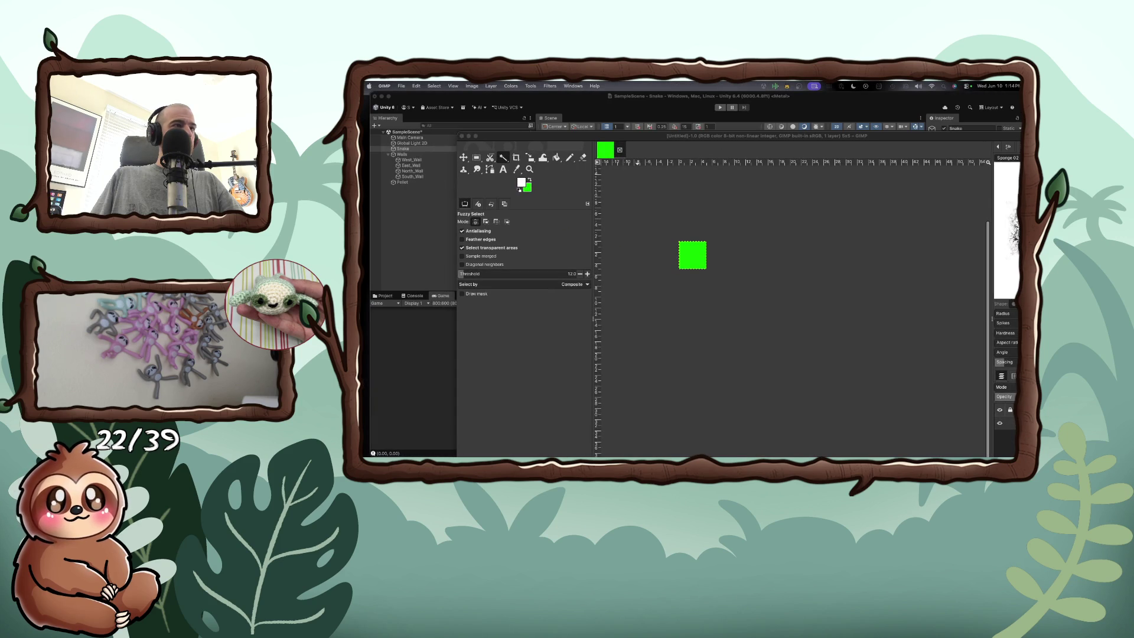
pyautogui.hotkey('ctrl', 'Up')
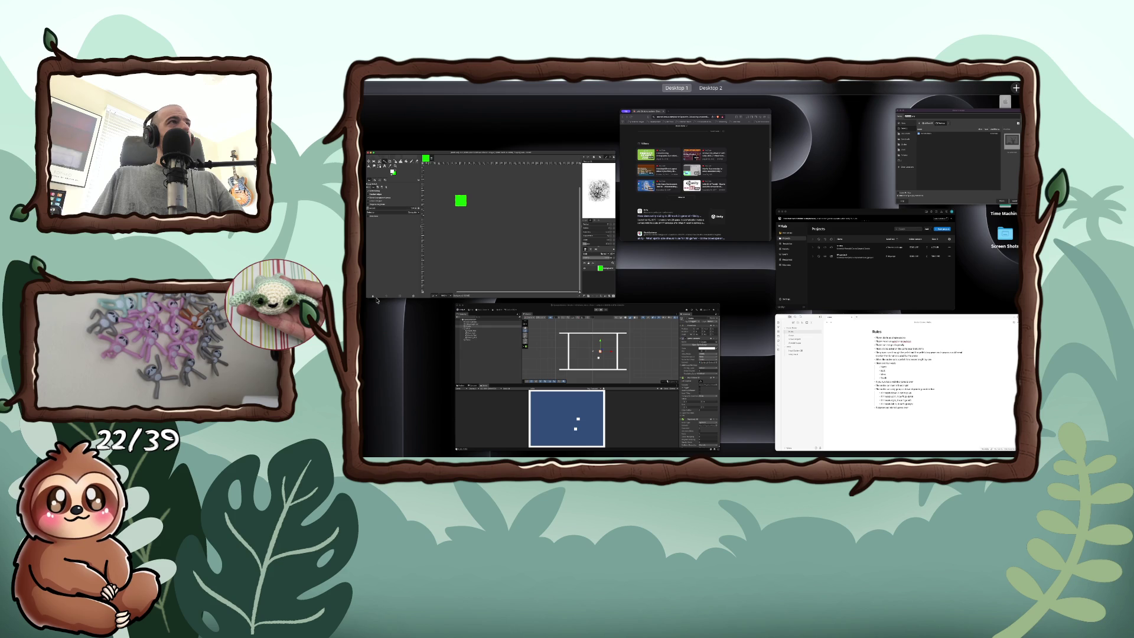
pyautogui.click(415, 270)
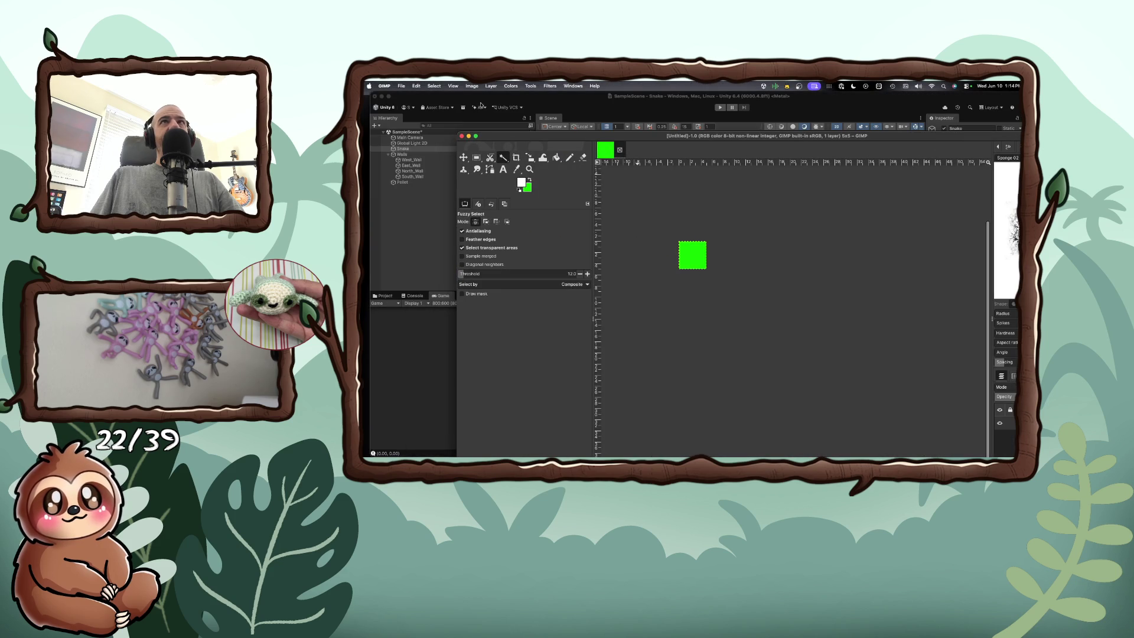
pyautogui.click(401, 86)
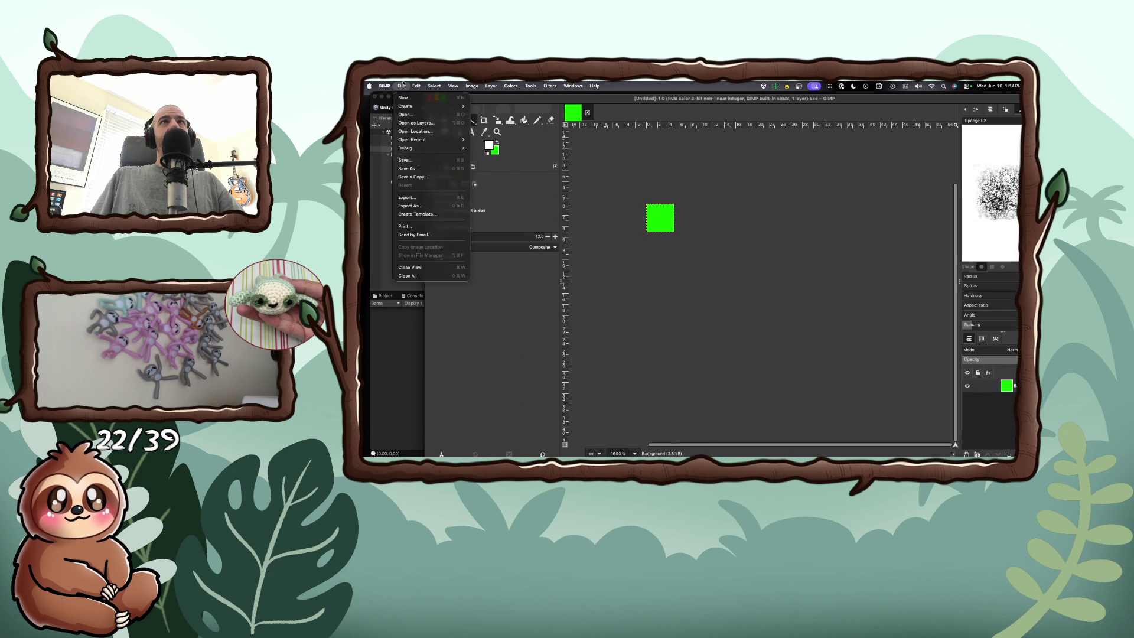
pyautogui.click(414, 197)
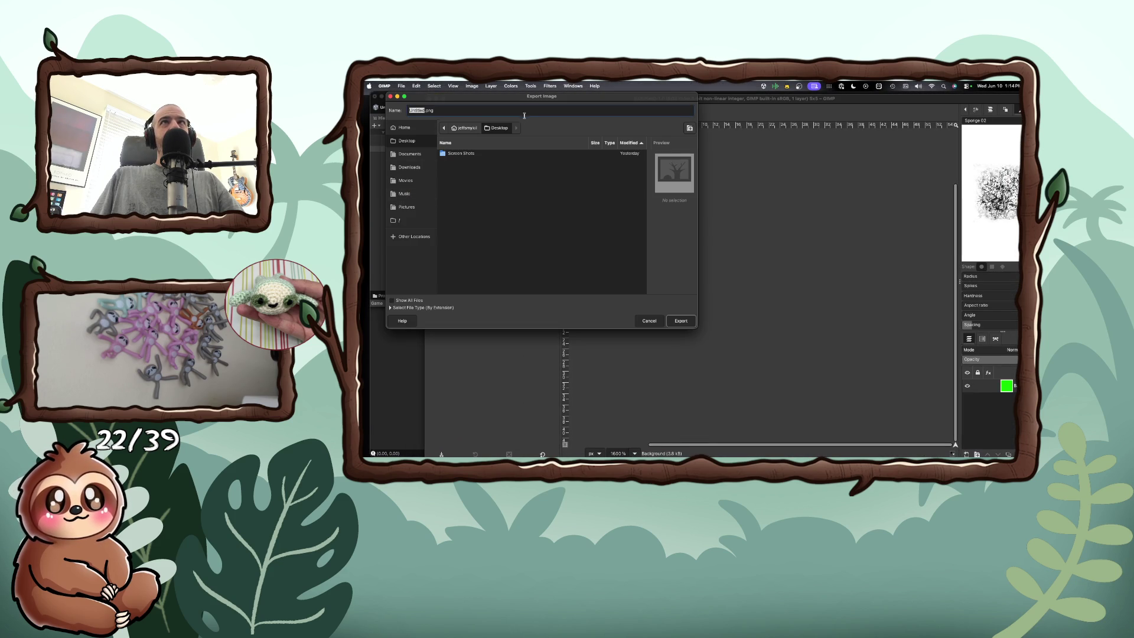
pyautogui.press('Escape')
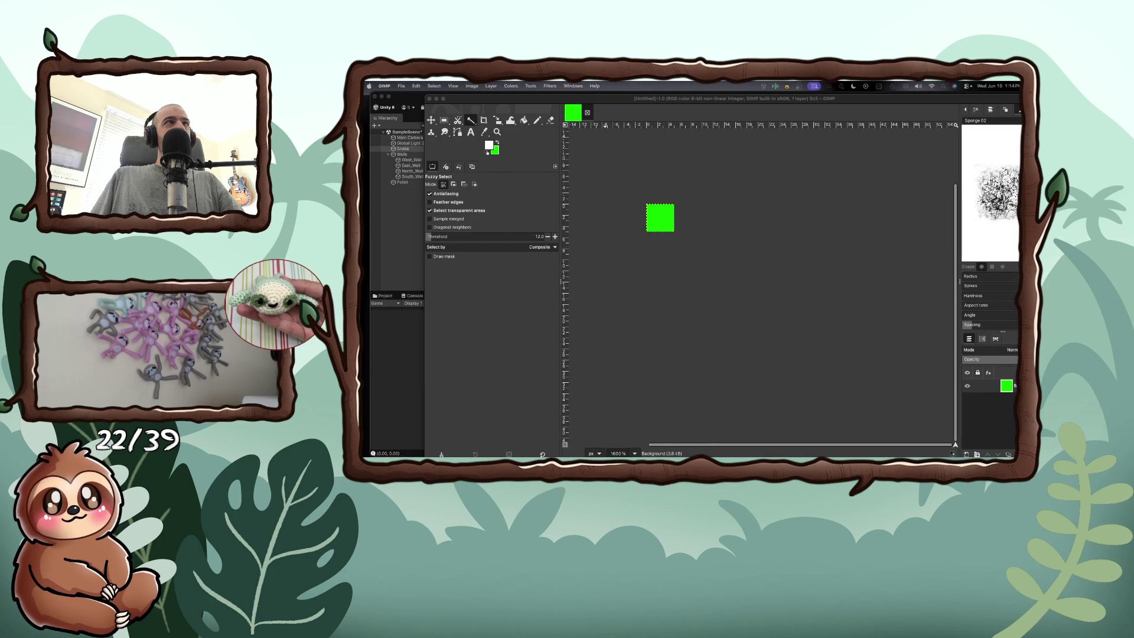
pyautogui.click(401, 86)
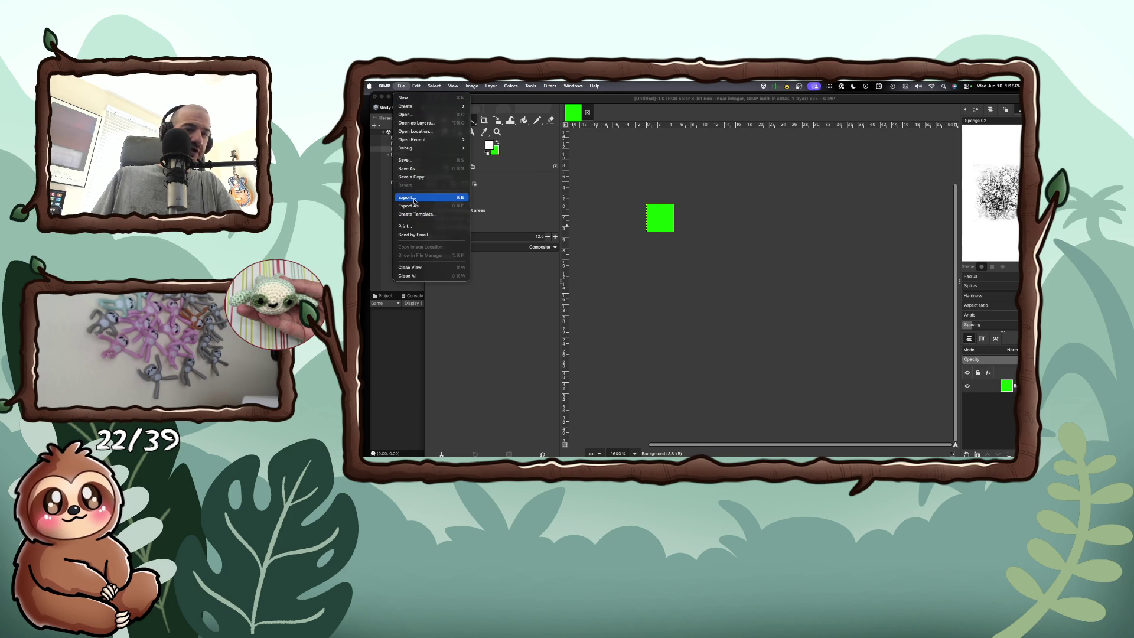
pyautogui.click(414, 201)
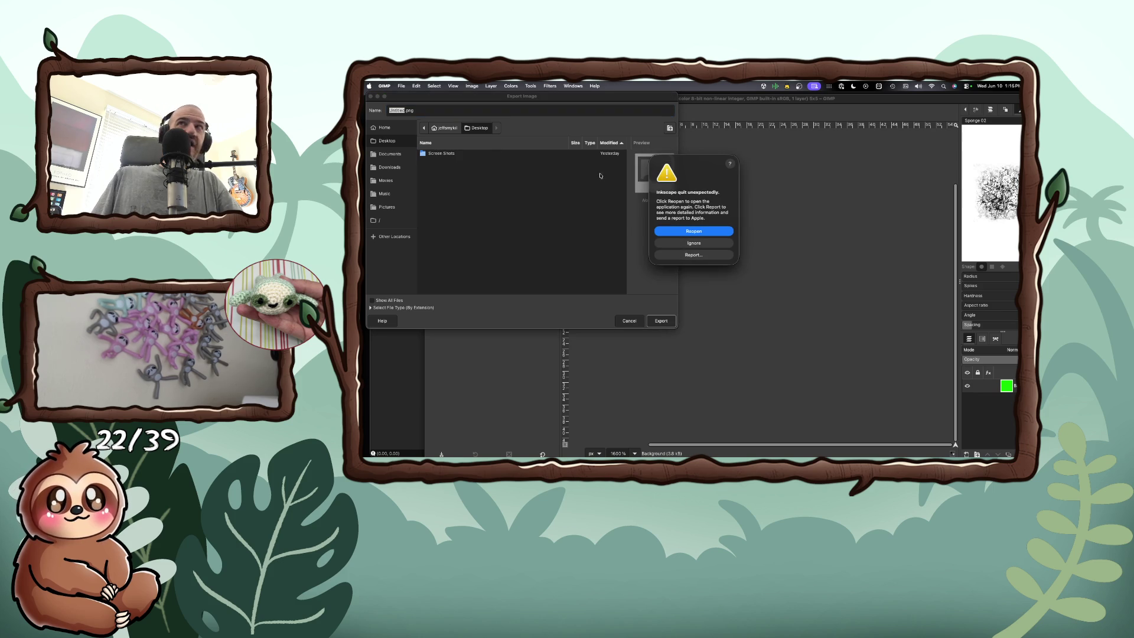
pyautogui.click(692, 243)
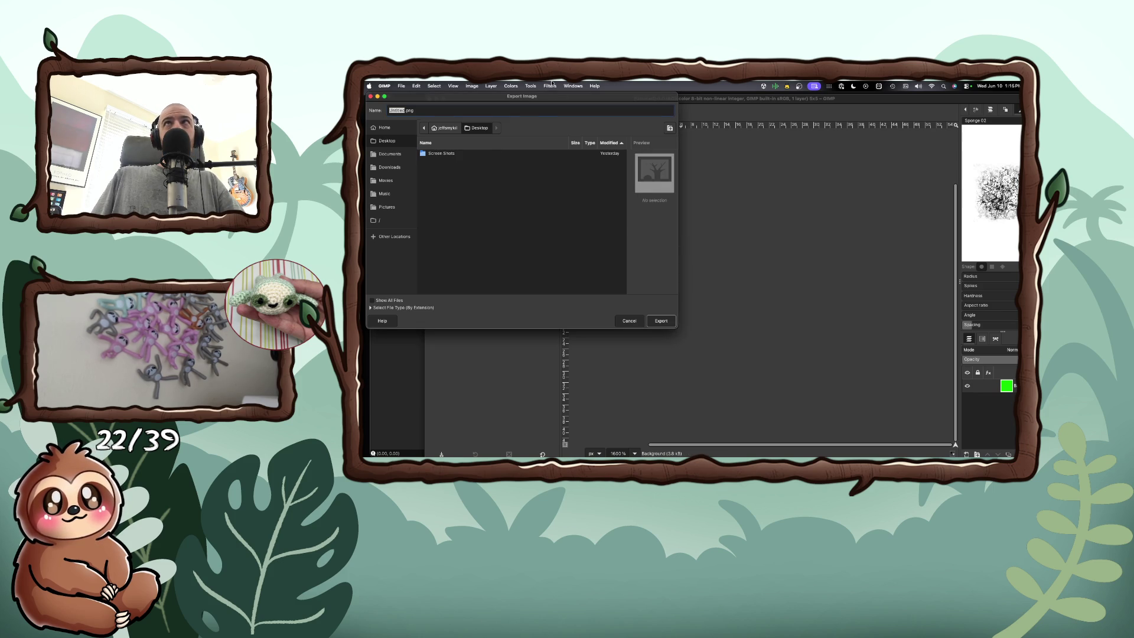
pyautogui.press('Escape')
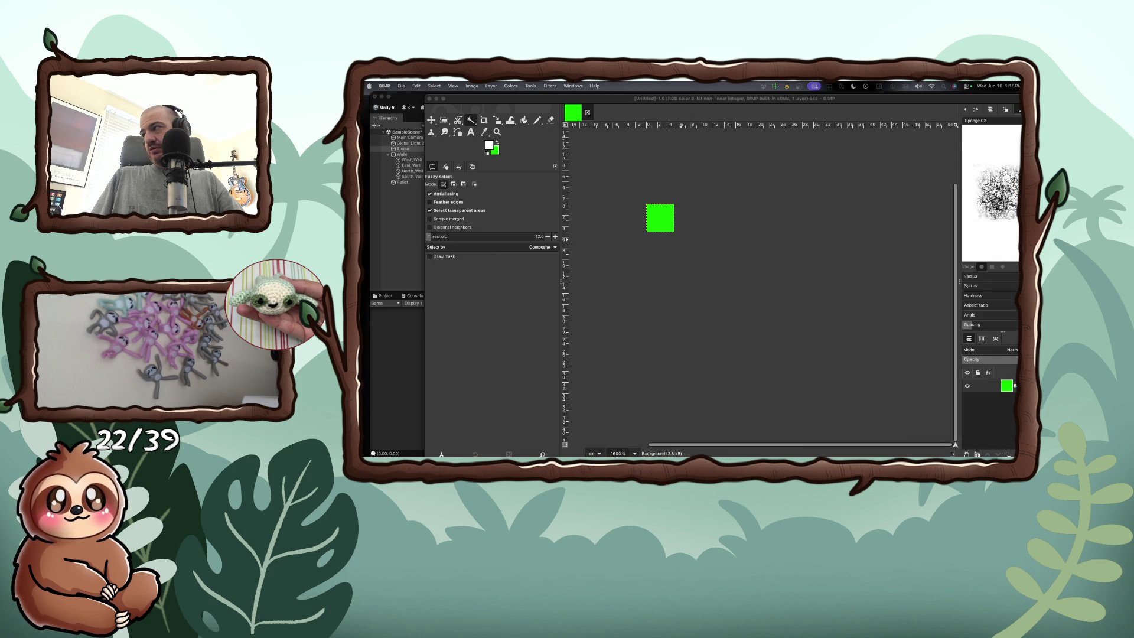
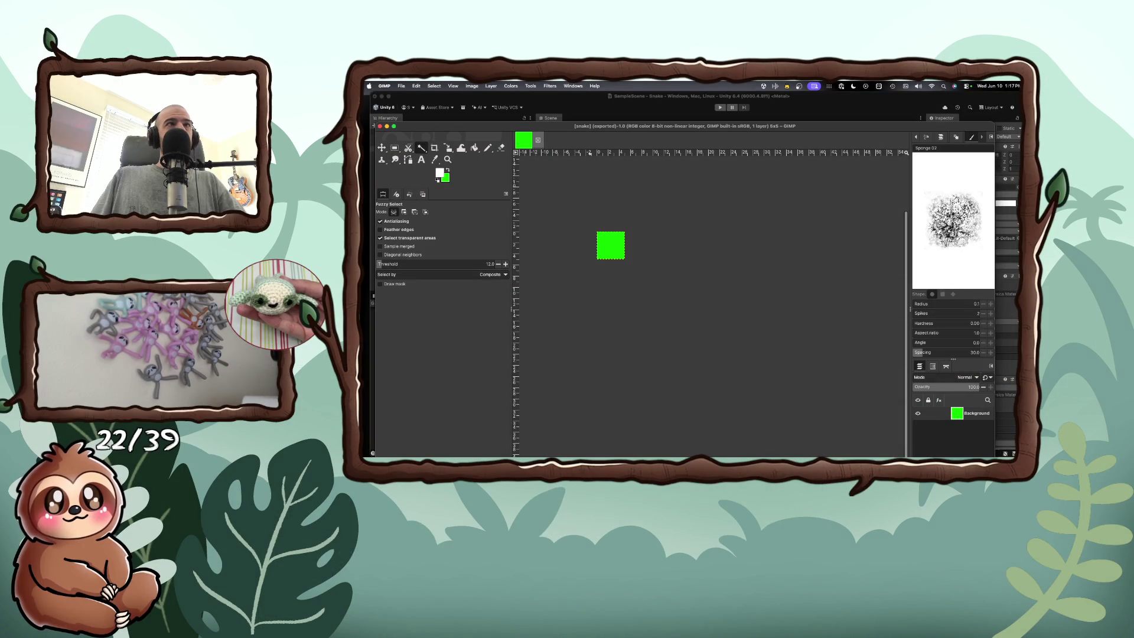
# Step: Move aside and minimize the GIMP image so Unity's Project panel and Assets folder show
pyautogui.moveTo(425, 126); pyautogui.dragTo(535, 347)
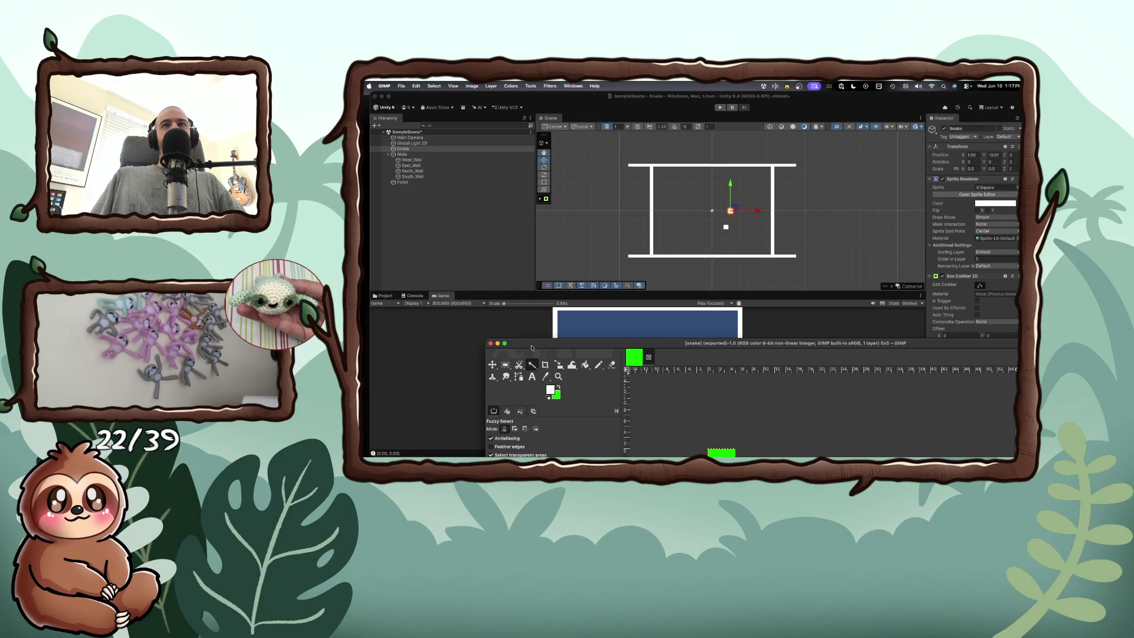
pyautogui.click(498, 344)
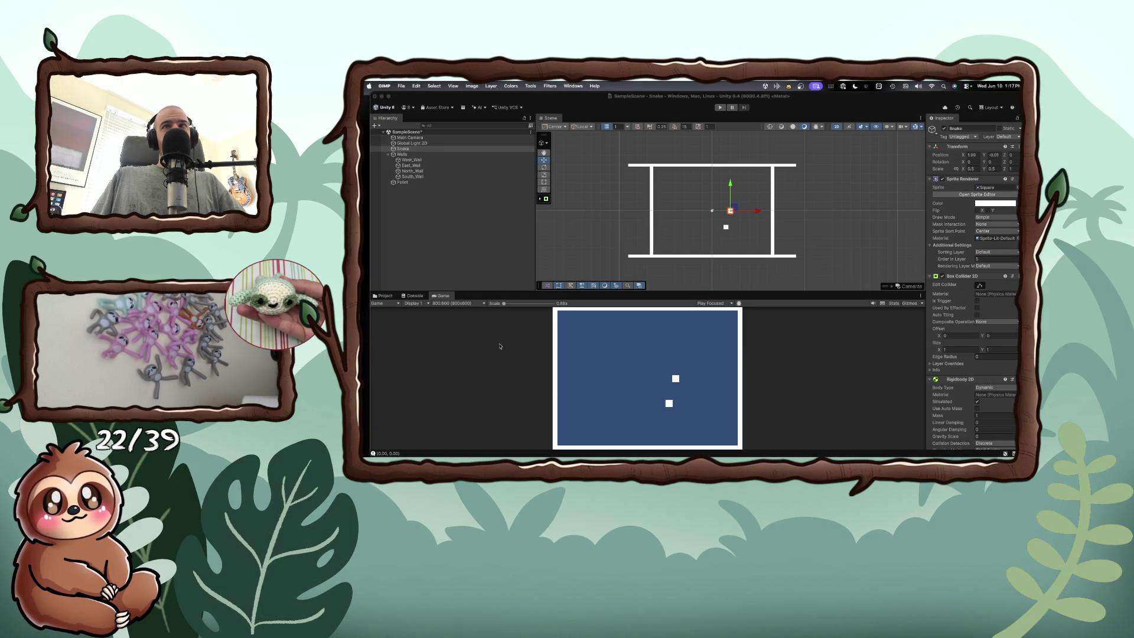
pyautogui.click(384, 296)
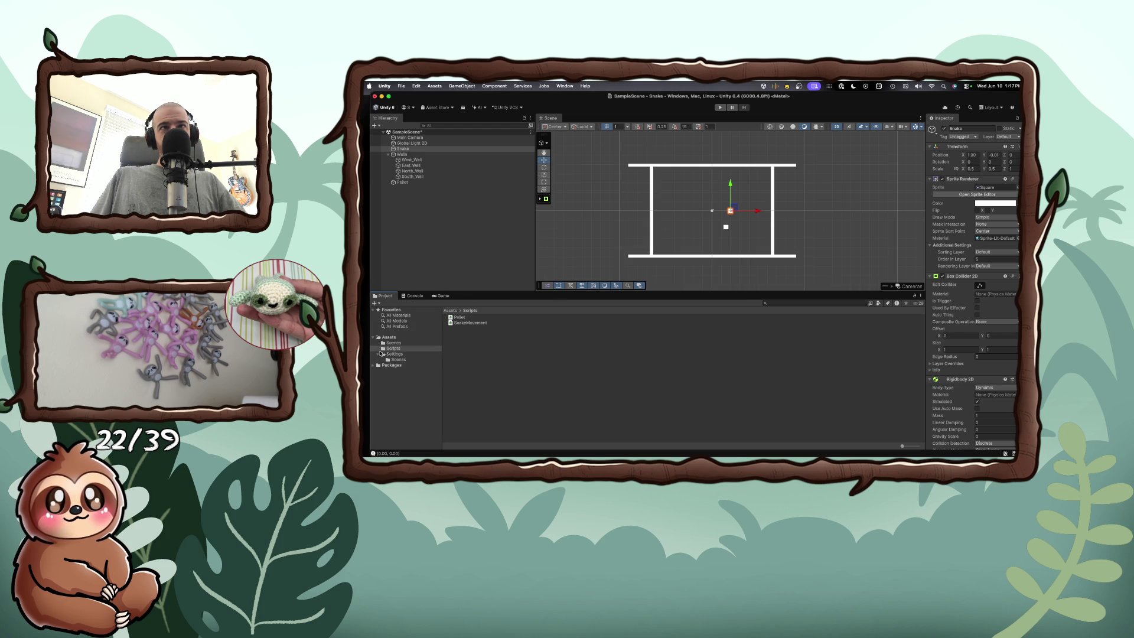
pyautogui.rightClick(383, 338)
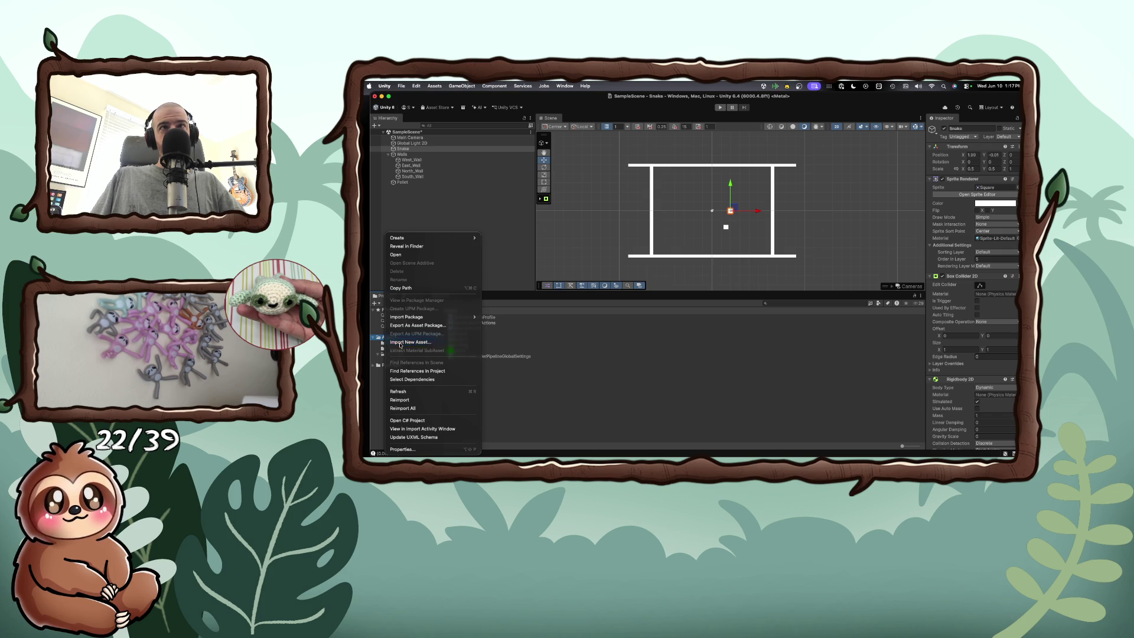
# Step: Start an Import New Asset into Assets, then dismiss the file dialog and return to Unity
pyautogui.press('Escape')
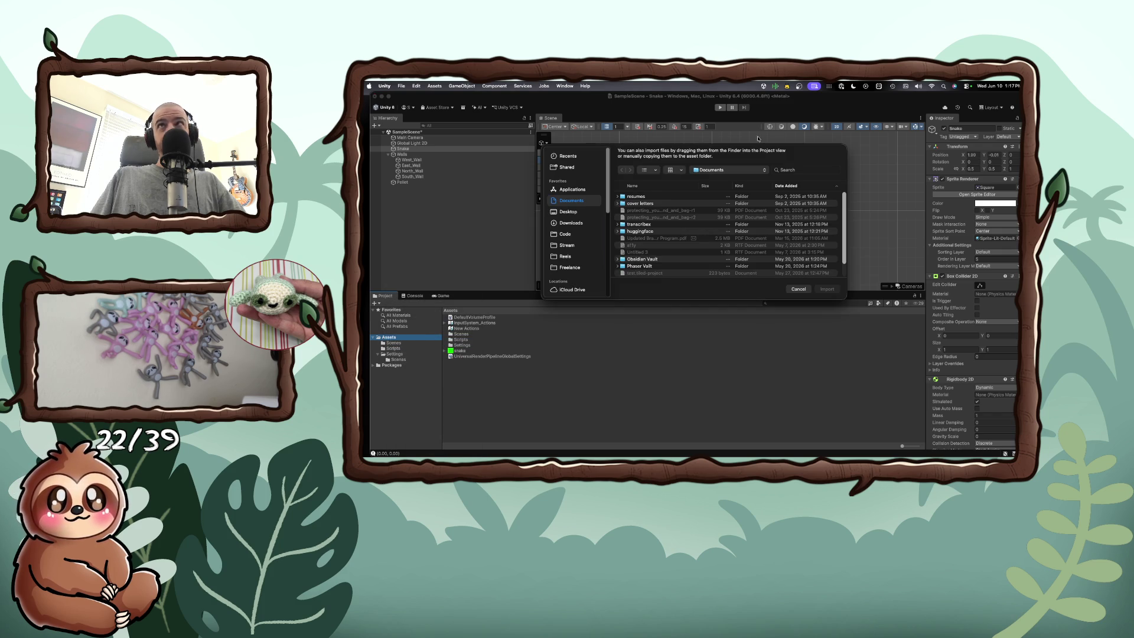
pyautogui.moveTo(749, 150); pyautogui.dragTo(354, 287)
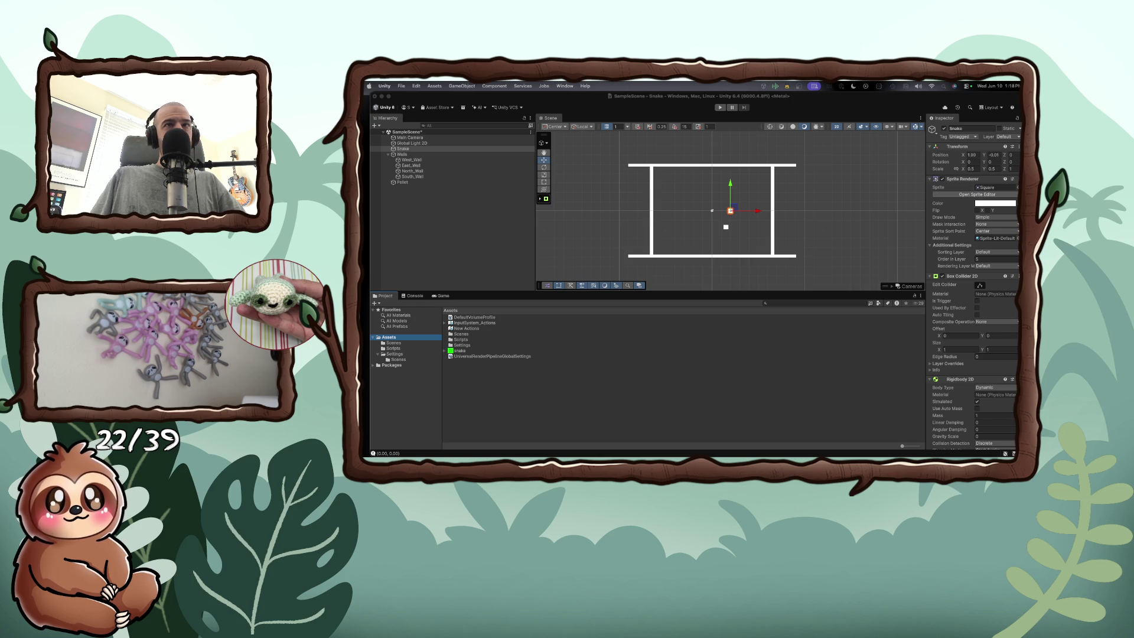
pyautogui.press('super+Tab')
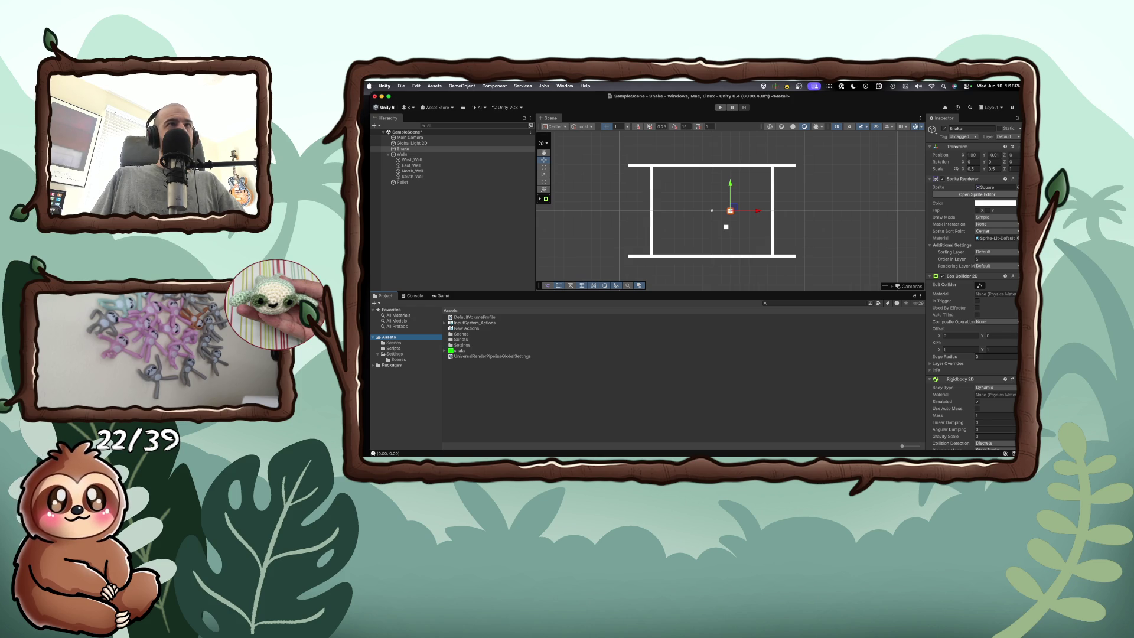
pyautogui.click(456, 360)
# Step: Drag the snake sprite into the Hierarchy and zoom the Scene view to inspect it
pyautogui.moveTo(450, 353); pyautogui.dragTo(400, 149)
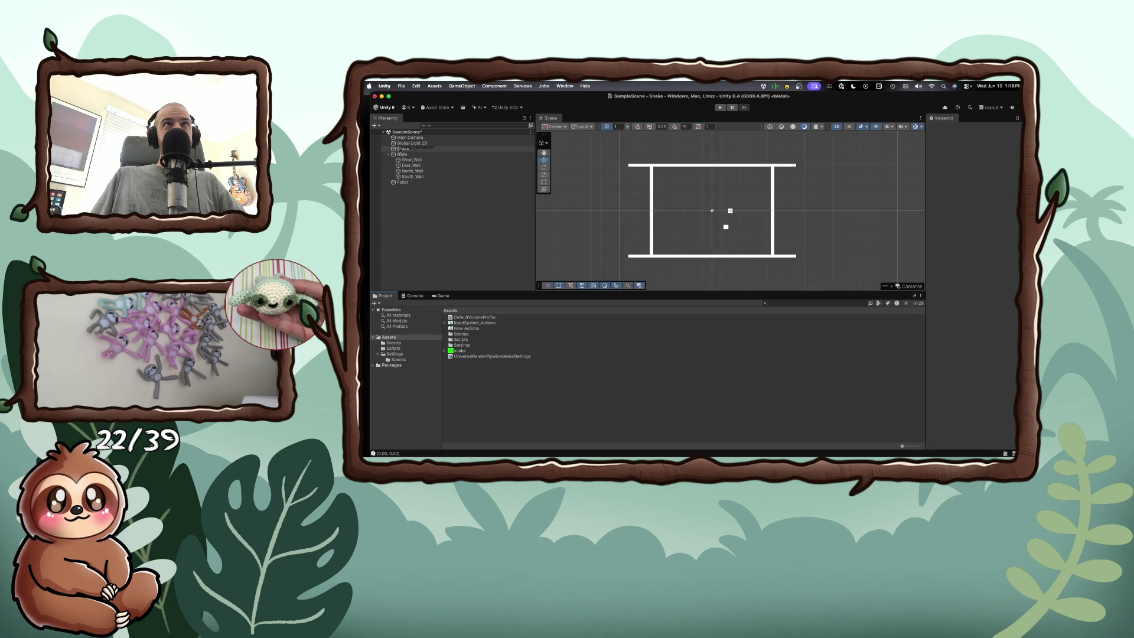
pyautogui.scroll(10, 676, 192)
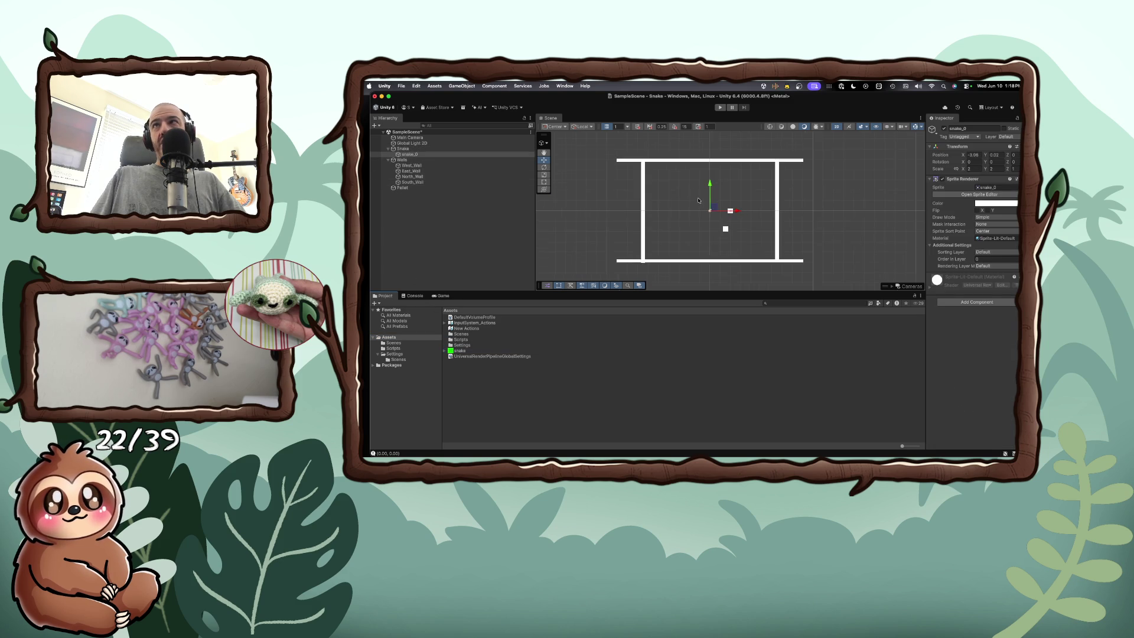
pyautogui.scroll(2, 730, 211)
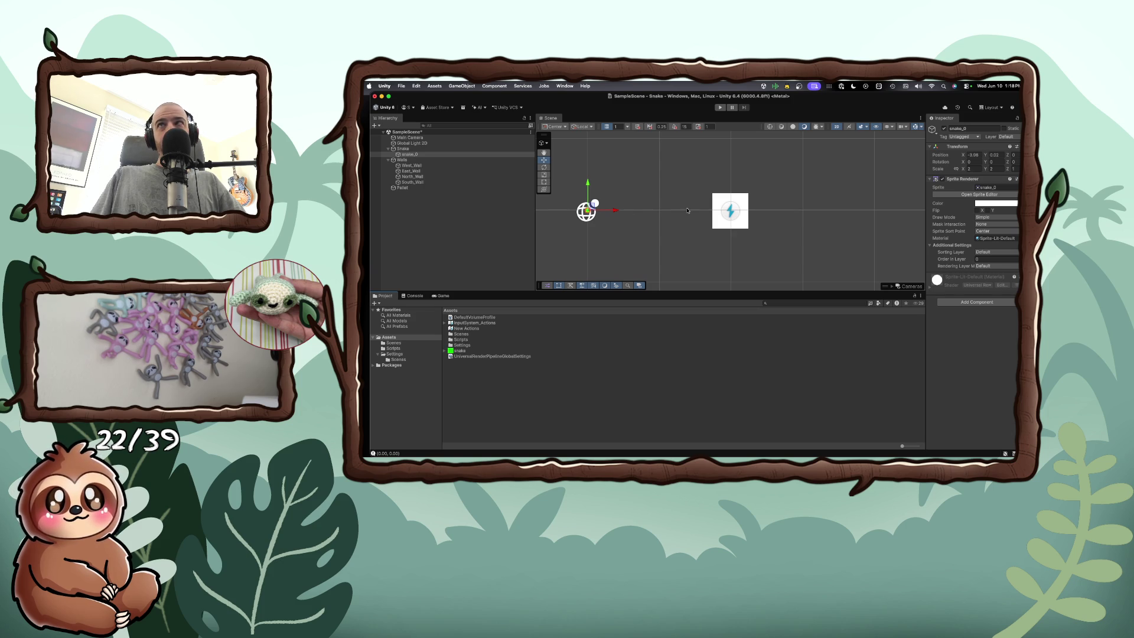
pyautogui.click(723, 214)
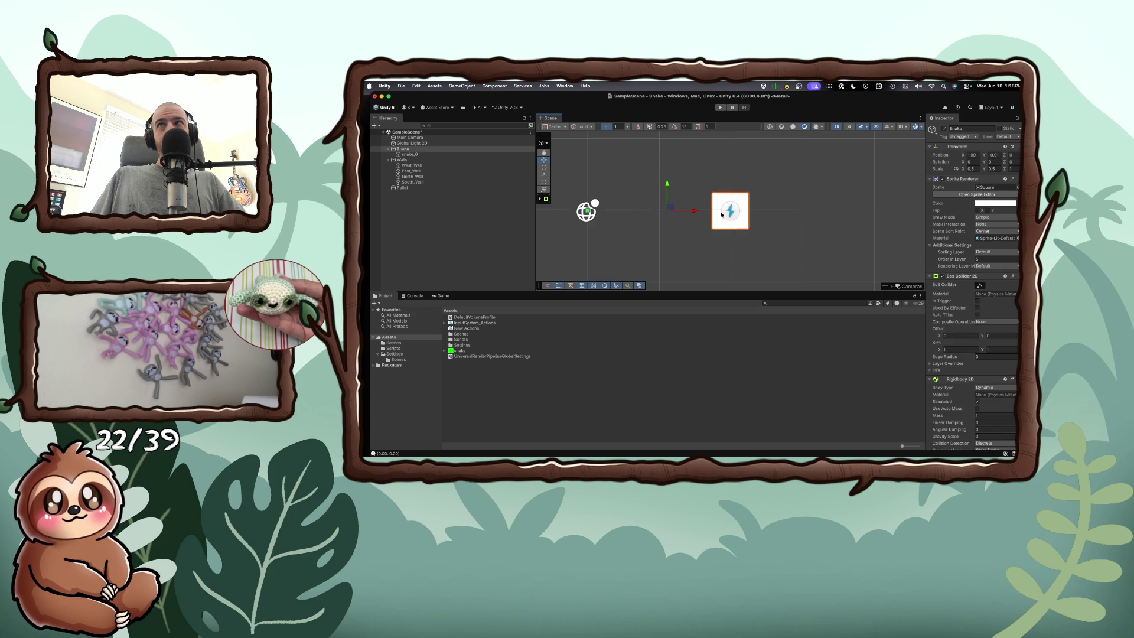
pyautogui.click(618, 212)
pyautogui.click(587, 210)
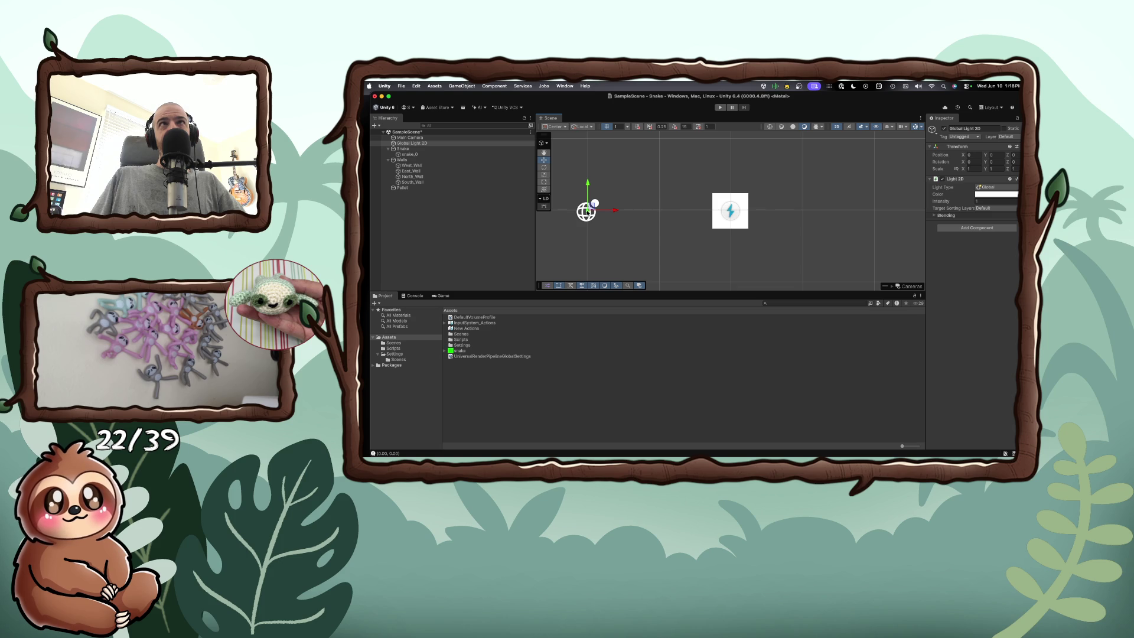
pyautogui.click(396, 197)
pyautogui.click(403, 149)
pyautogui.click(394, 209)
# Step: Browse the Hierarchy create options without adding anything, then select snake_0
pyautogui.rightClick(393, 209)
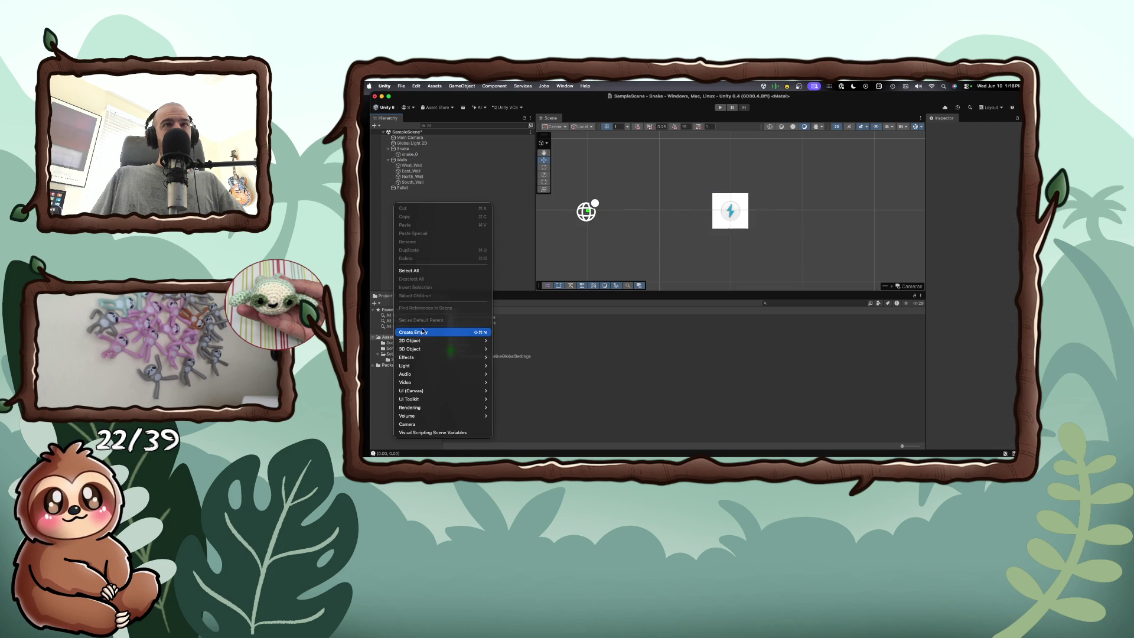
pyautogui.moveTo(424, 344)
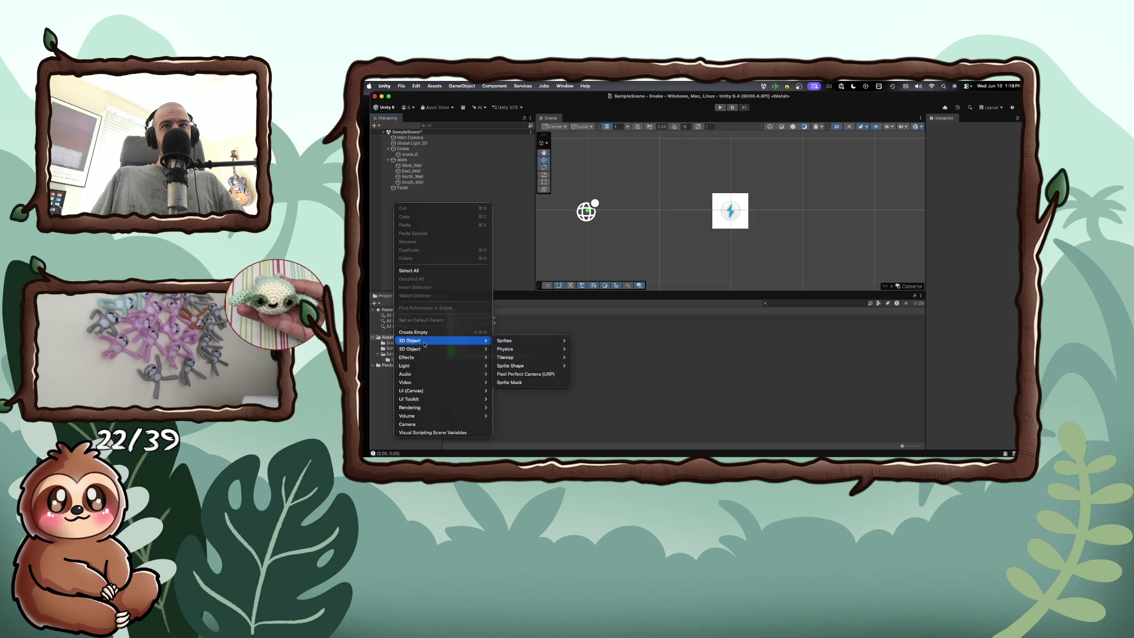
pyautogui.moveTo(516, 369)
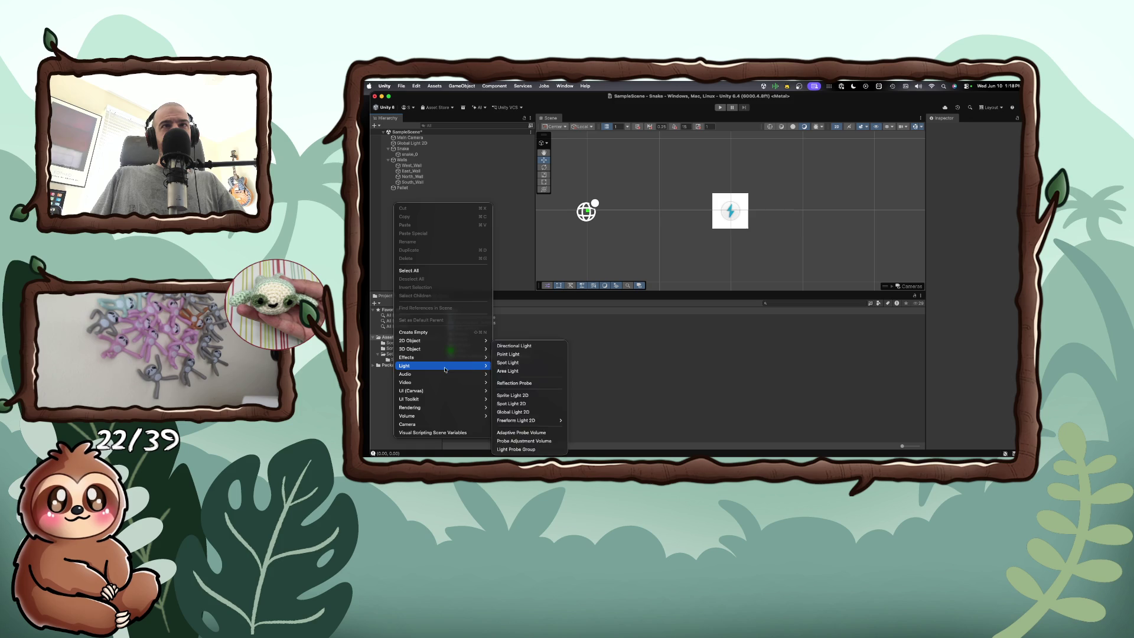
pyautogui.moveTo(438, 401)
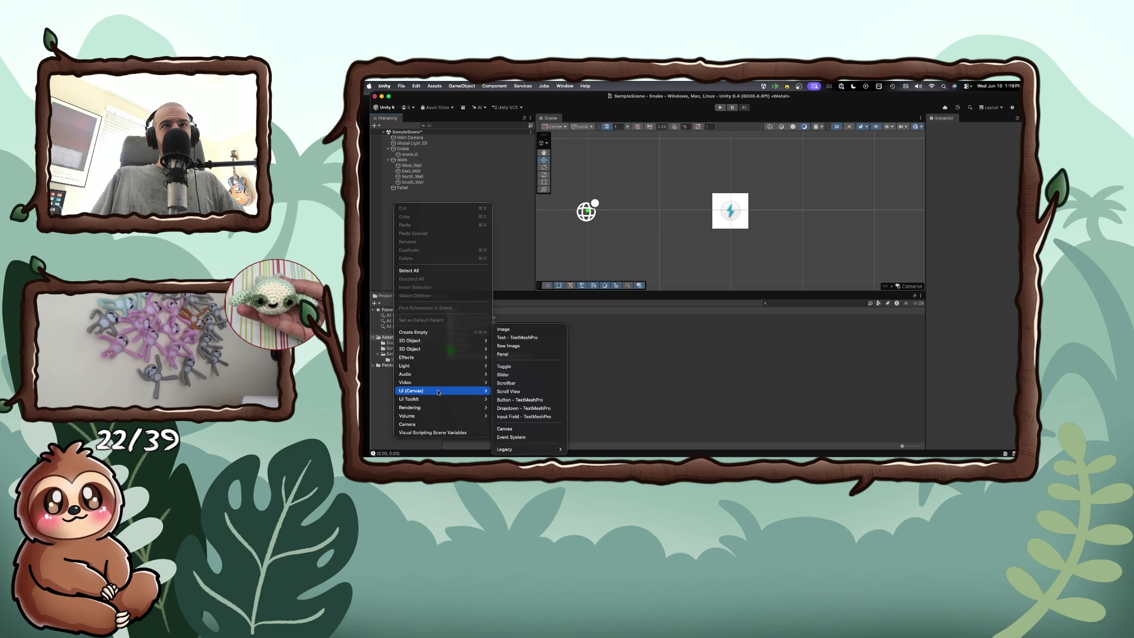
pyautogui.press('Escape')
pyautogui.press('Escape')
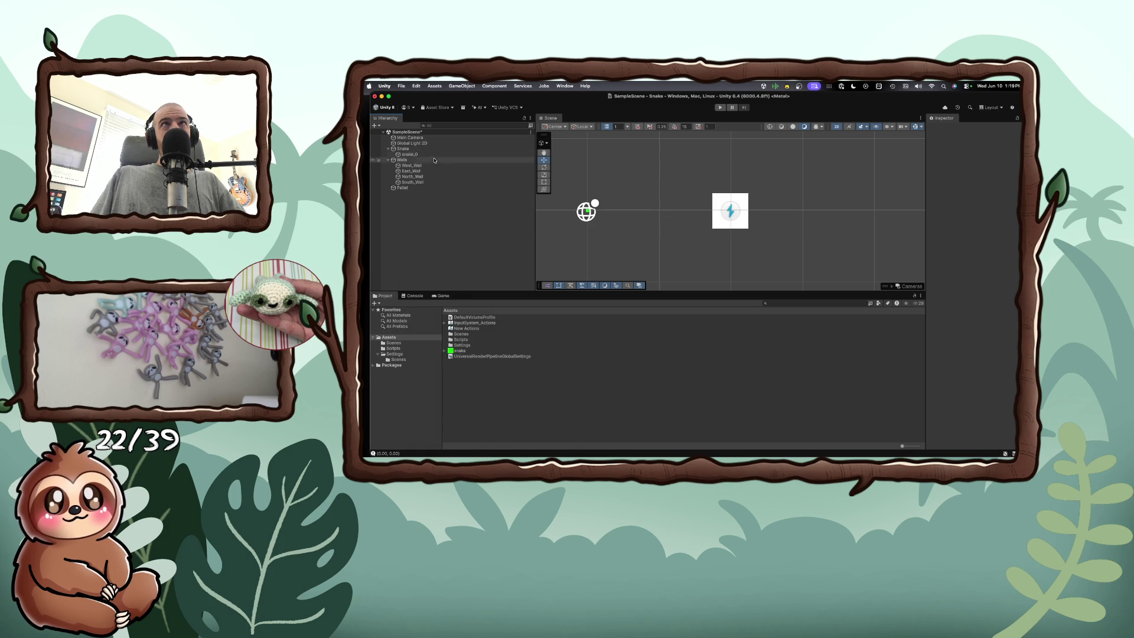
pyautogui.click(411, 154)
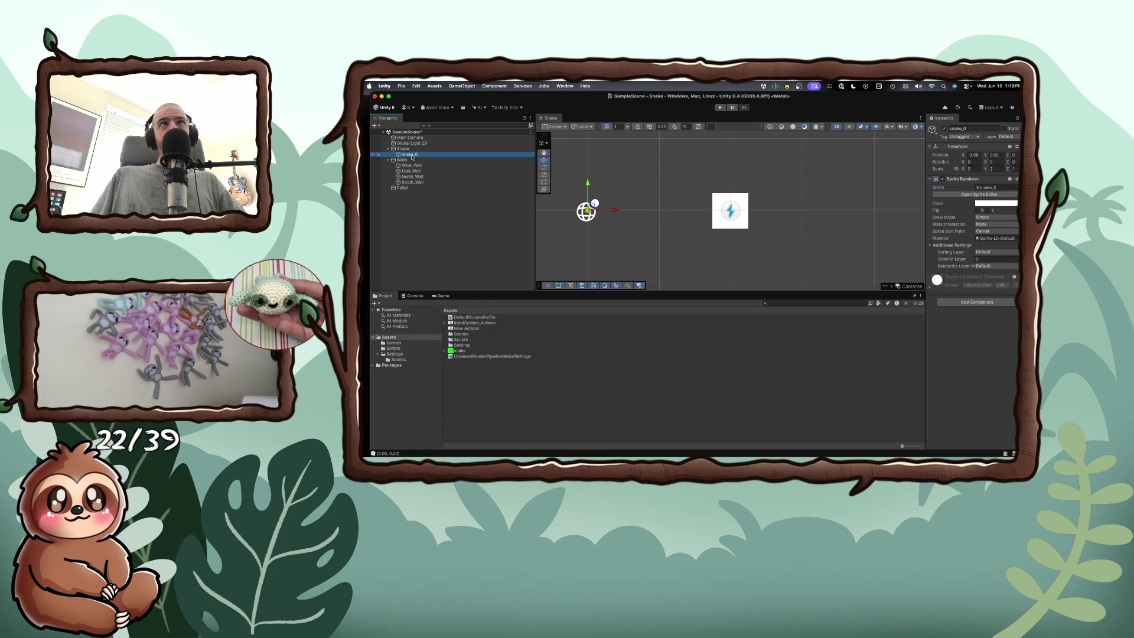
# Step: Delete the snake_0 child and then its parent Snake object from the Hierarchy
pyautogui.rightClick(407, 155)
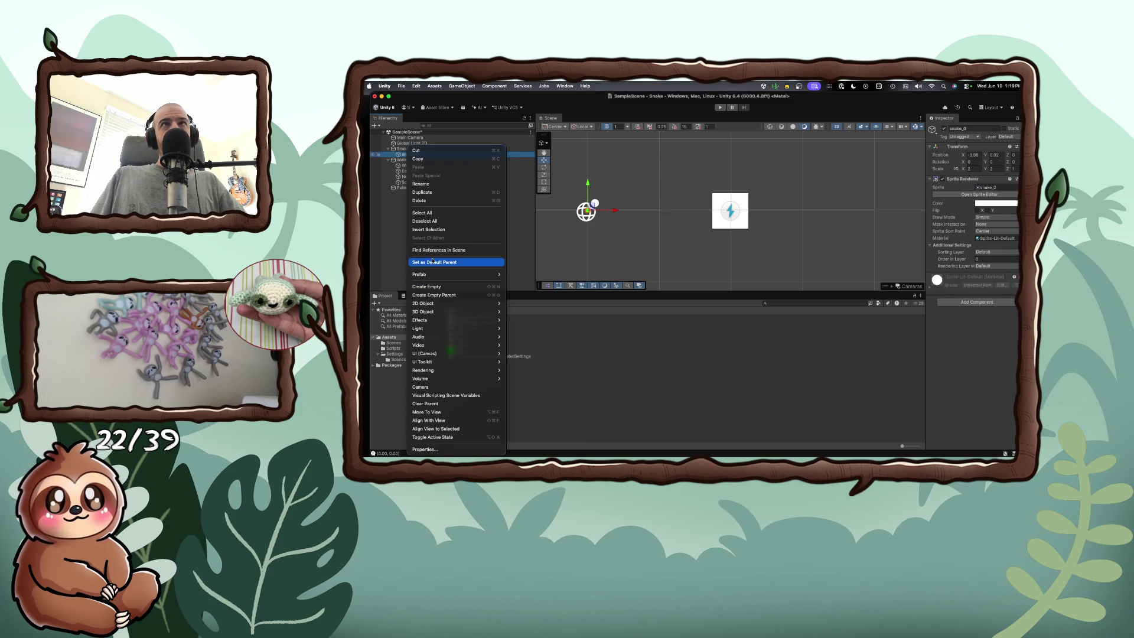
pyautogui.click(423, 199)
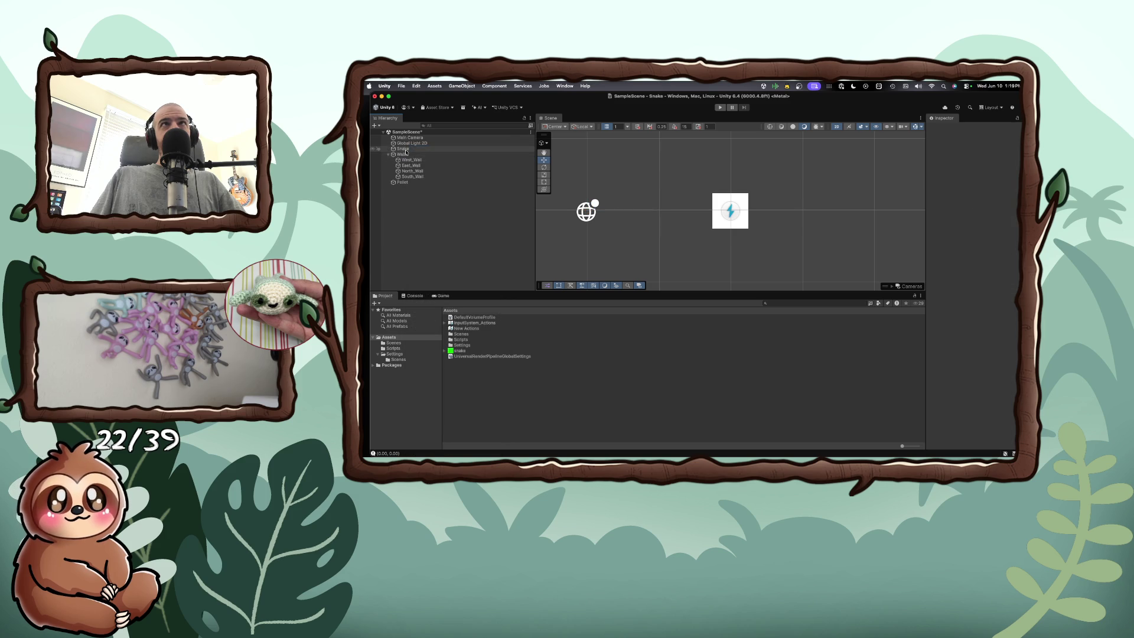
pyautogui.click(403, 148)
pyautogui.rightClick(406, 149)
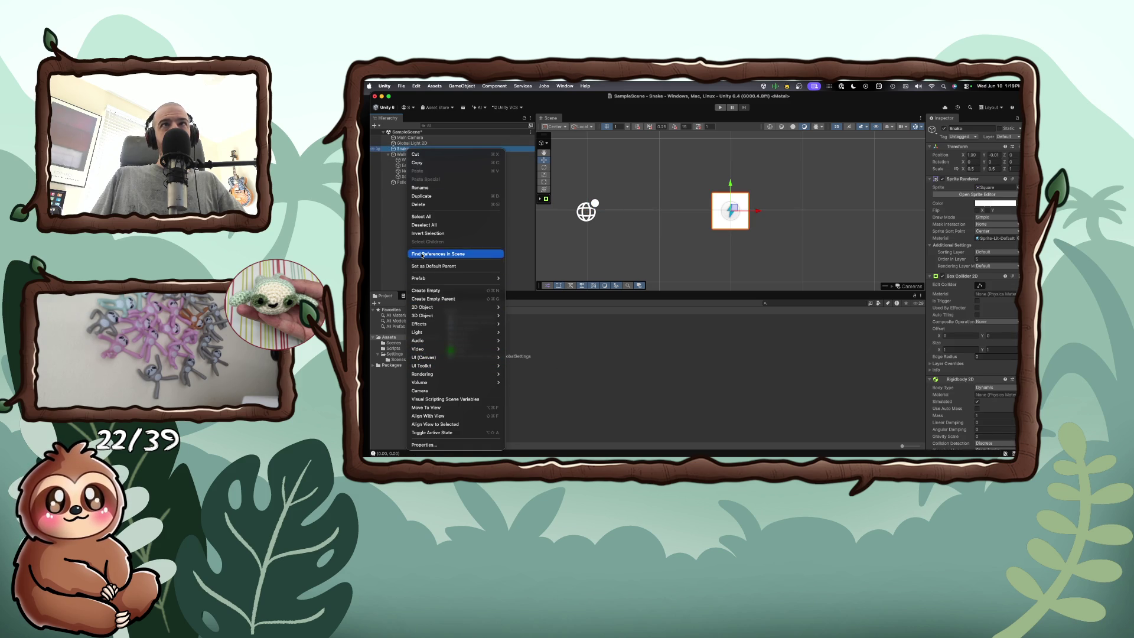
pyautogui.click(422, 205)
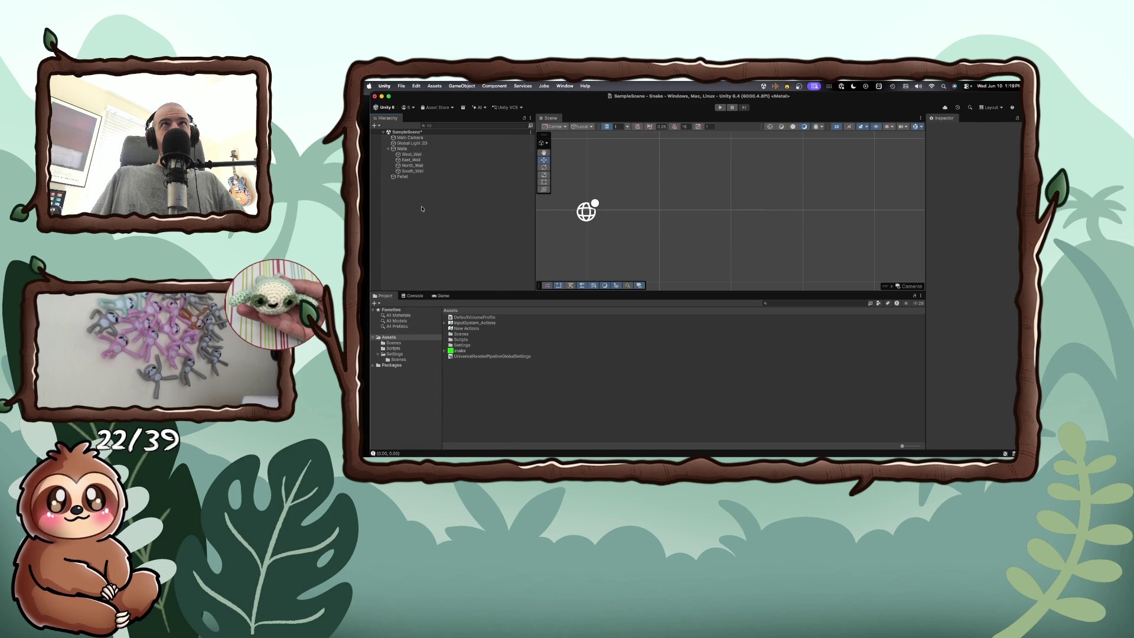
pyautogui.rightClick(393, 202)
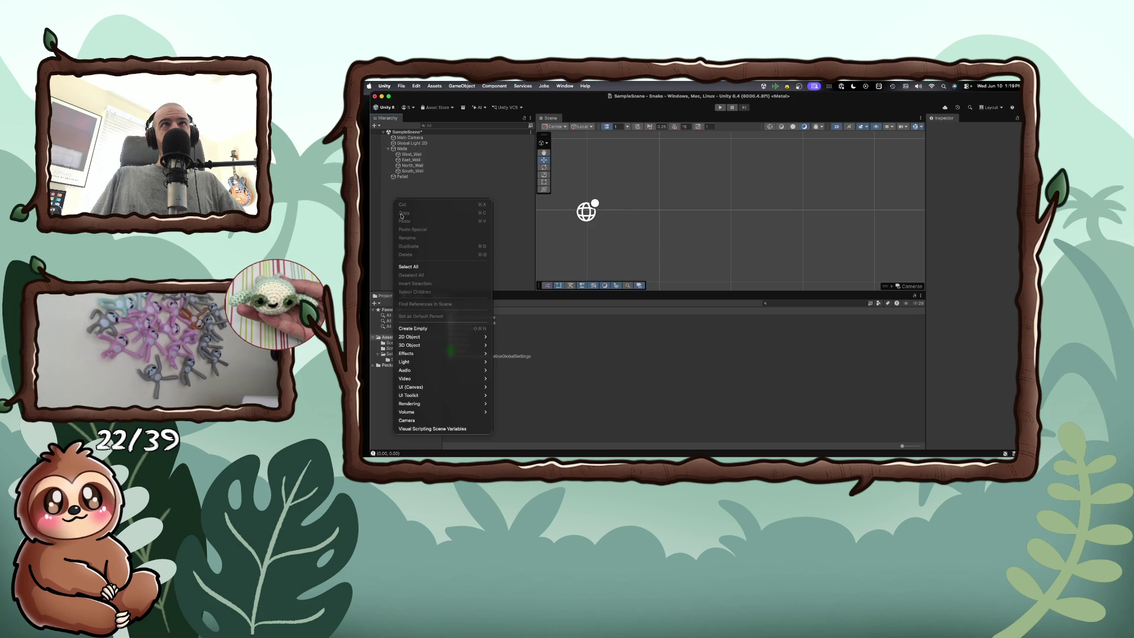
# Step: Create a new empty GameObject and rename it Player
pyautogui.click(414, 329)
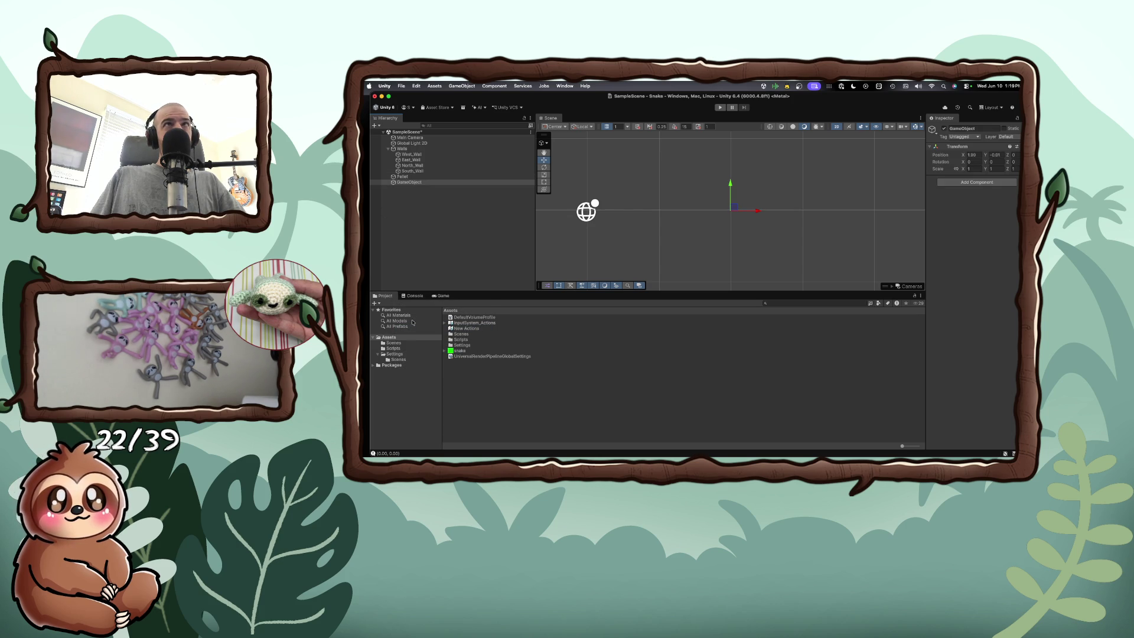
pyautogui.rightClick(412, 182)
pyautogui.click(423, 192)
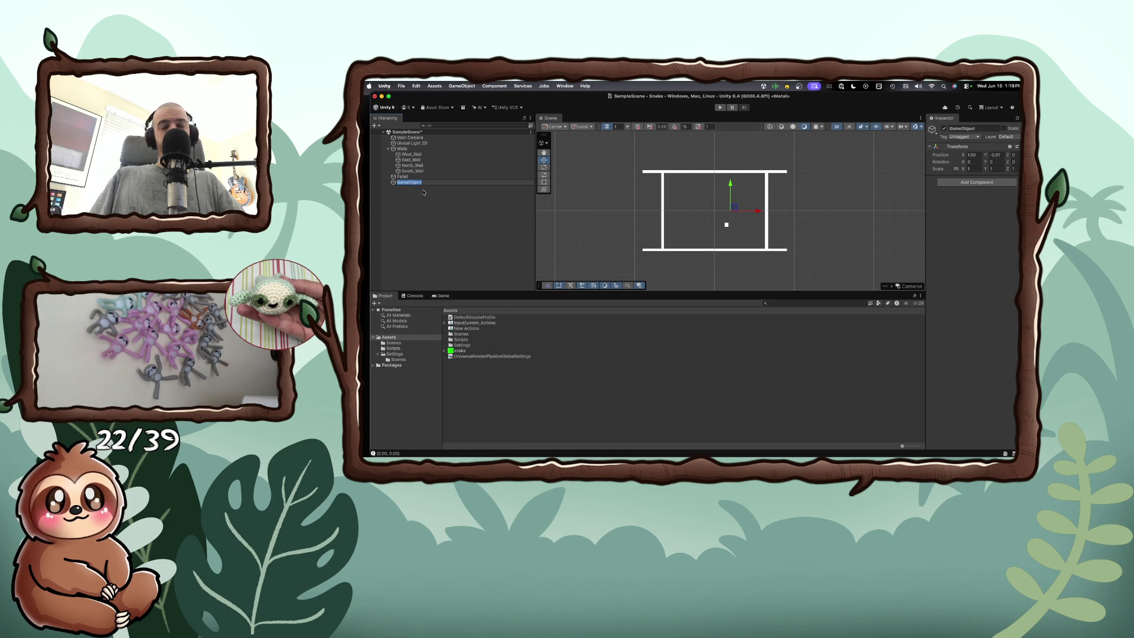
pyautogui.write('Player')
pyautogui.press('Return')
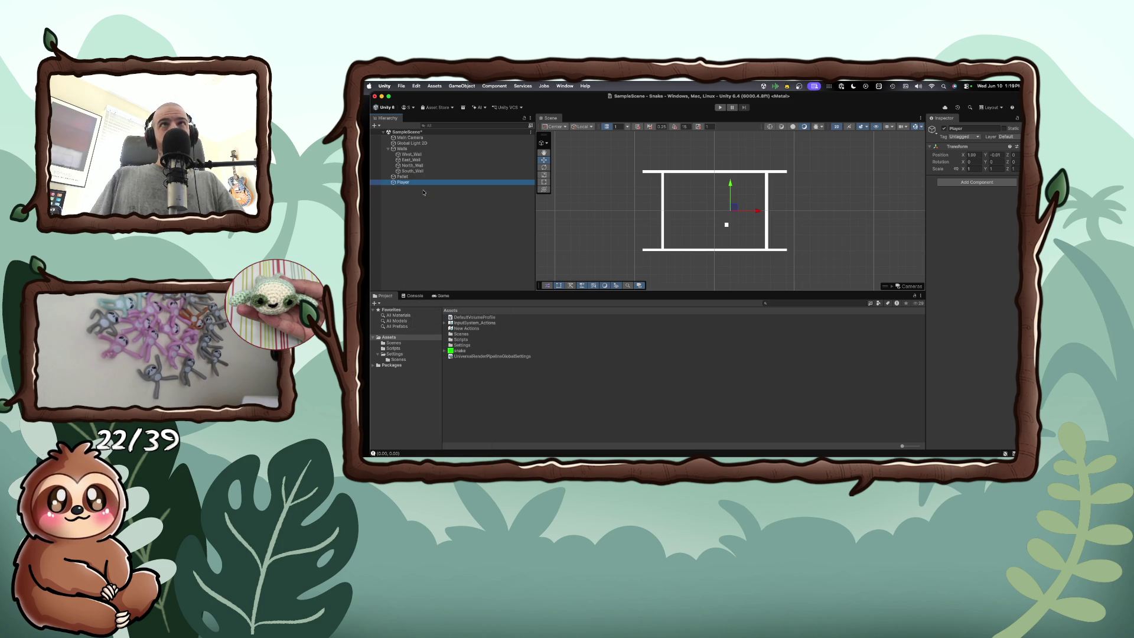
# Step: Add a Box Collider 2D and a Rigidbody 2D component to Player
pyautogui.click(965, 182)
pyautogui.write('2')
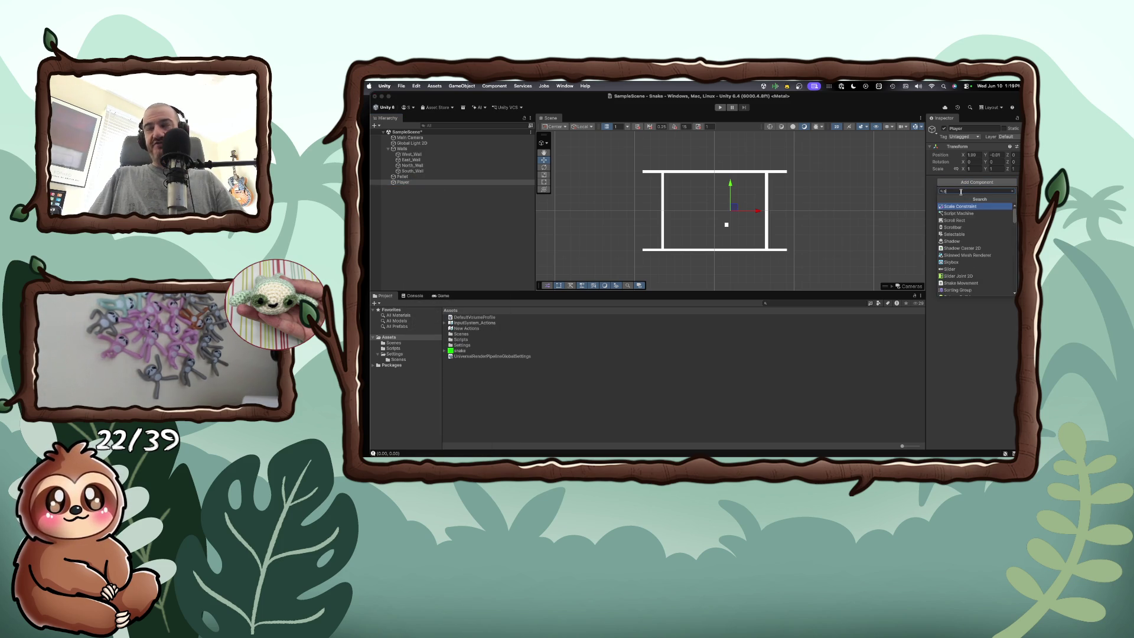
pyautogui.write('d')
pyautogui.press('Down')
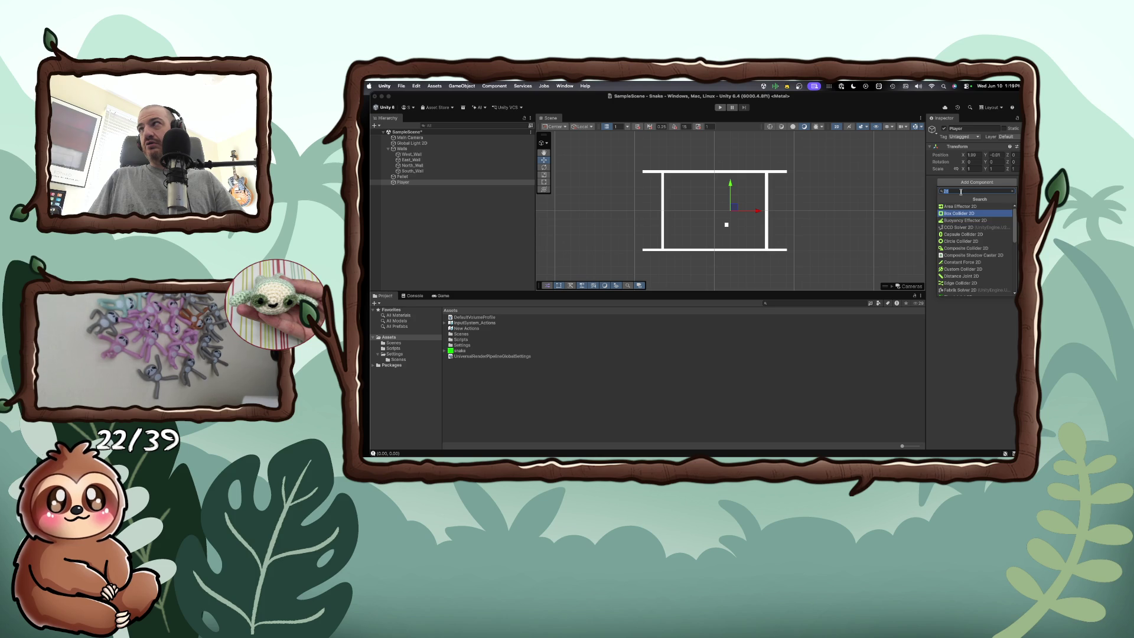
pyautogui.press('Return')
pyautogui.click(952, 286)
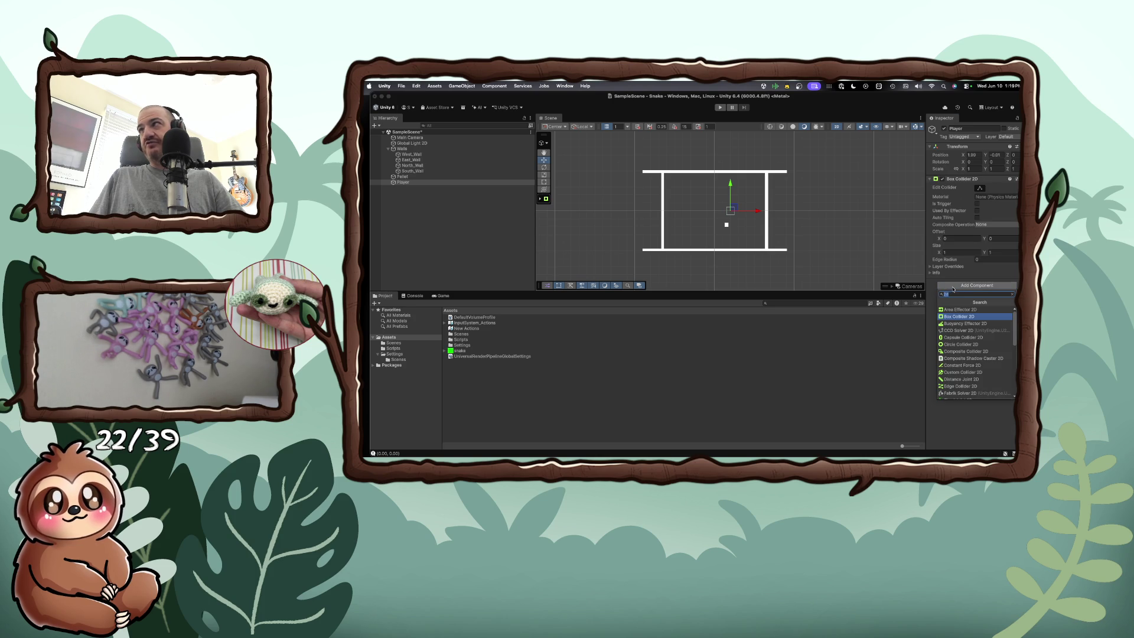
pyautogui.write('rig')
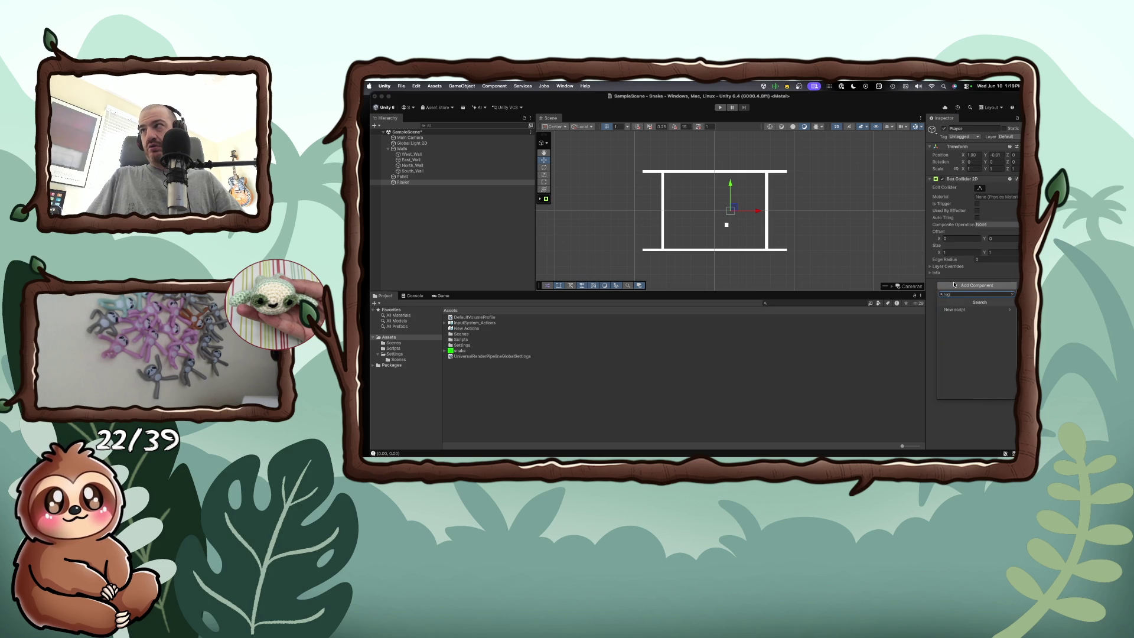
pyautogui.write('idbody 2d')
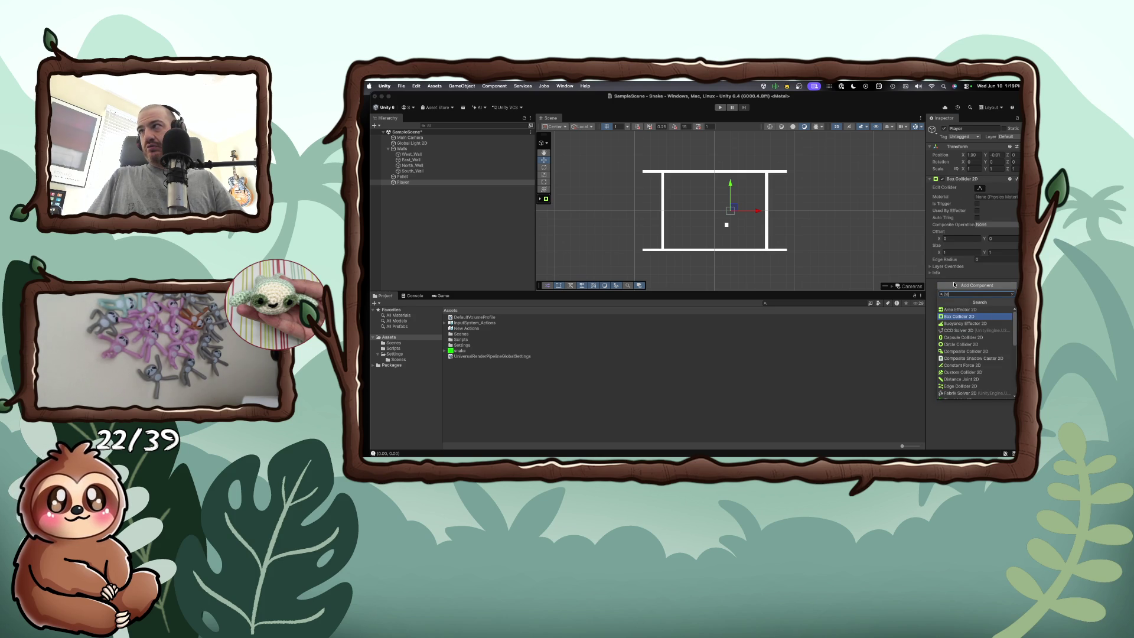
pyautogui.press('super+a')
pyautogui.write('ri')
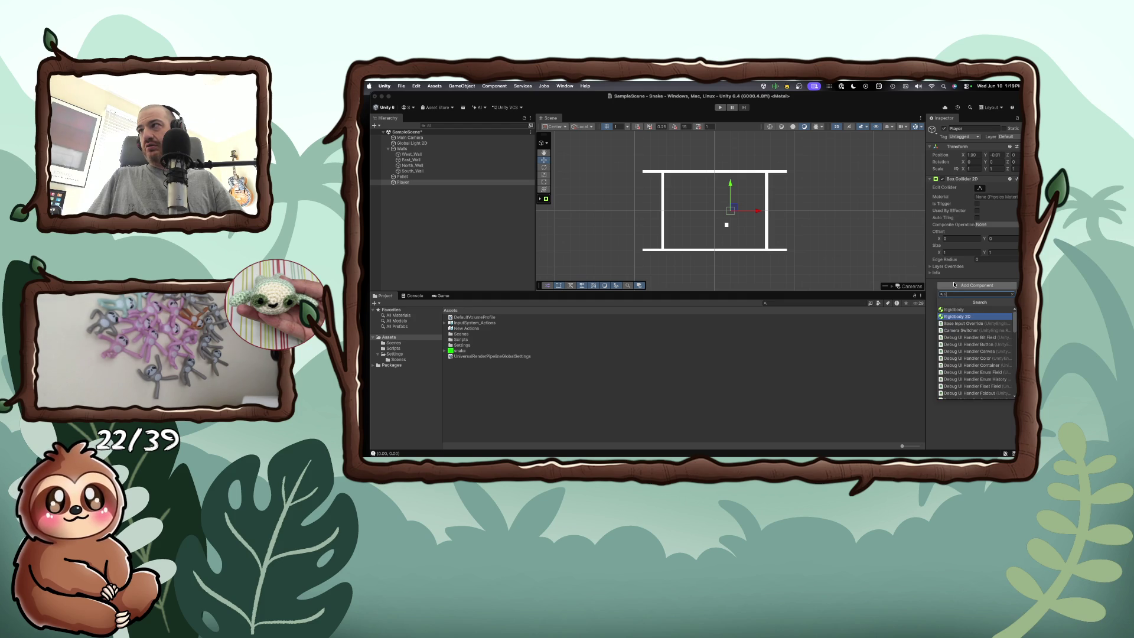
pyautogui.press('Return')
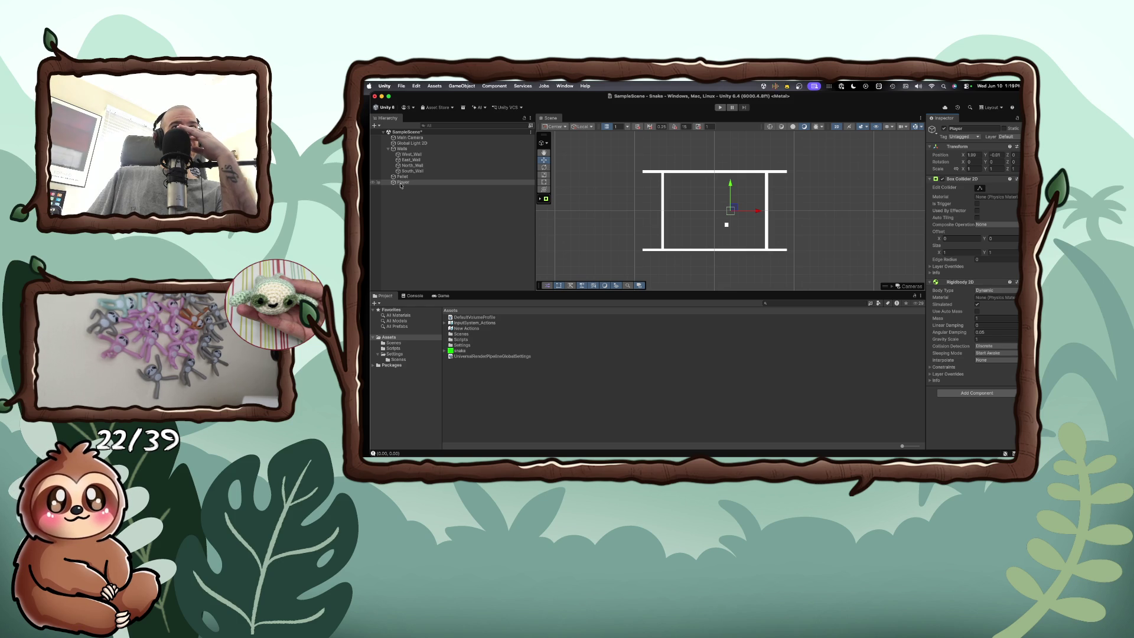
# Step: Expand the snake asset in the Project window and select the snake texture
pyautogui.click(444, 351)
pyautogui.click(456, 356)
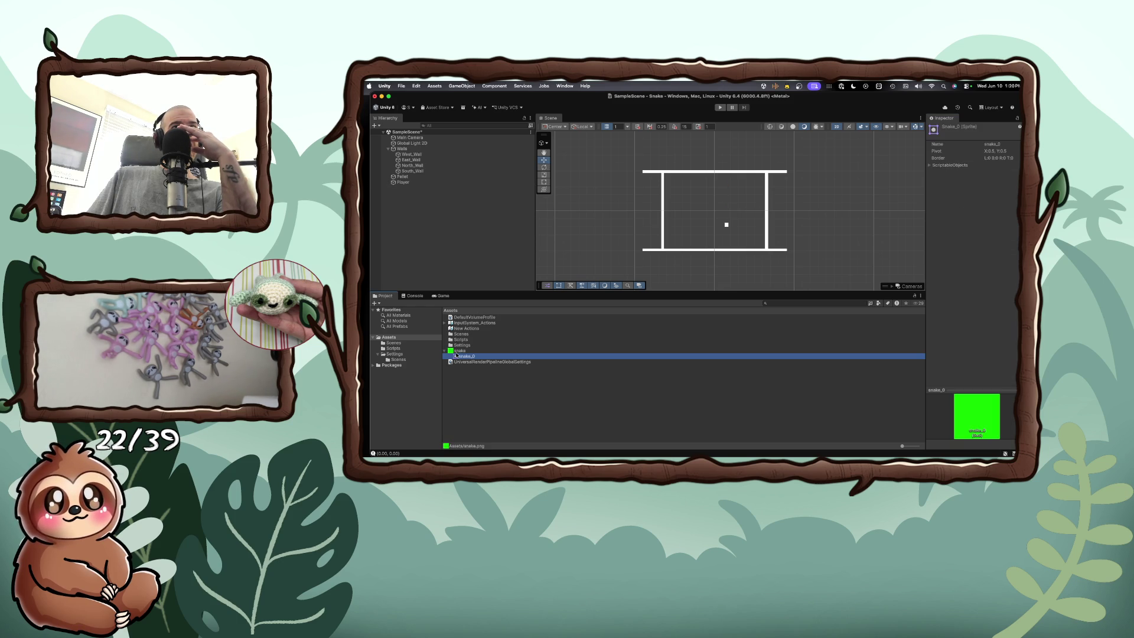
pyautogui.press('Up')
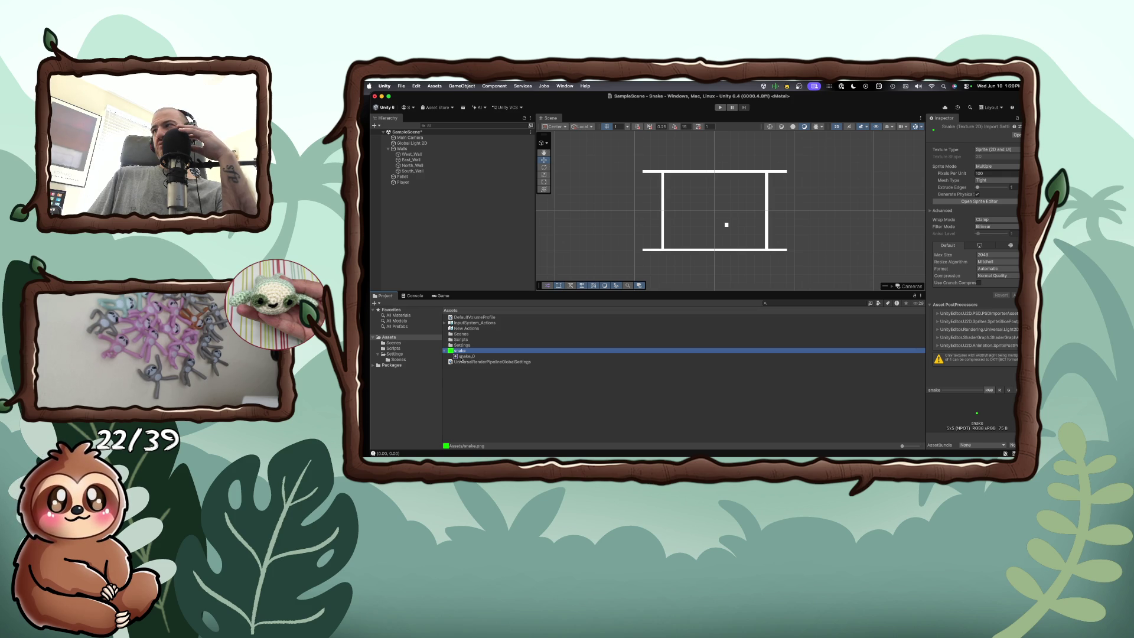
# Step: Widen the Inspector and drag the snake sprite under Player as a snake_0 child
pyautogui.moveTo(924, 319); pyautogui.dragTo(788, 319)
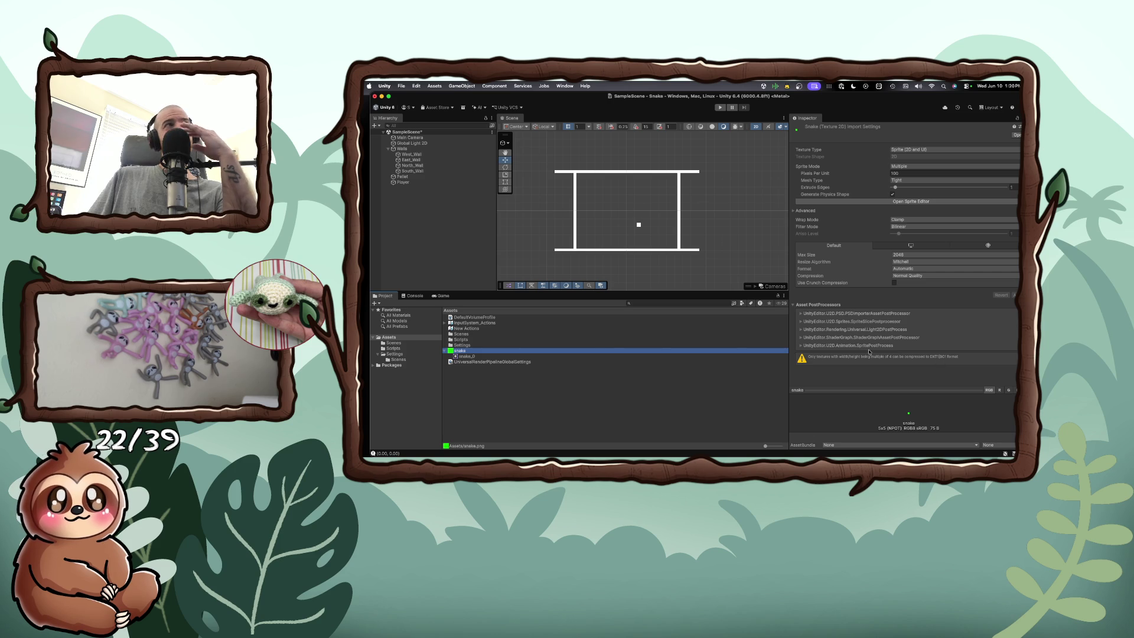
pyautogui.moveTo(477, 352)
pyautogui.mouseDown()
pyautogui.moveTo(393, 177)
pyautogui.moveTo(403, 185)
pyautogui.mouseUp()
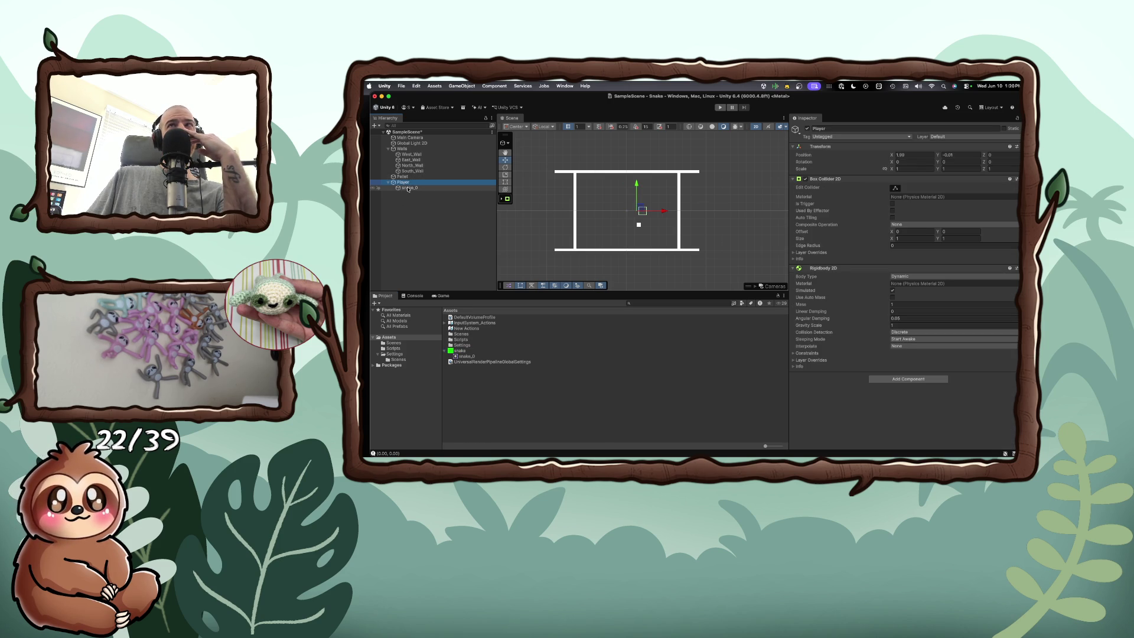
pyautogui.click(408, 188)
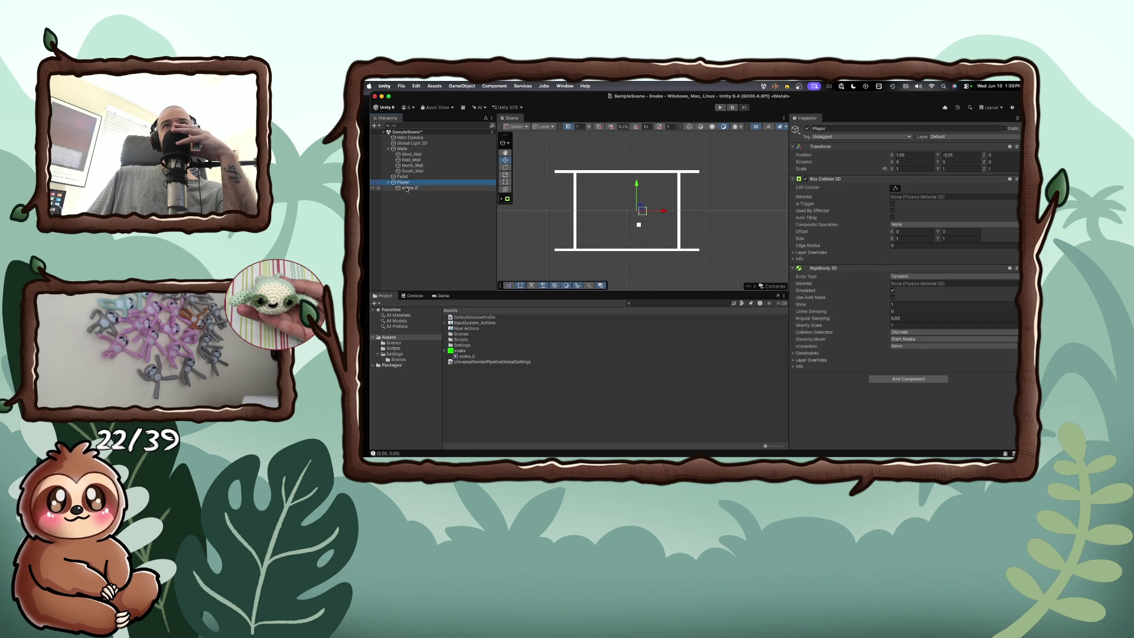
pyautogui.click(405, 183)
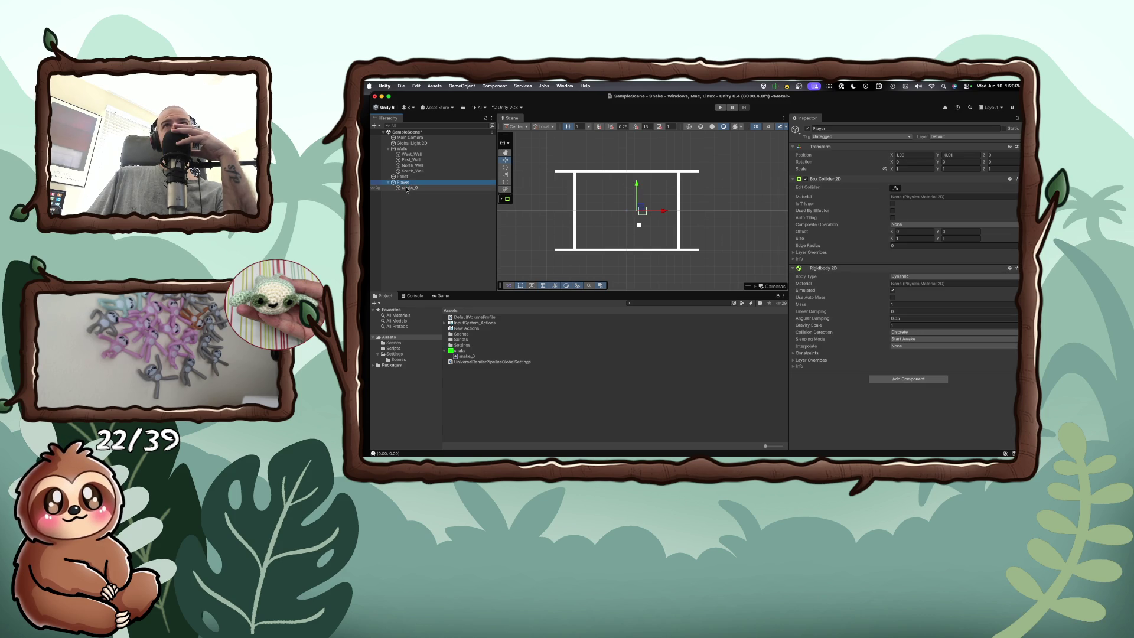
pyautogui.scroll(10, 641, 211)
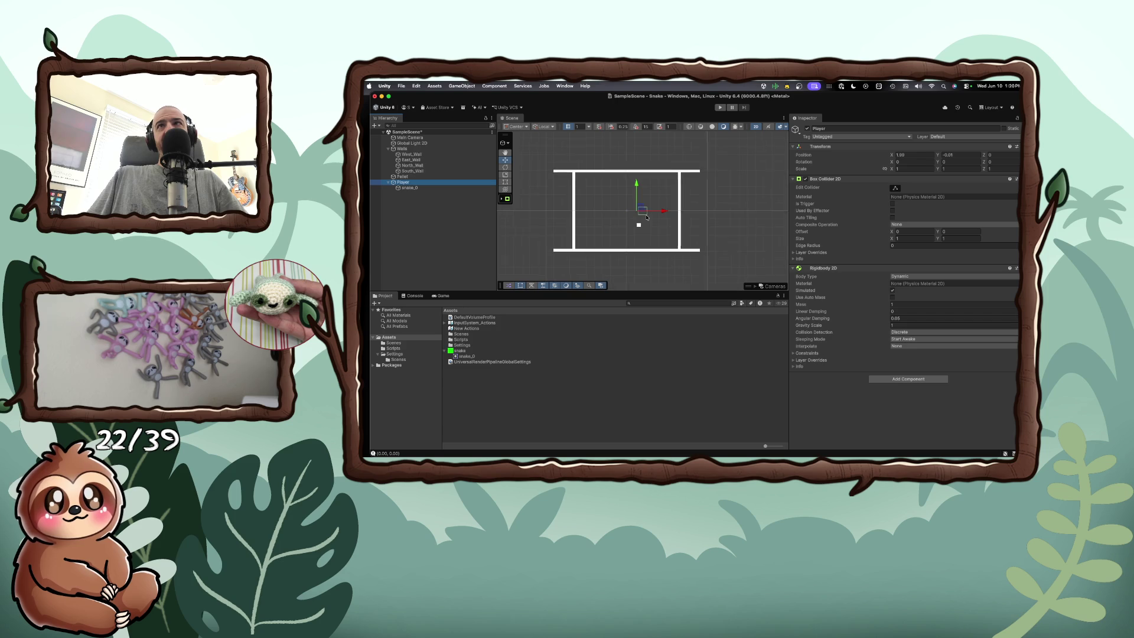
pyautogui.scroll(3, 647, 217)
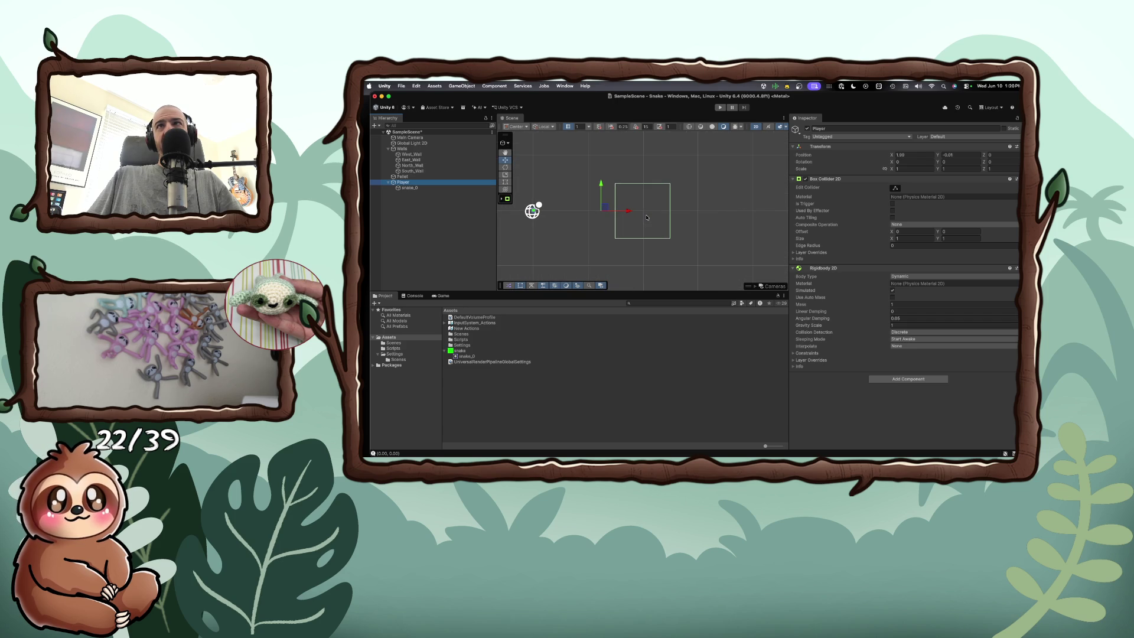
pyautogui.click(411, 187)
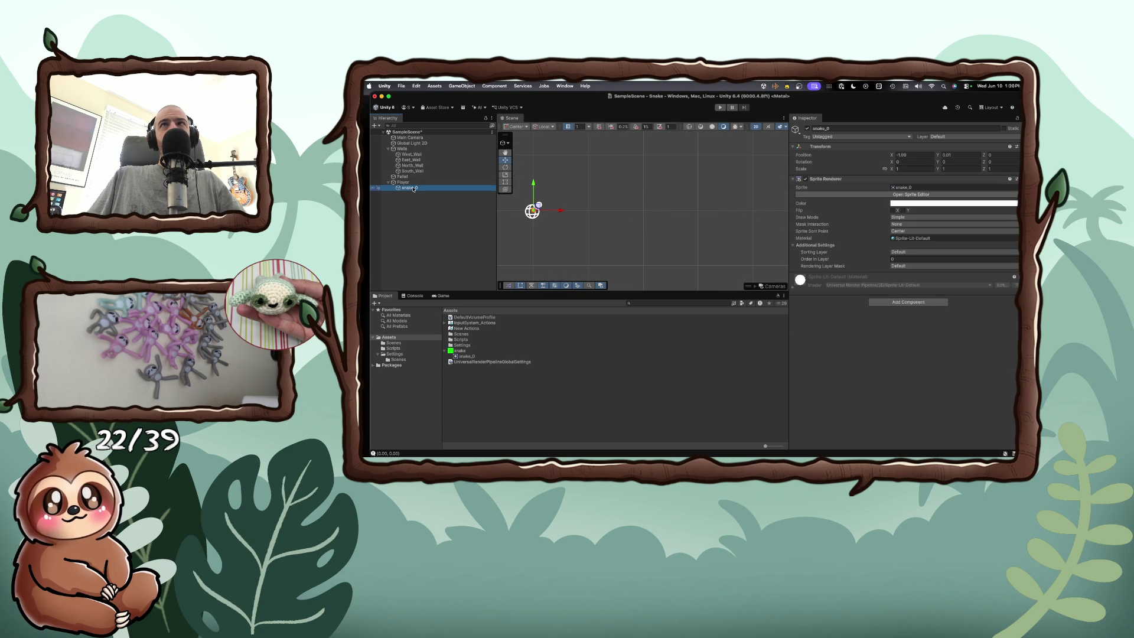
# Step: Frame the Player in the Scene view and drag Global Light 2D up and right
pyautogui.click(414, 182)
pyautogui.press('f')
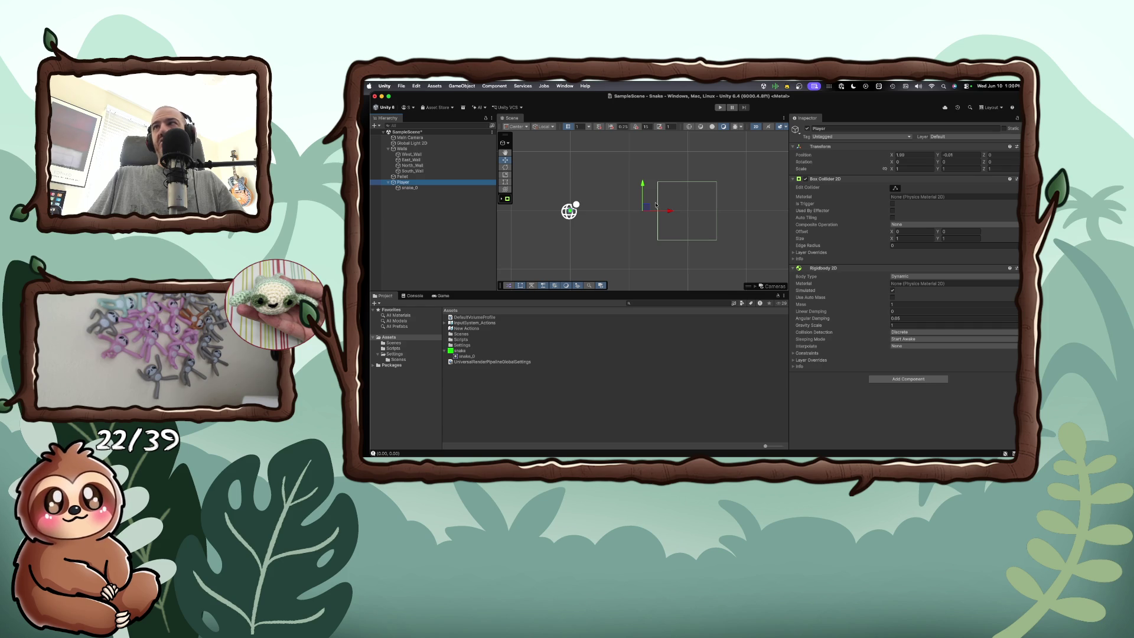
pyautogui.click(716, 187)
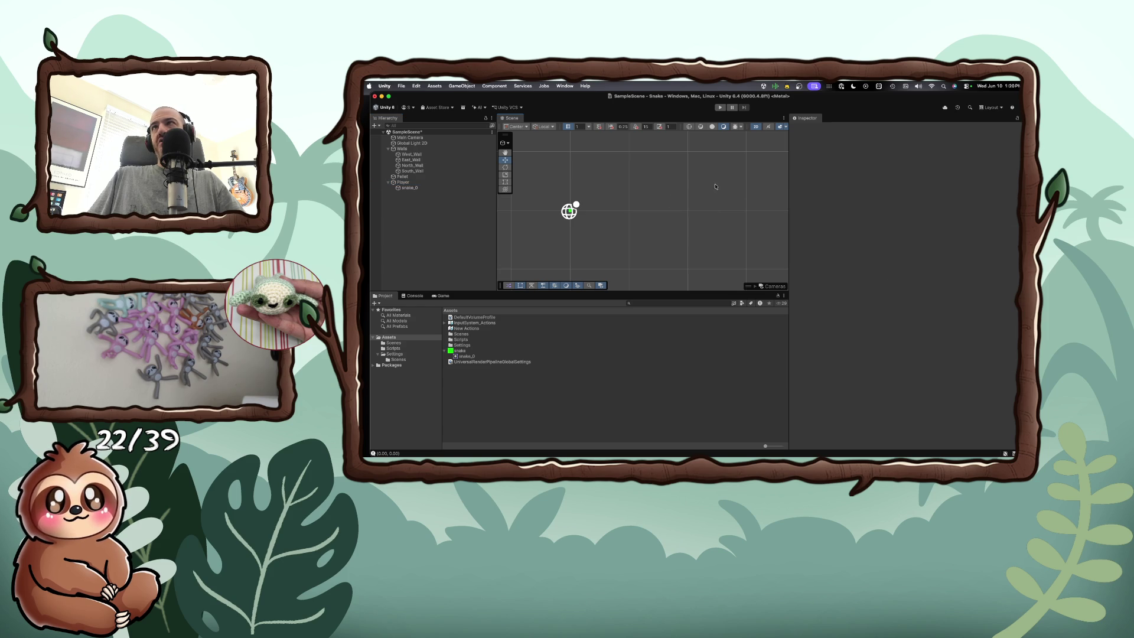
pyautogui.click(570, 211)
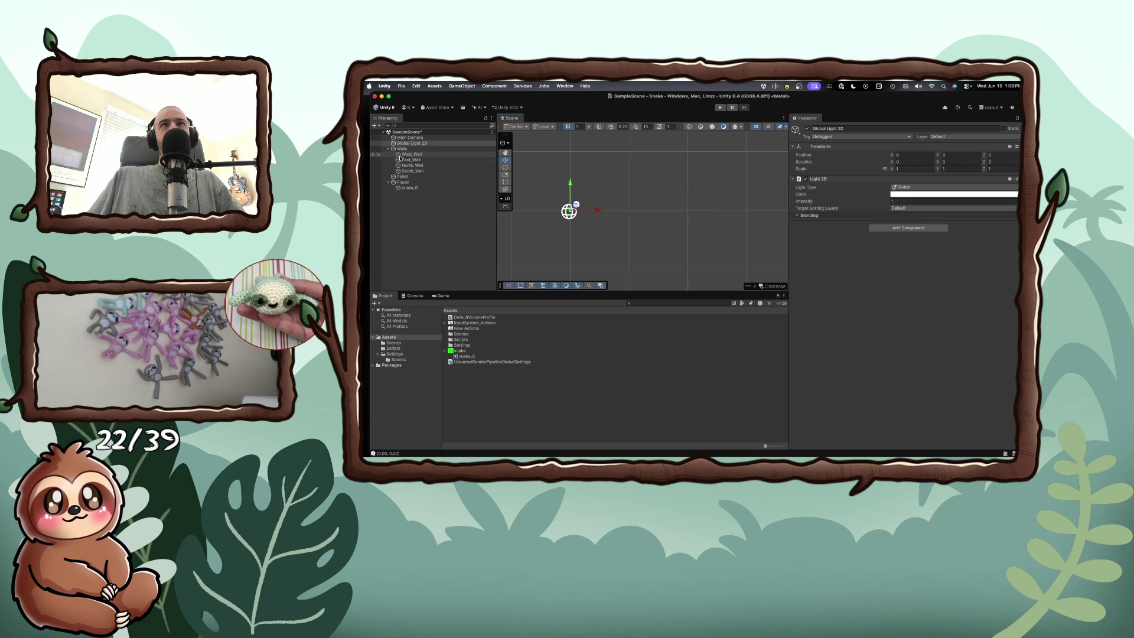
pyautogui.moveTo(575, 206)
pyautogui.mouseDown()
pyautogui.moveTo(605, 184)
pyautogui.moveTo(635, 190)
pyautogui.moveTo(673, 175)
pyautogui.mouseUp()
pyautogui.click(570, 211)
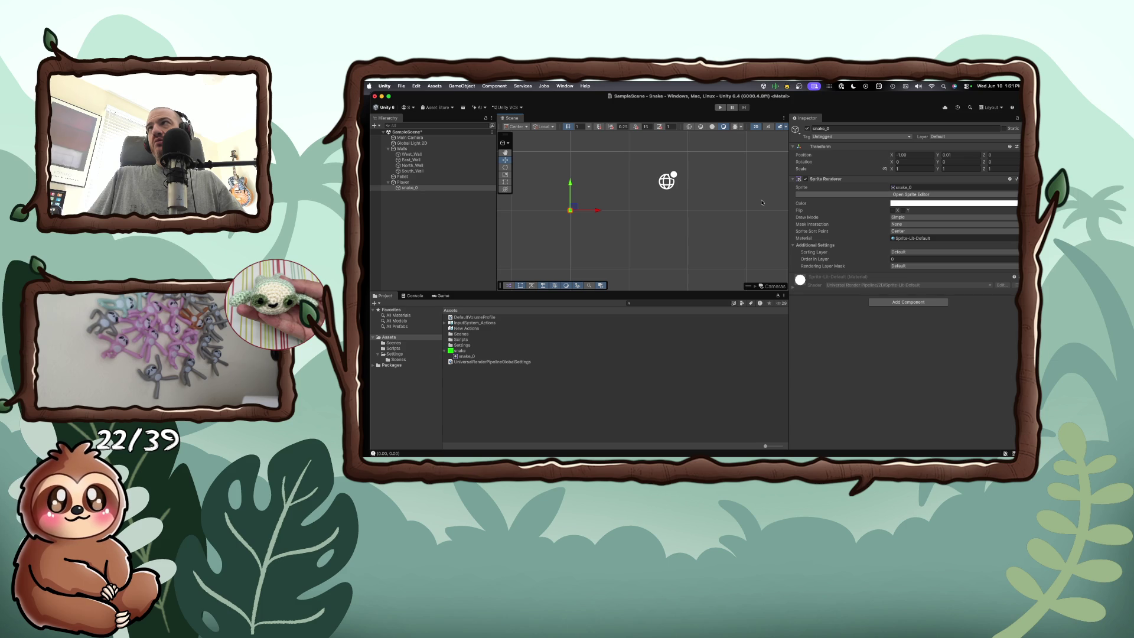
# Step: Nudge the Player box slightly left along its X-axis handle
pyautogui.click(406, 182)
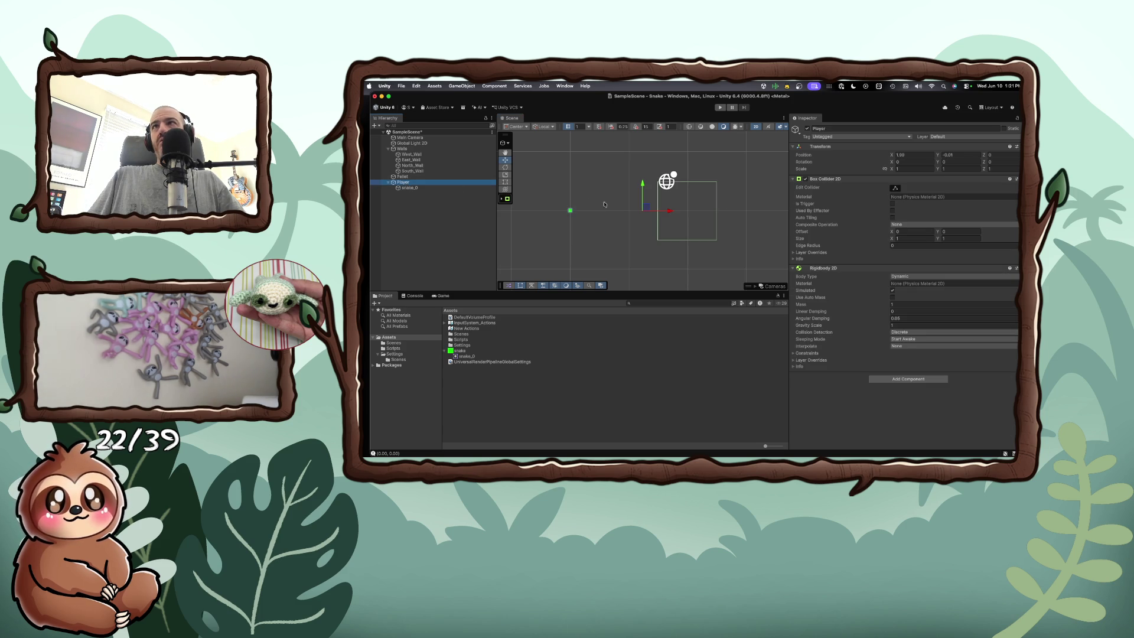
pyautogui.moveTo(654, 211)
pyautogui.mouseDown()
pyautogui.moveTo(611, 213)
pyautogui.moveTo(648, 217)
pyautogui.mouseUp()
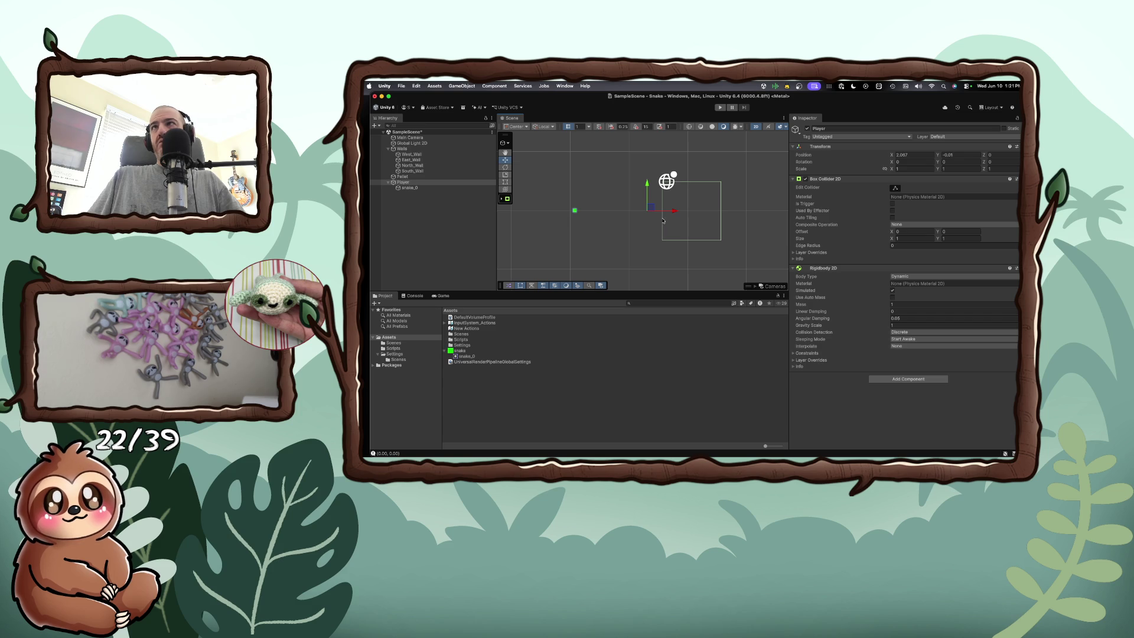
pyautogui.click(662, 220)
pyautogui.click(575, 211)
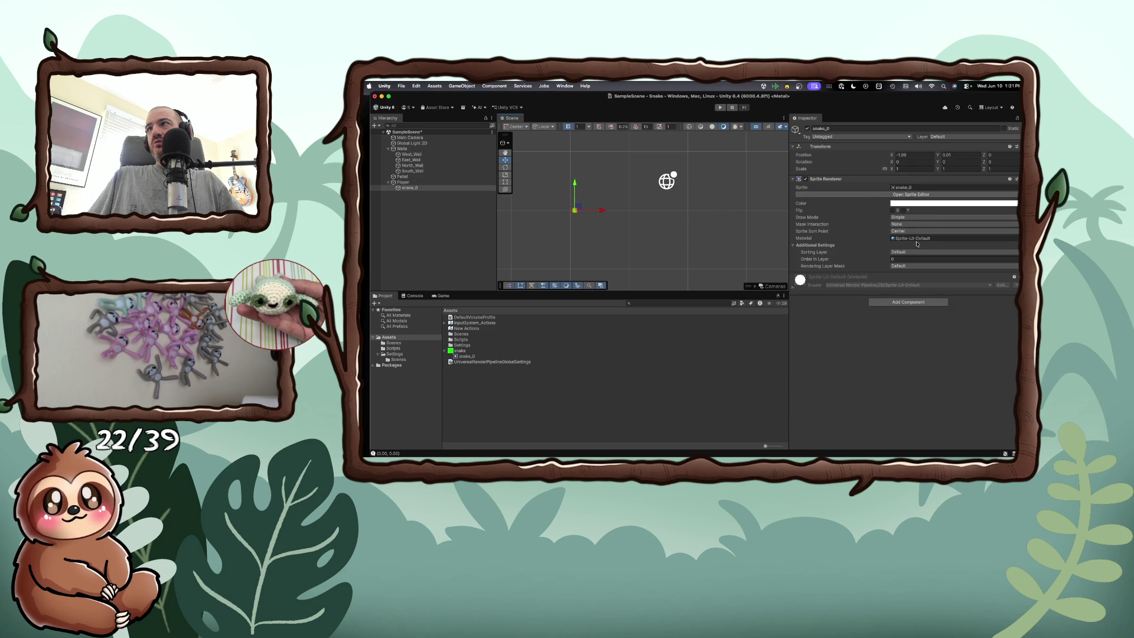
pyautogui.click(403, 182)
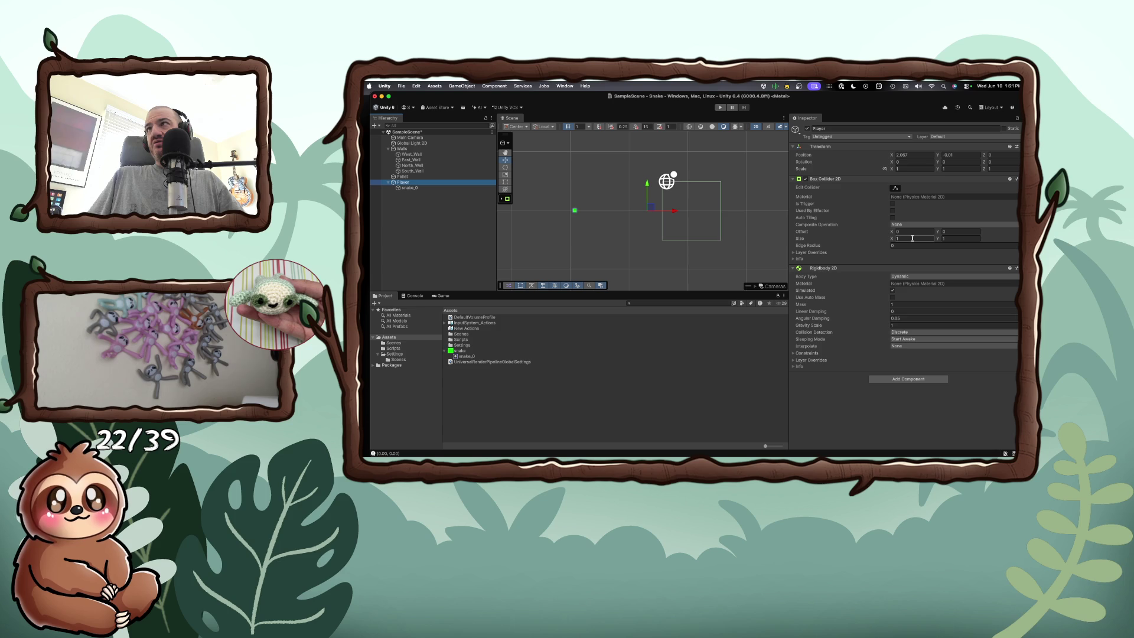
# Step: Shift the Player's Box Collider 2D offset to about X -1.63, Y 0.01
pyautogui.moveTo(675, 211)
pyautogui.mouseDown()
pyautogui.moveTo(665, 211)
pyautogui.moveTo(703, 212)
pyautogui.mouseUp()
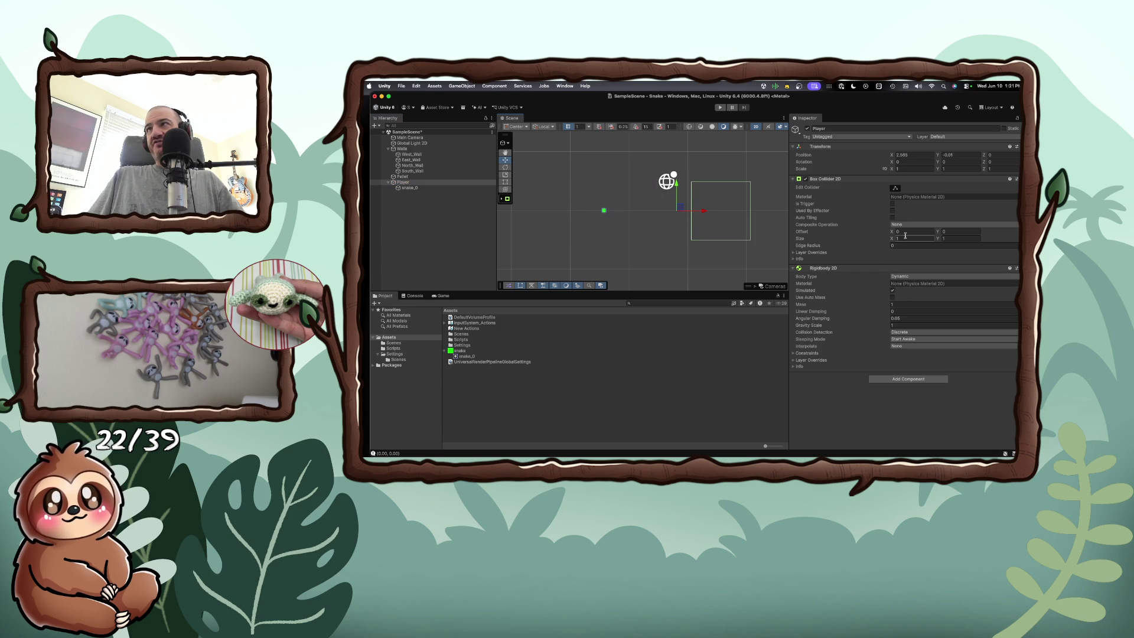
pyautogui.moveTo(890, 234); pyautogui.dragTo(869, 234)
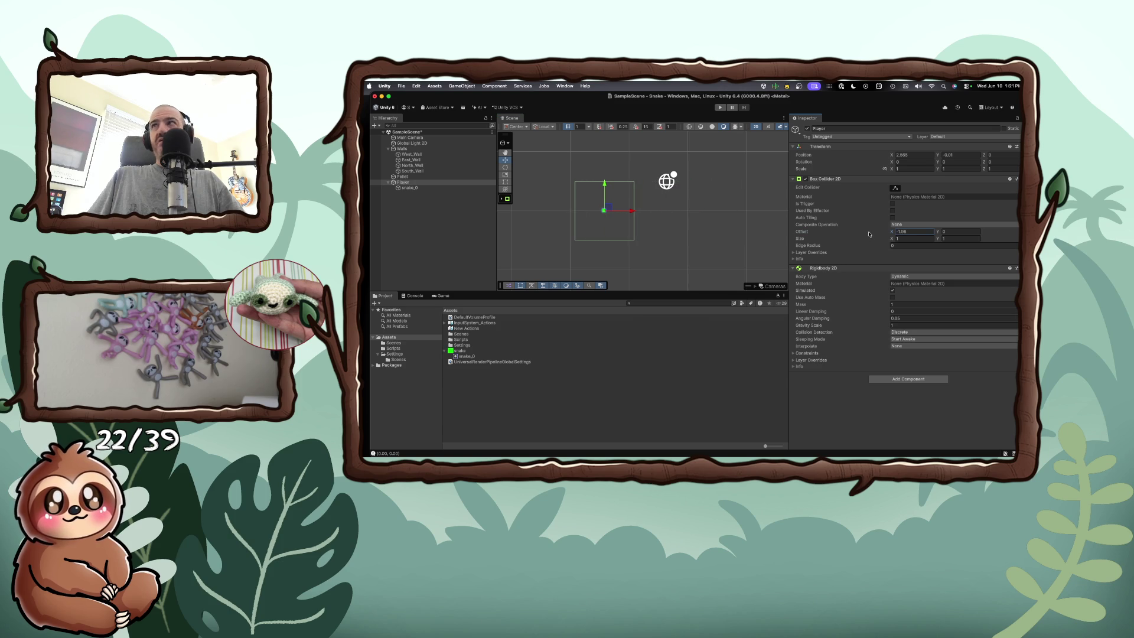
pyautogui.moveTo(936, 233); pyautogui.dragTo(881, 239)
pyautogui.click(920, 237)
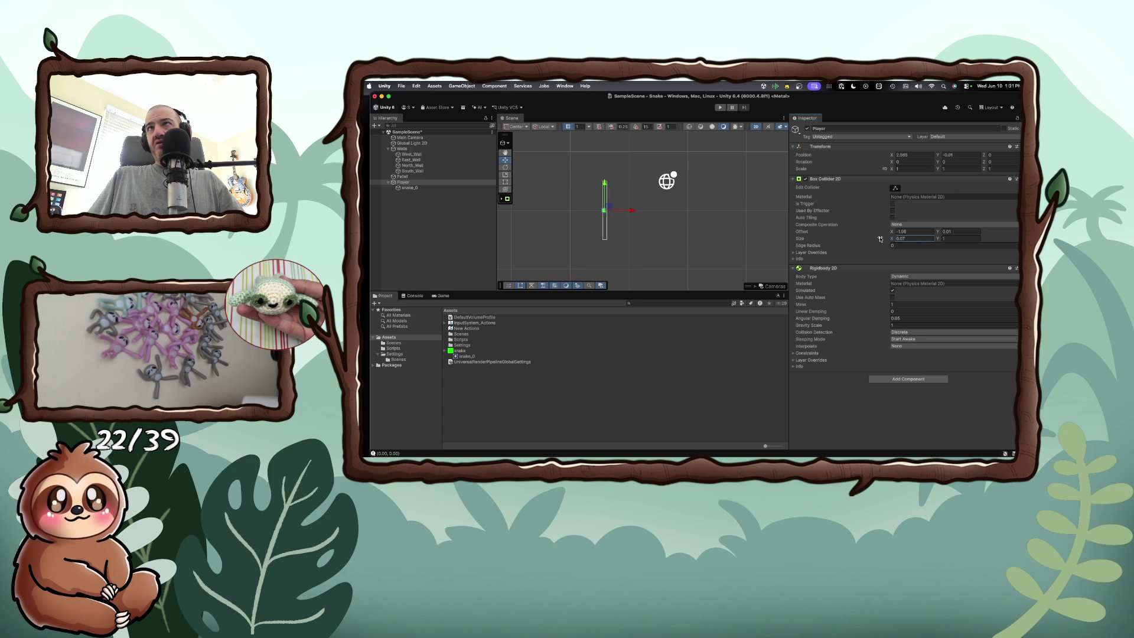
# Step: Shrink the collider to about 0.08 by 0.07 and refine its X offset to fit the sprite
pyautogui.click(944, 238)
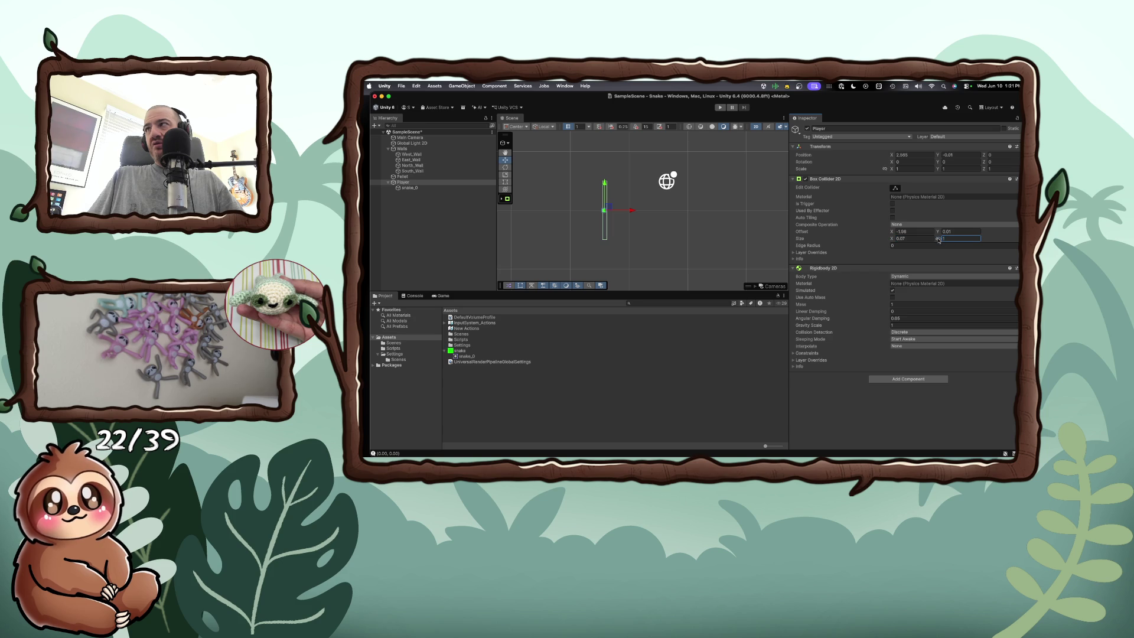
pyautogui.moveTo(941, 240); pyautogui.dragTo(930, 240)
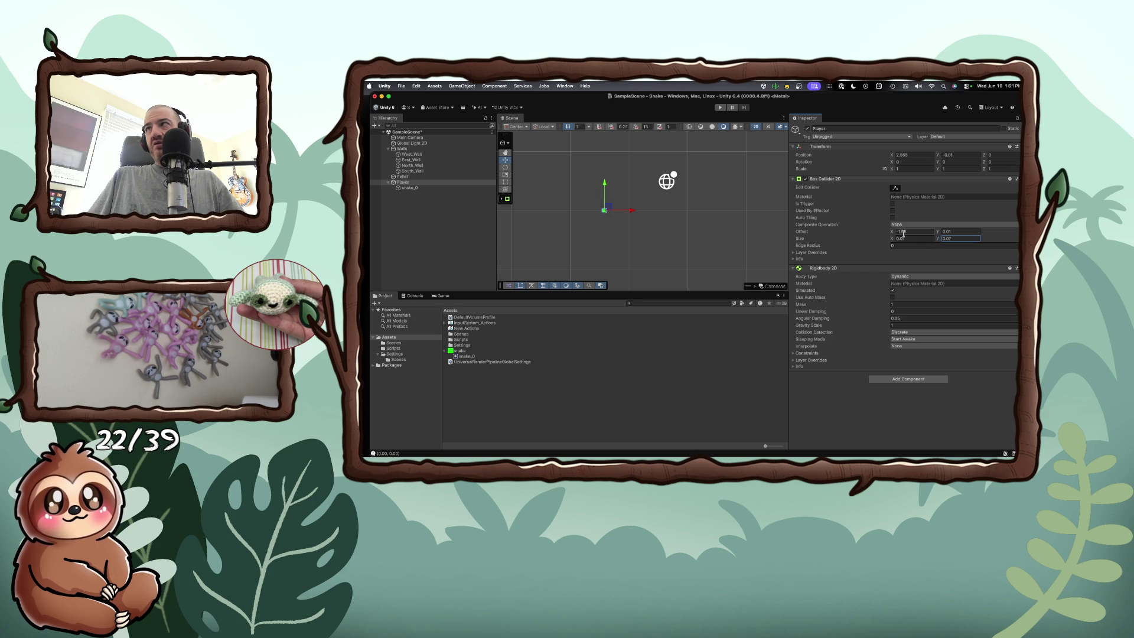
pyautogui.moveTo(894, 234); pyautogui.dragTo(893, 235)
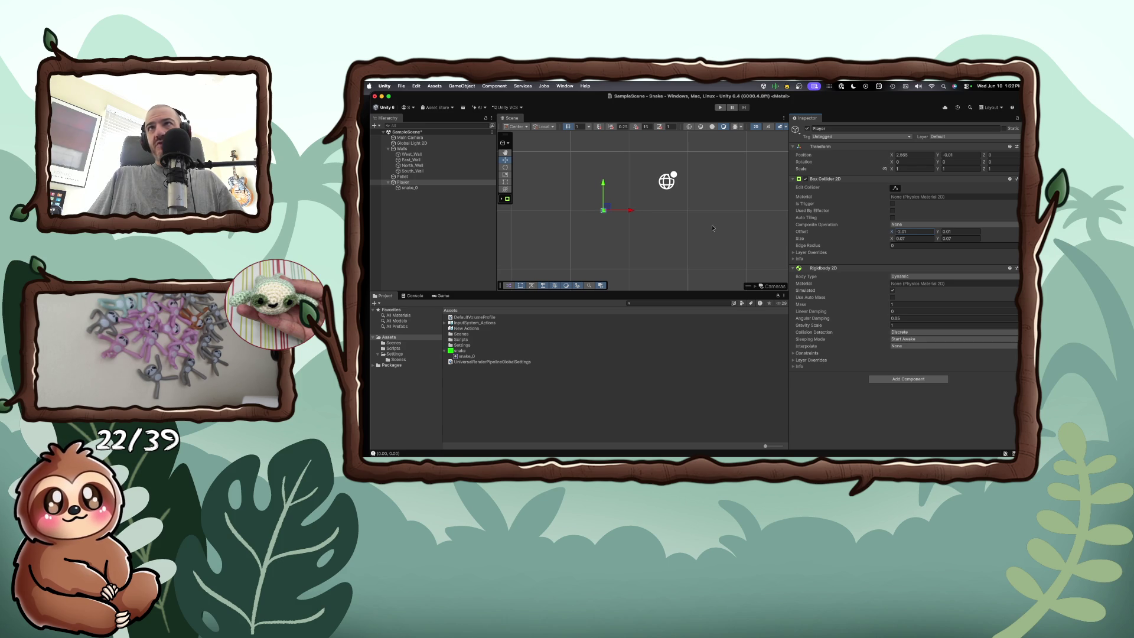
pyautogui.scroll(1, 608, 216)
pyautogui.scroll(3, 608, 216)
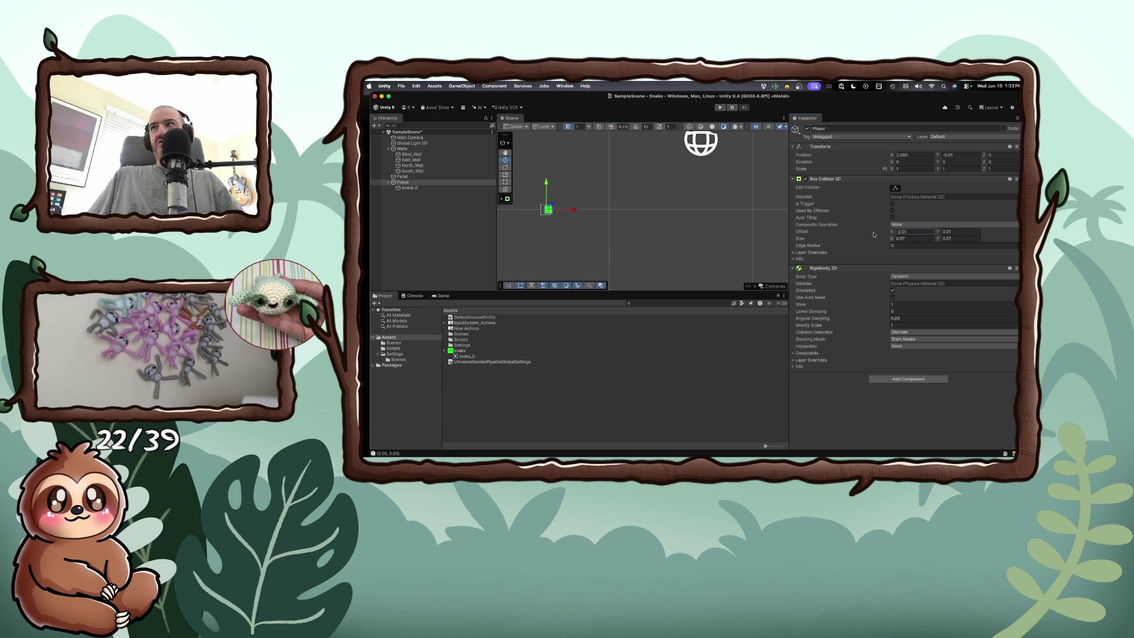
pyautogui.moveTo(891, 239); pyautogui.dragTo(894, 238)
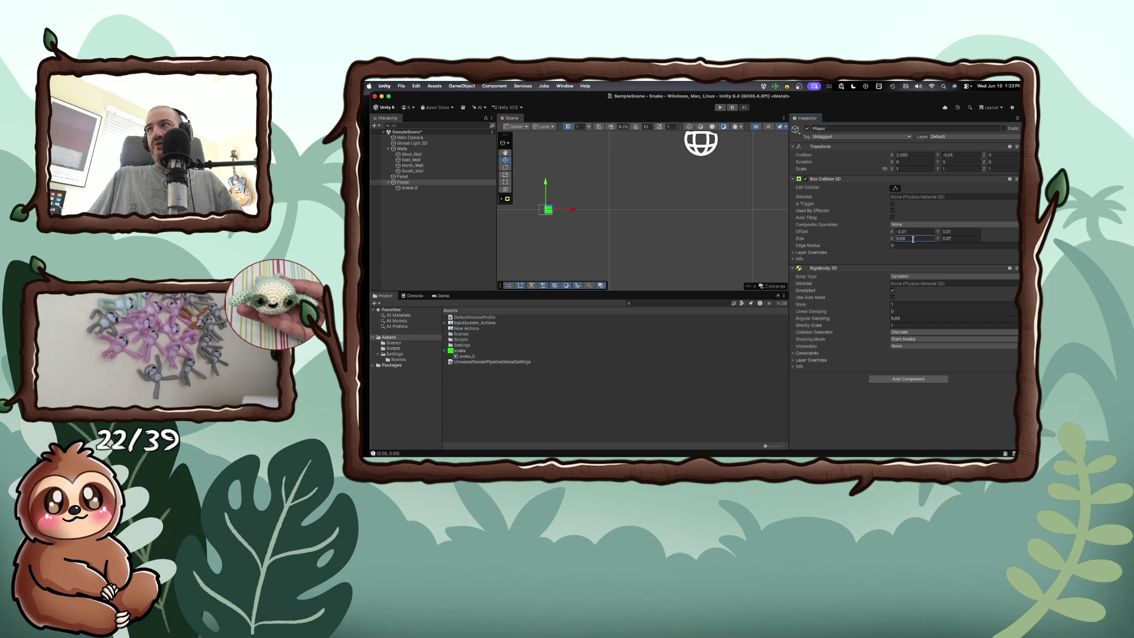
pyautogui.click(541, 211)
pyautogui.click(547, 211)
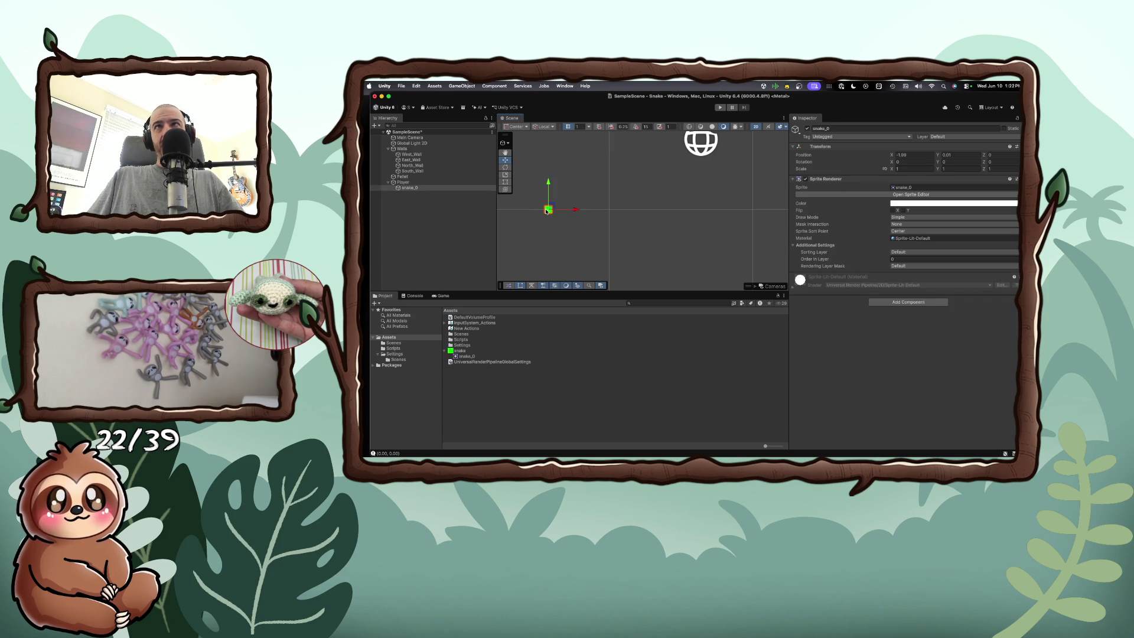
pyautogui.click(420, 184)
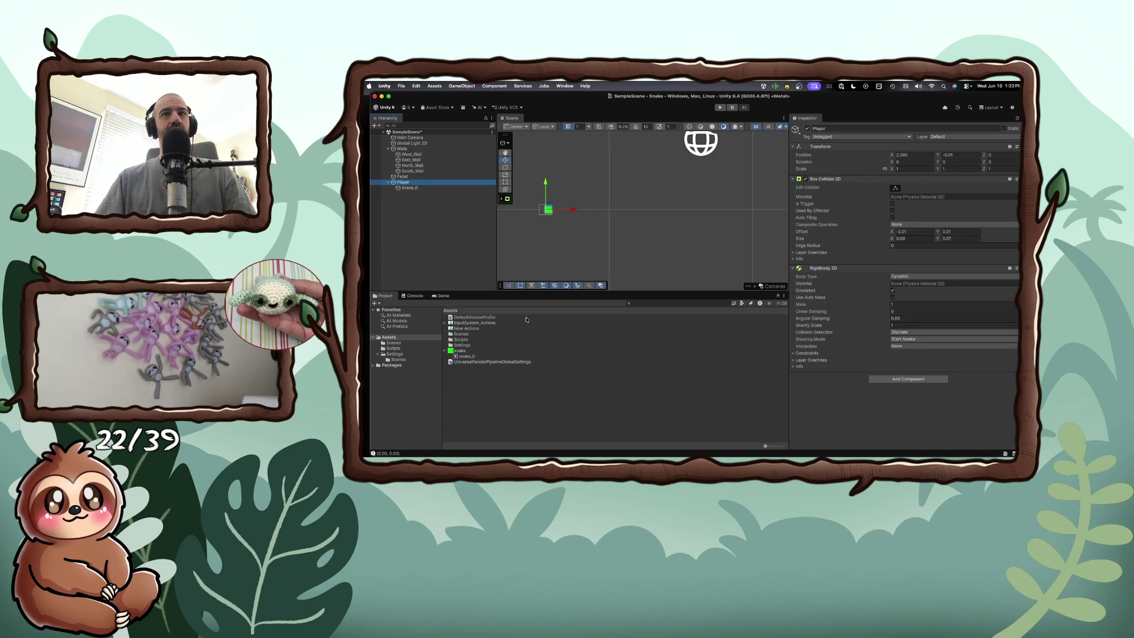
# Step: Select the Snake texture, then its snake_0 sprite, to view pivot 0.5, 0.5 details
pyautogui.click(460, 351)
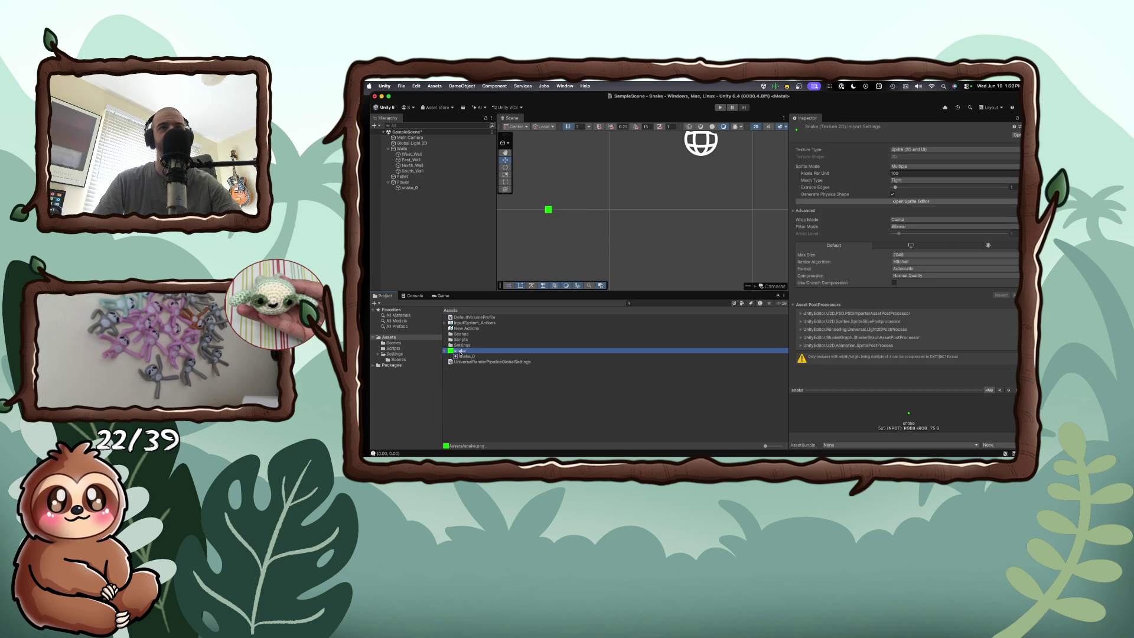
pyautogui.click(460, 356)
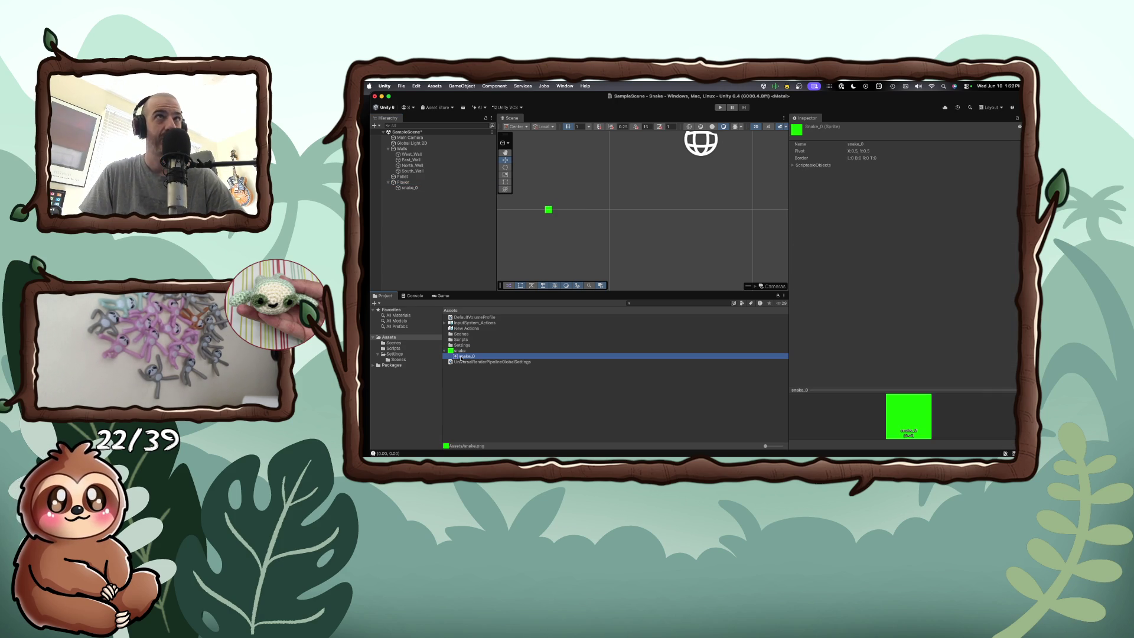
# Step: Create a new top-level empty GameObject in the Hierarchy named Player_One
pyautogui.rightClick(400, 201)
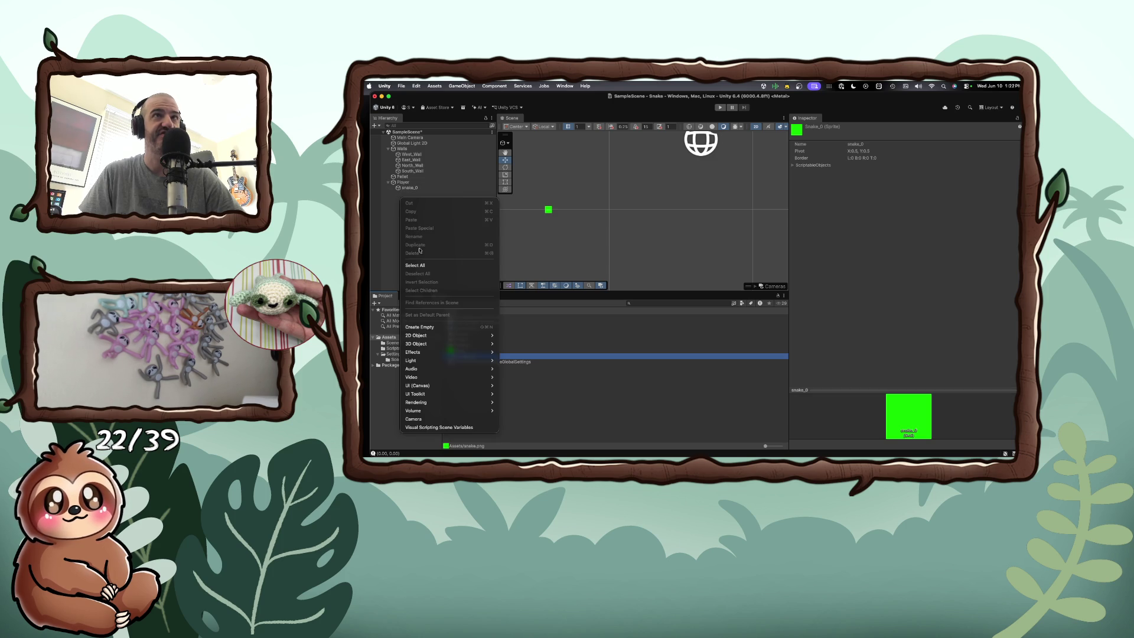
pyautogui.click(392, 208)
pyautogui.rightClick(392, 208)
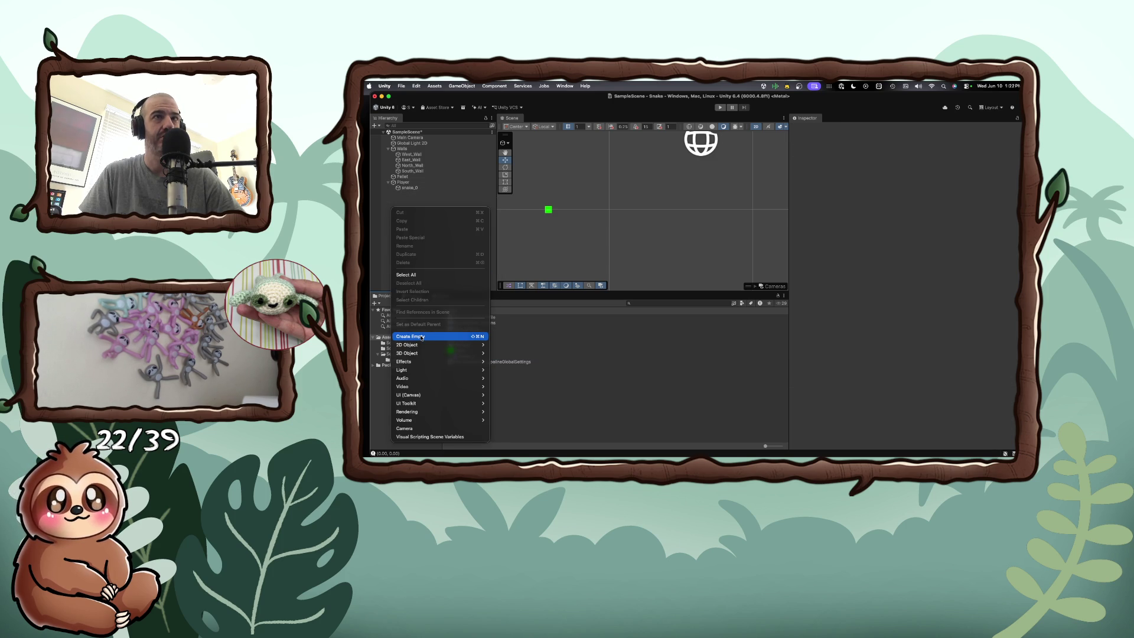
pyautogui.moveTo(423, 346)
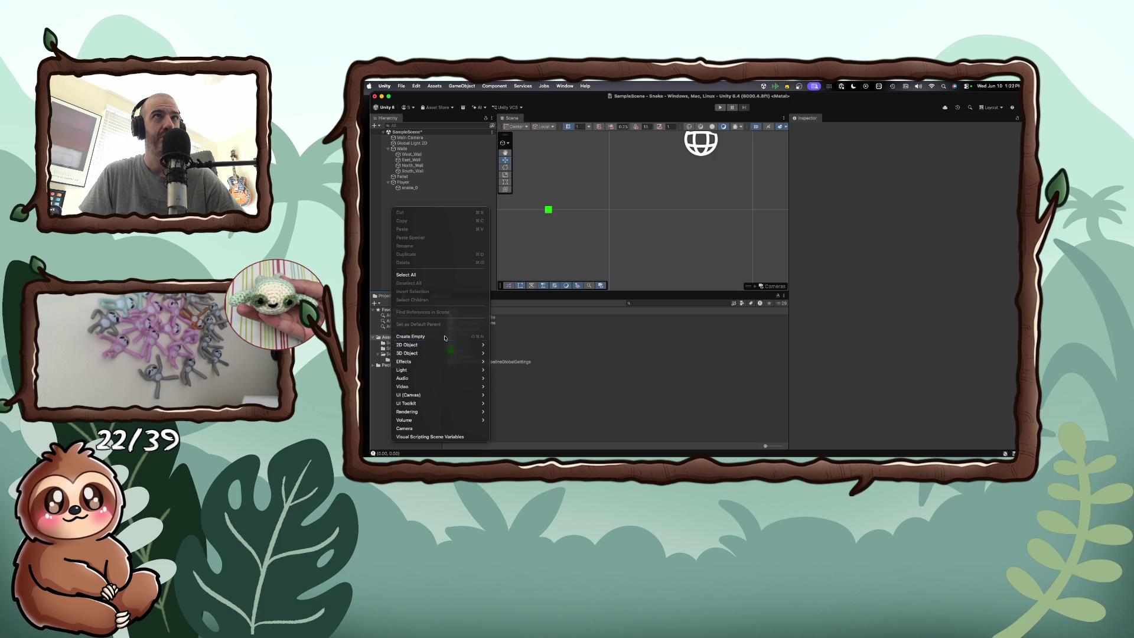
pyautogui.click(444, 338)
pyautogui.write('Player')
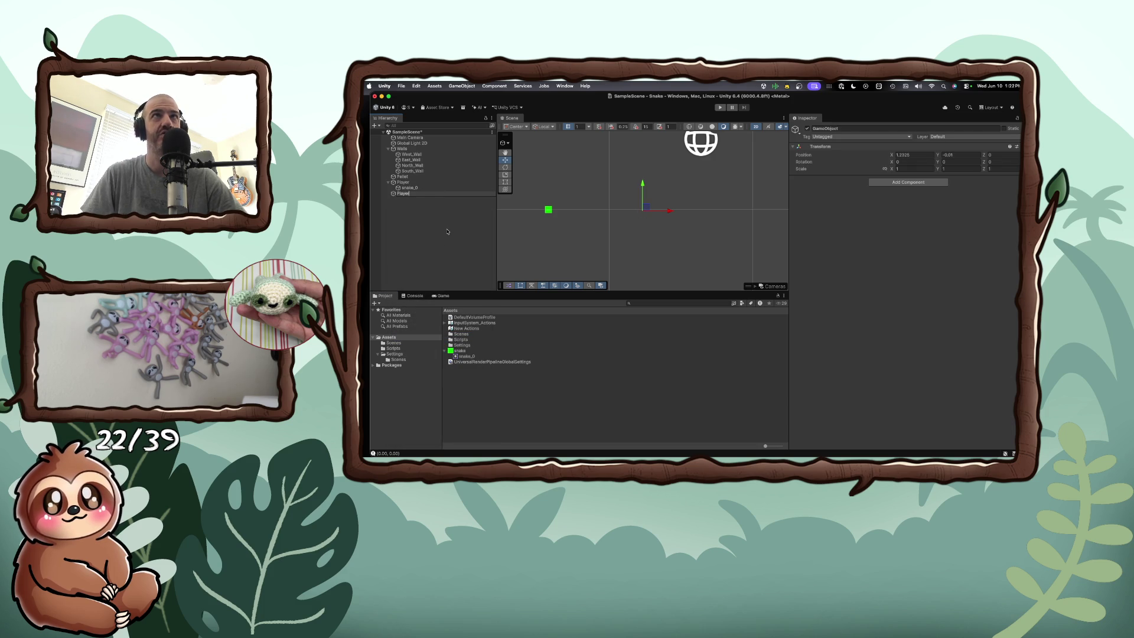
pyautogui.write('1')
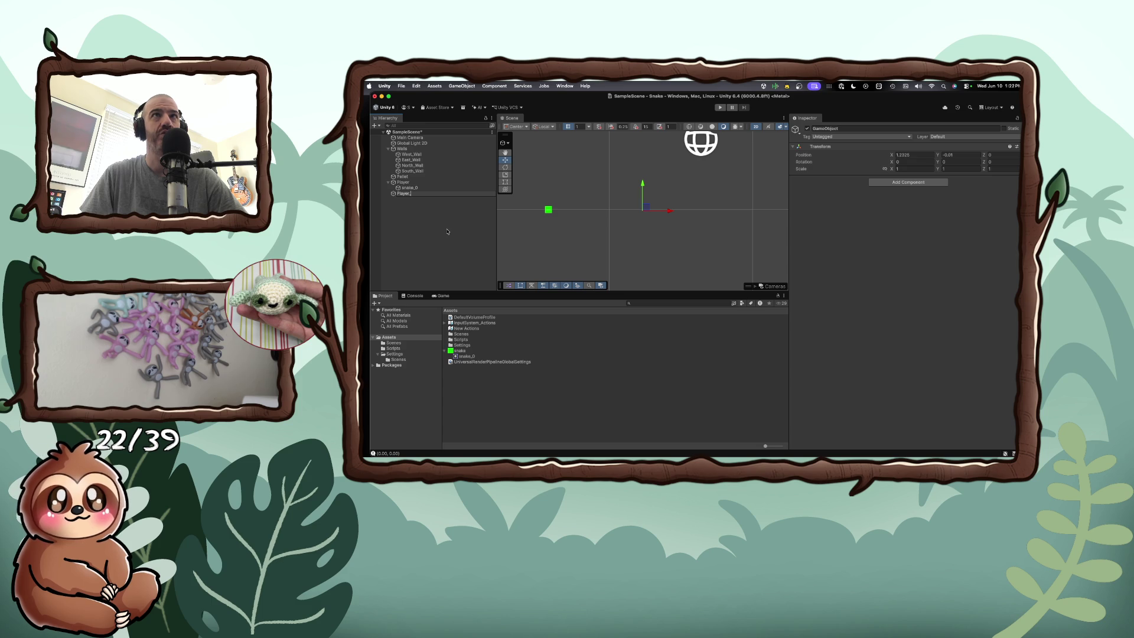
pyautogui.write('One')
pyautogui.press('Return')
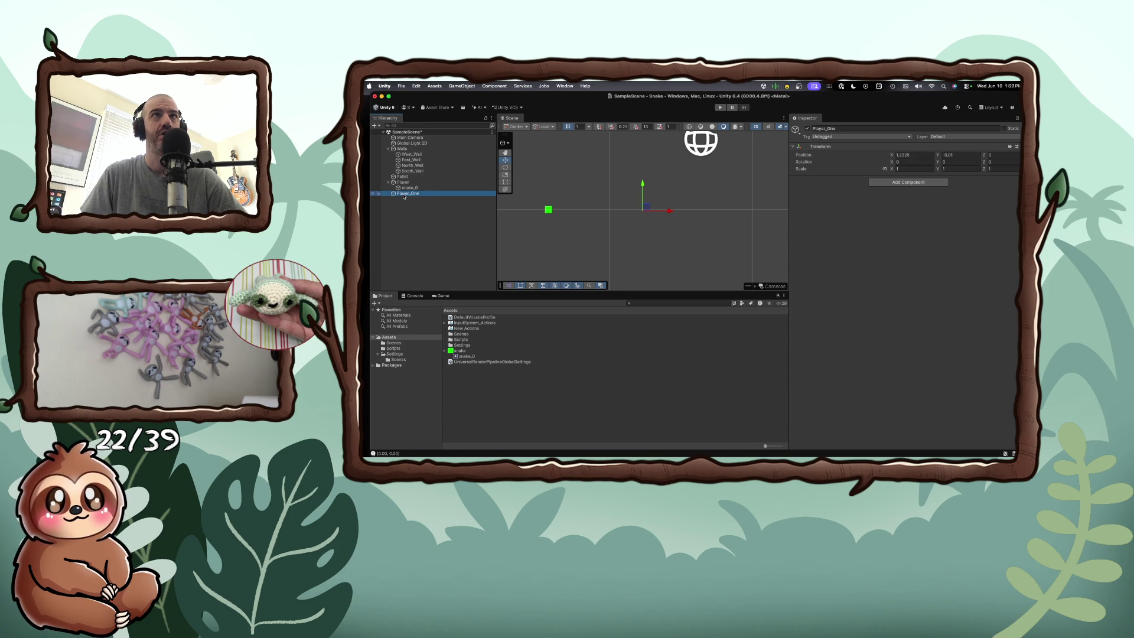
pyautogui.rightClick(404, 195)
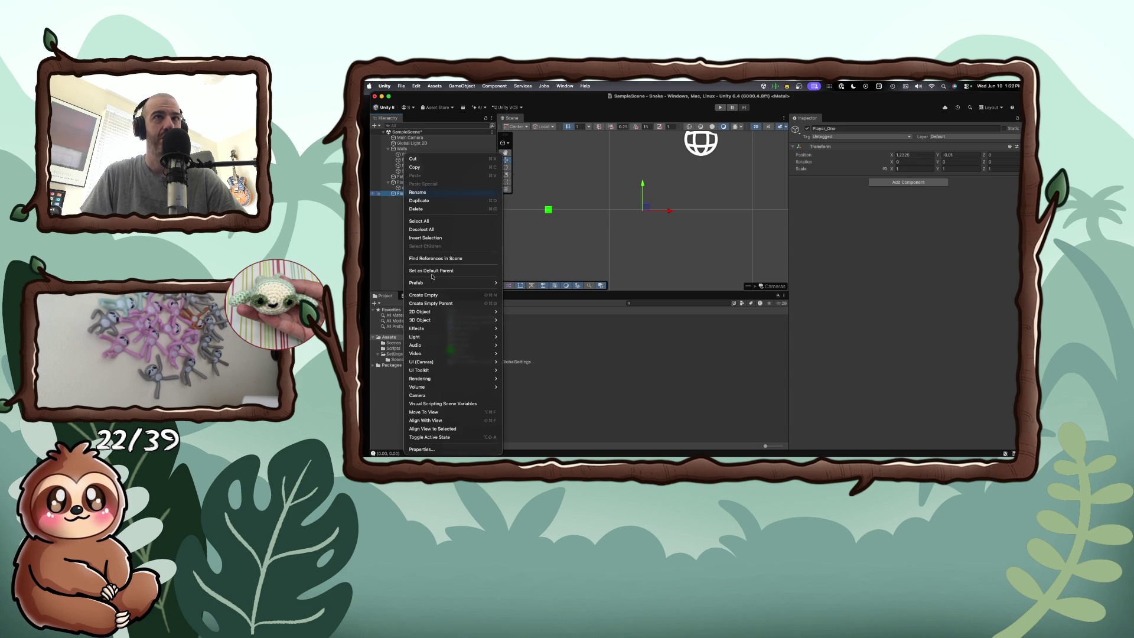
pyautogui.moveTo(461, 311)
pyautogui.moveTo(532, 320)
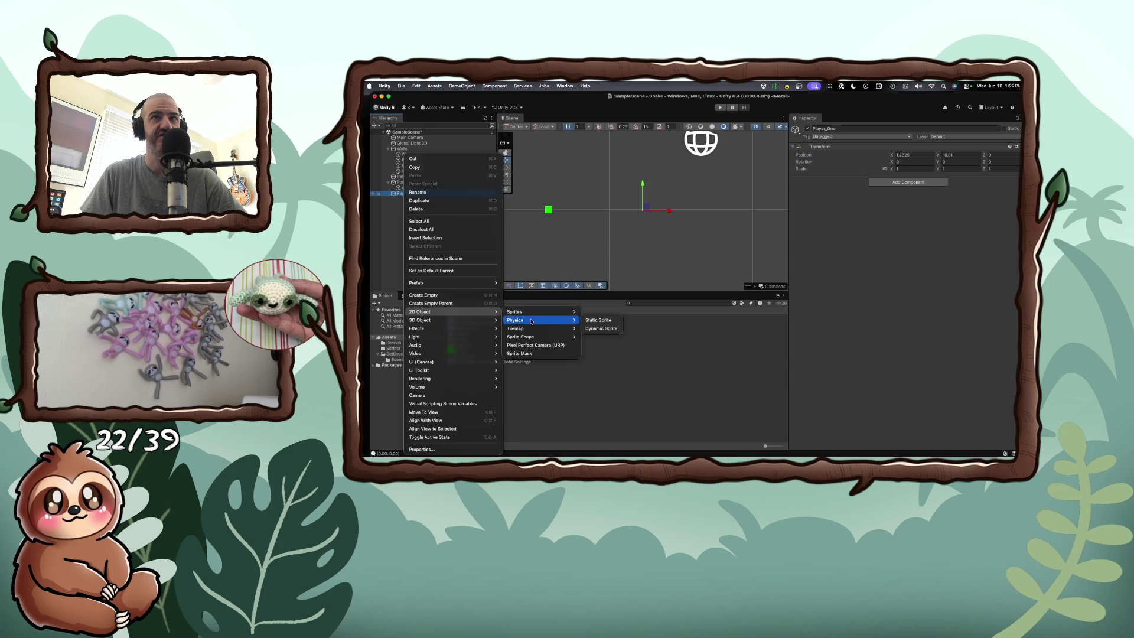
# Step: Undo the Player_One child square and add a standalone 2D Object > Sprites > Square instead
pyautogui.click(594, 320)
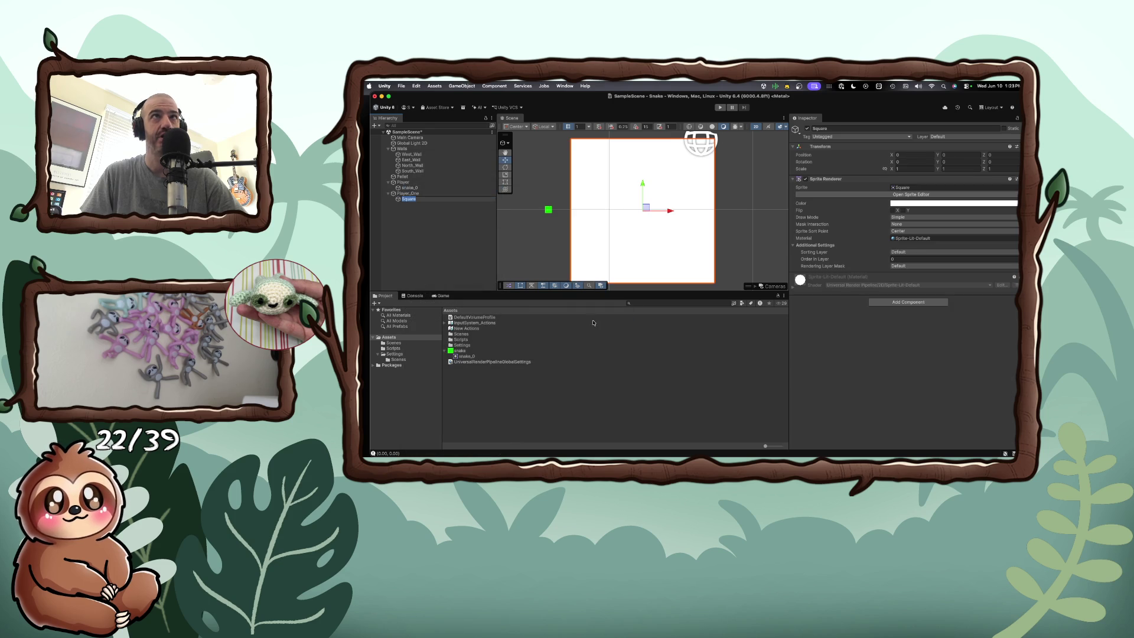
pyautogui.press('super+z')
pyautogui.press('super+z')
pyautogui.rightClick(404, 197)
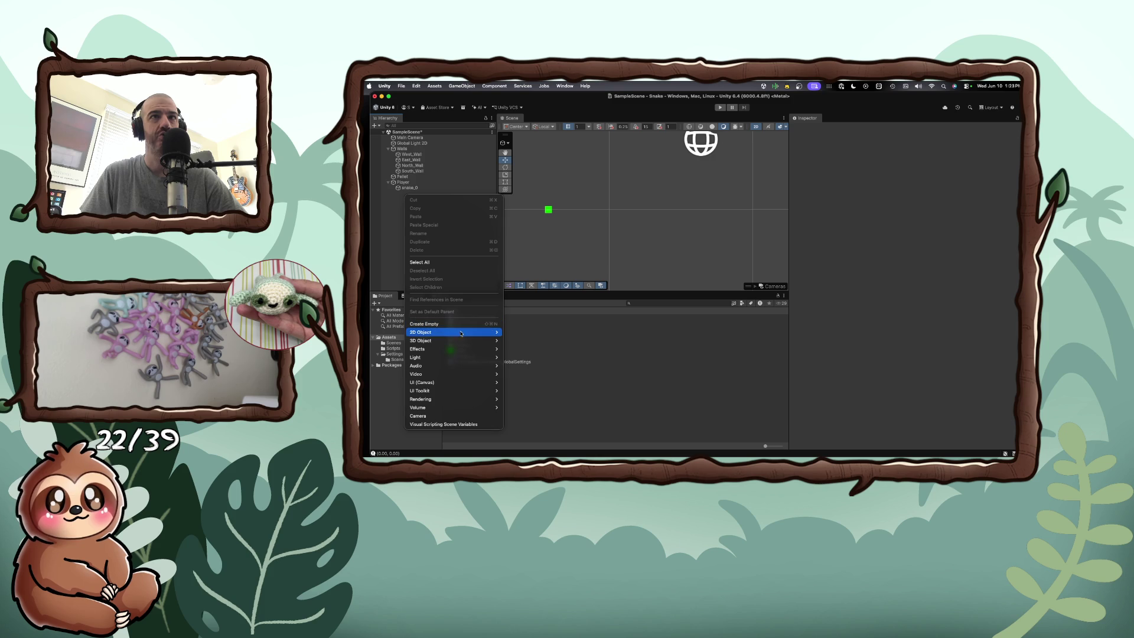
pyautogui.moveTo(455, 332)
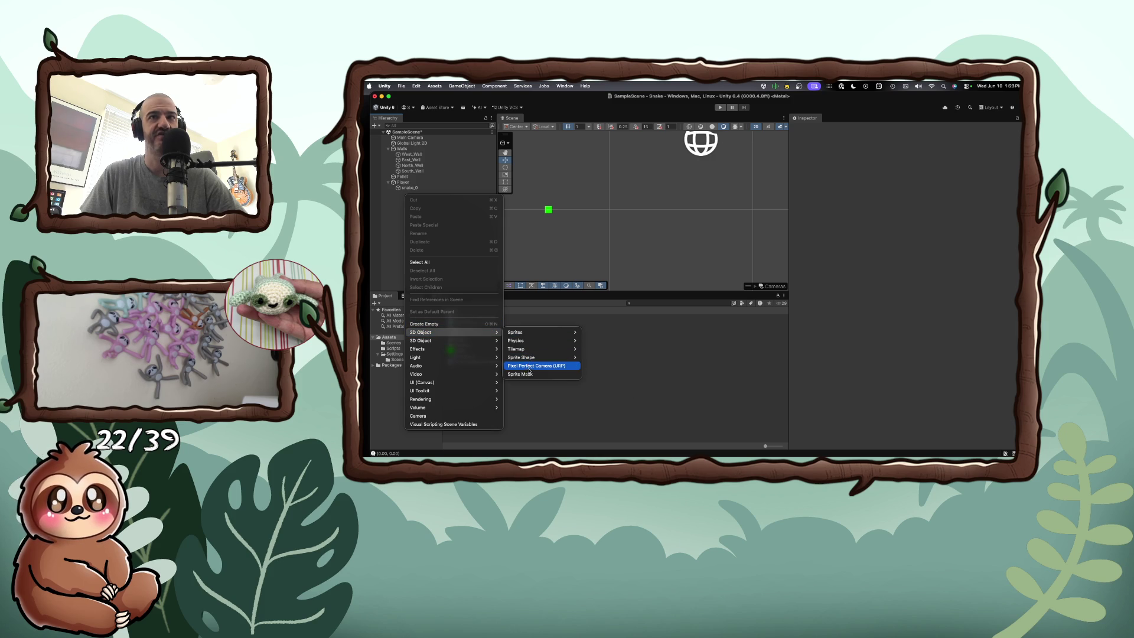
pyautogui.moveTo(536, 352)
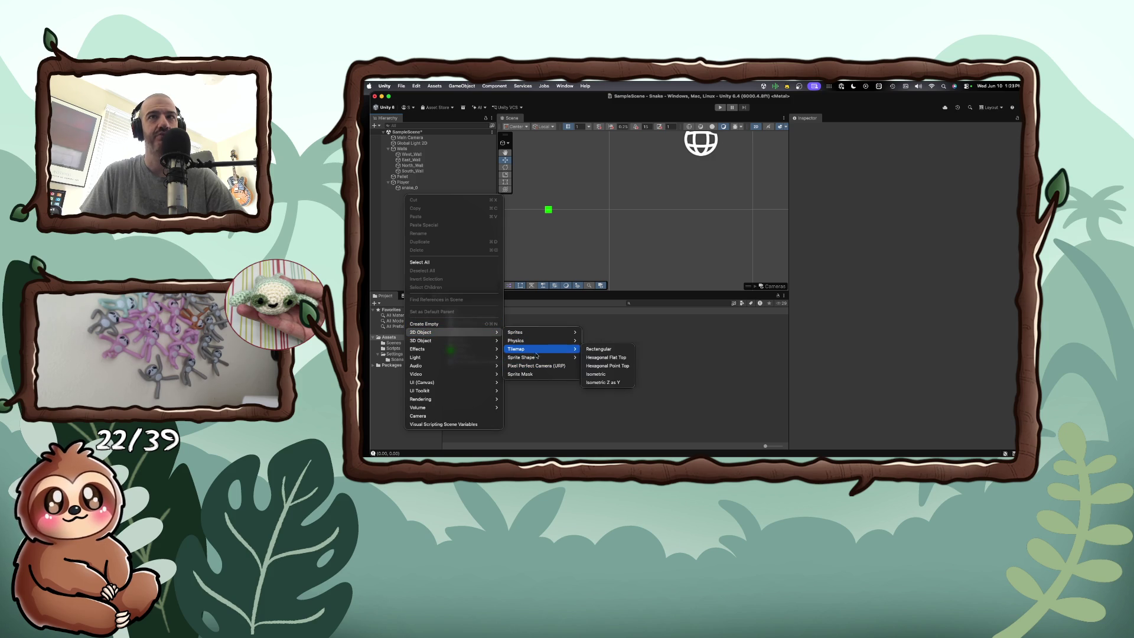
pyautogui.moveTo(532, 332)
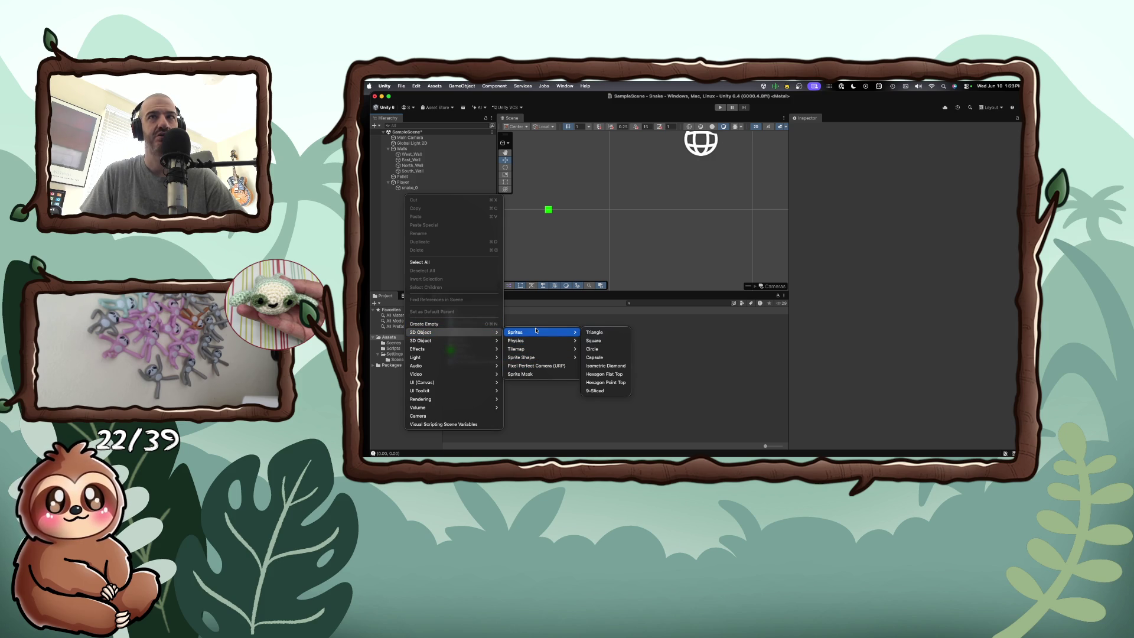
pyautogui.click(594, 341)
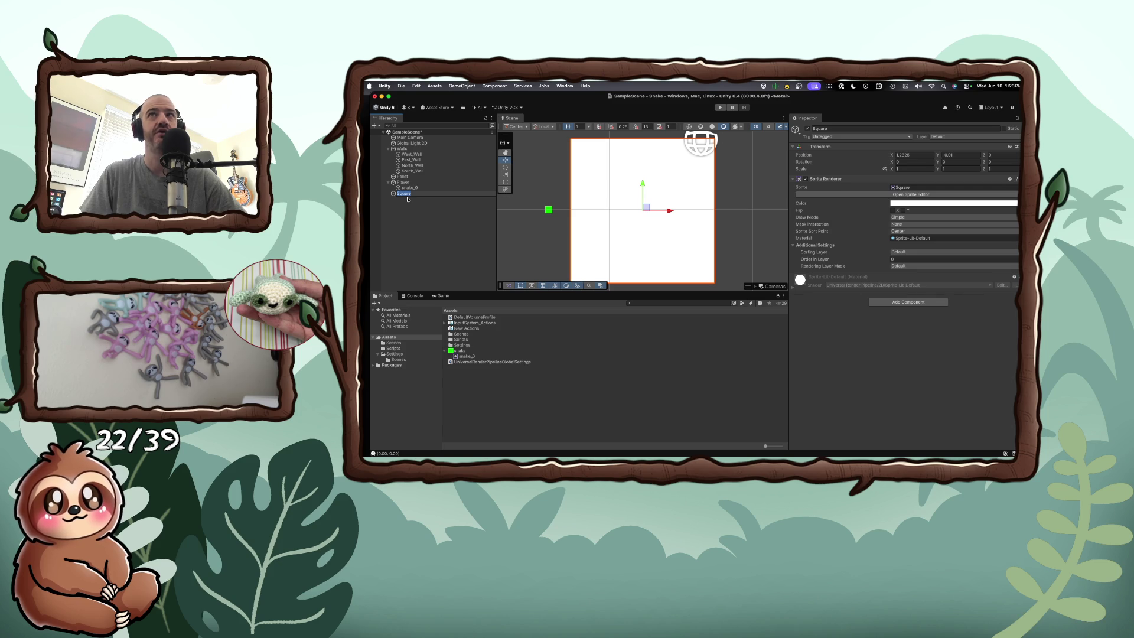
# Step: Drag the white Square left, just below the green snake square
pyautogui.scroll(-2, 677, 235)
pyautogui.scroll(2, 676, 235)
pyautogui.scroll(-3, 677, 235)
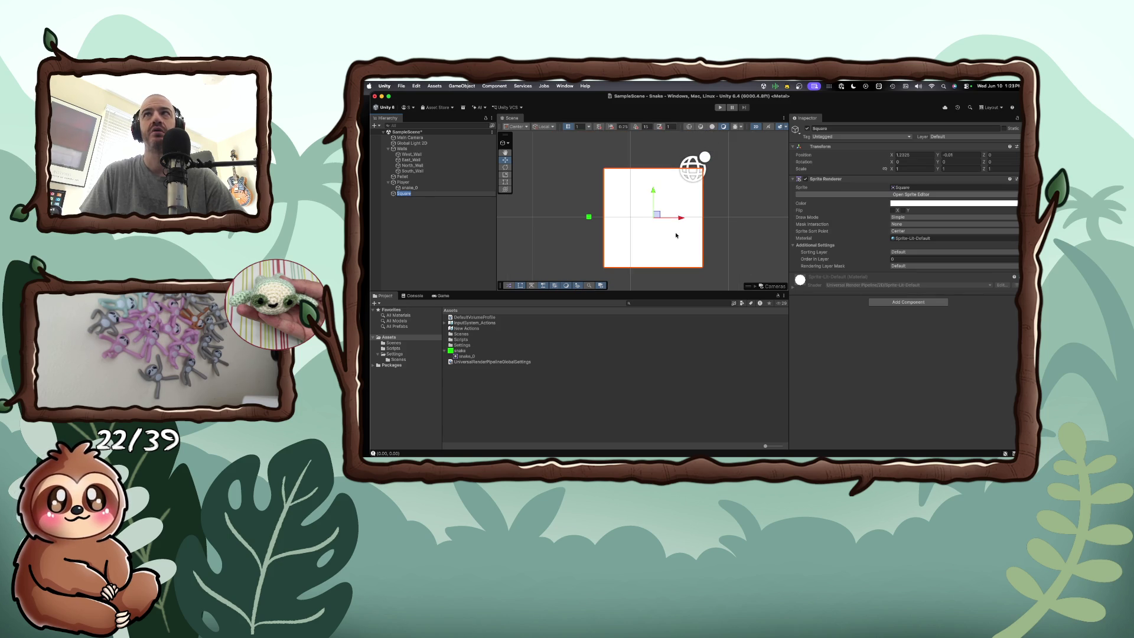
pyautogui.scroll(-2, 676, 235)
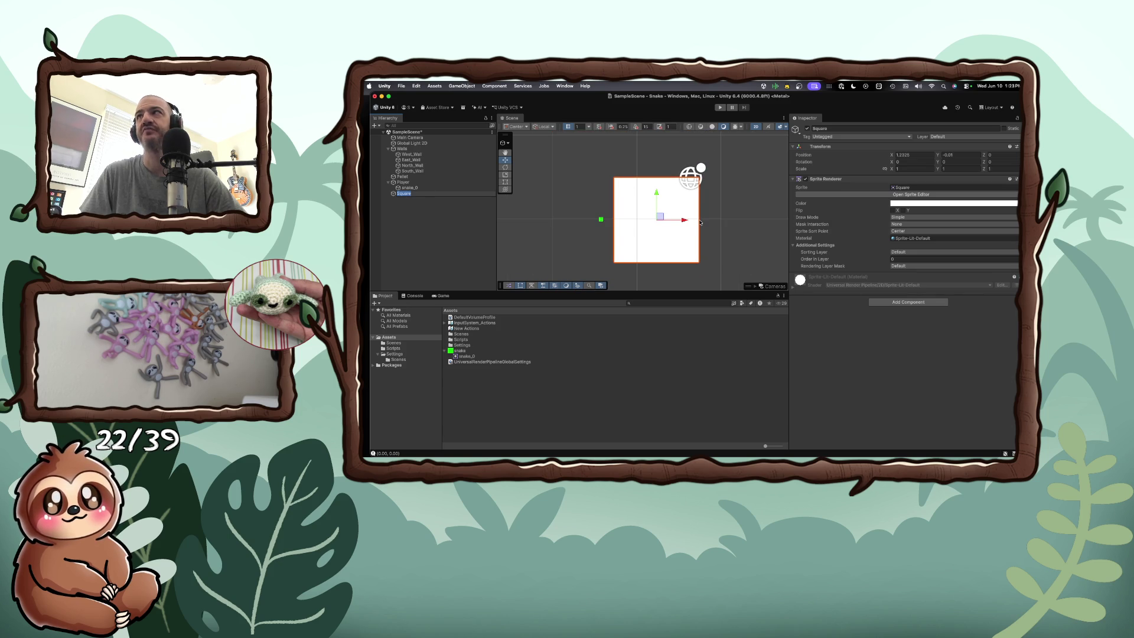
pyautogui.moveTo(687, 219)
pyautogui.mouseDown()
pyautogui.moveTo(630, 222)
pyautogui.moveTo(697, 220)
pyautogui.mouseUp()
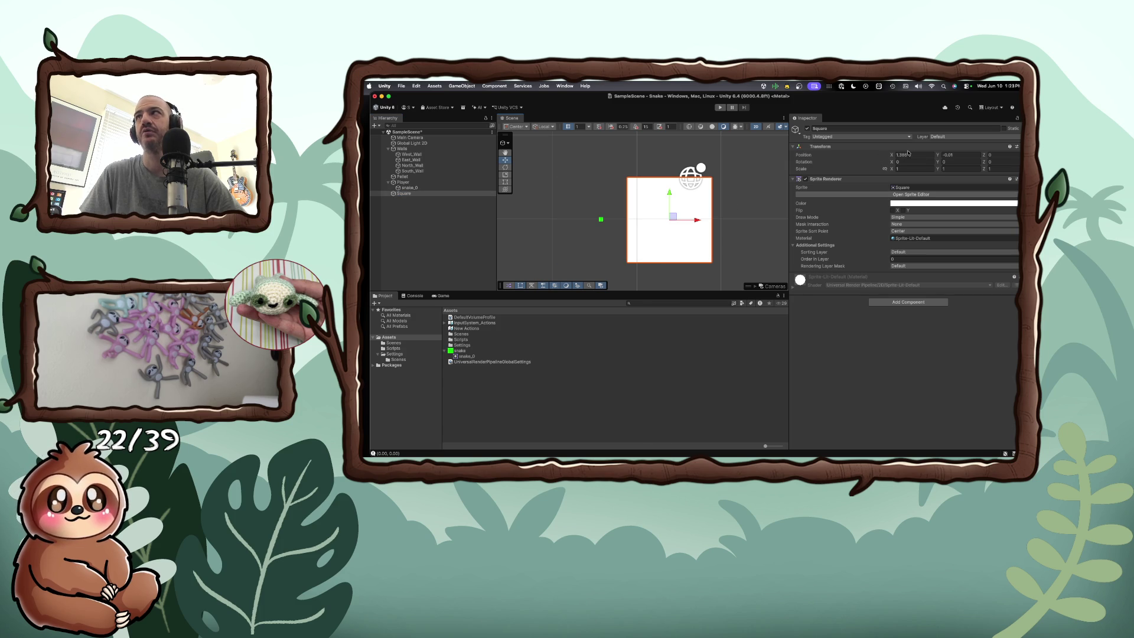
pyautogui.moveTo(890, 170)
pyautogui.mouseDown()
pyautogui.moveTo(879, 171)
pyautogui.moveTo(927, 171)
pyautogui.mouseUp()
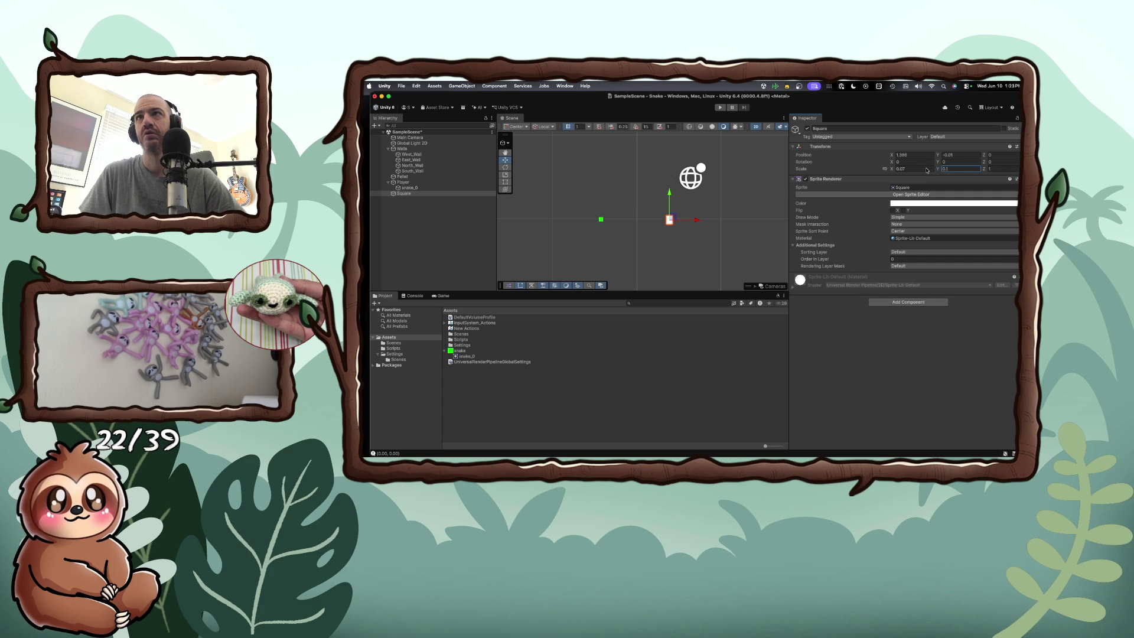
pyautogui.moveTo(677, 221); pyautogui.dragTo(619, 222)
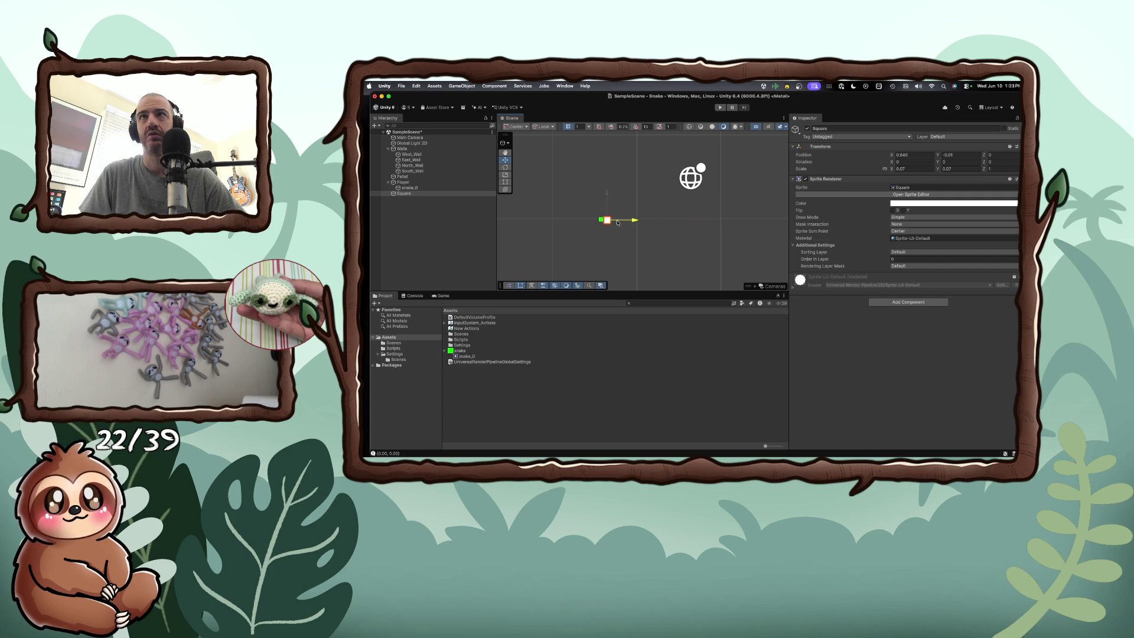
pyautogui.scroll(5, 618, 222)
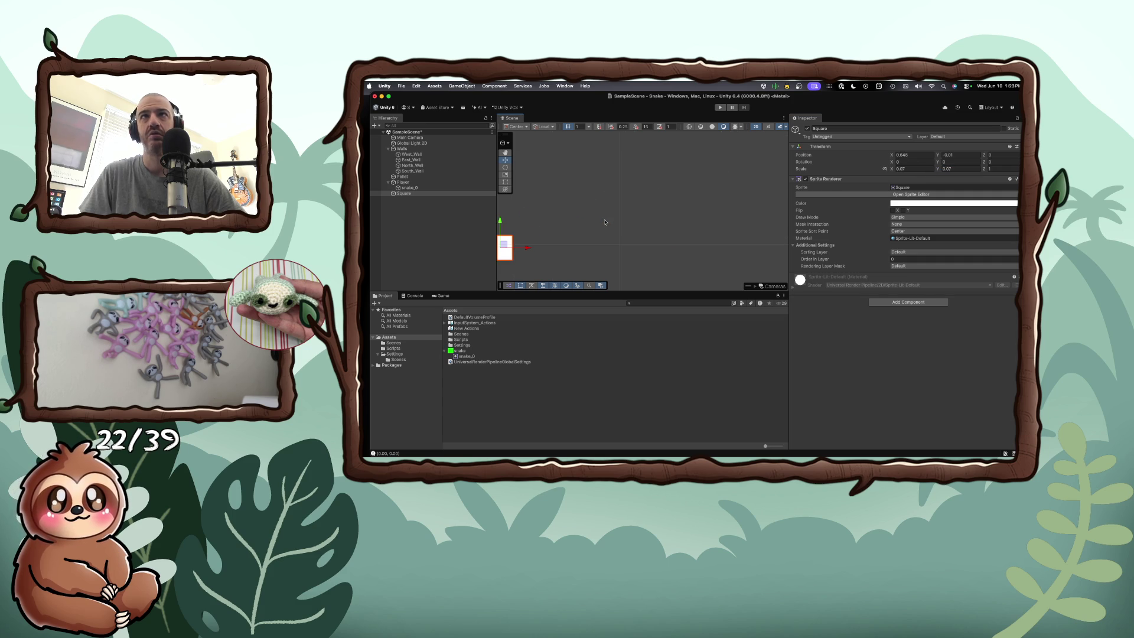
pyautogui.hscroll(-5, 642, 244)
pyautogui.moveTo(611, 243)
pyautogui.mouseDown()
pyautogui.moveTo(593, 261)
pyautogui.moveTo(616, 264)
pyautogui.moveTo(641, 210)
pyautogui.mouseUp()
# Step: Set the Square's Scale X and Y to about 0.07 and deselect it
pyautogui.click(505, 153)
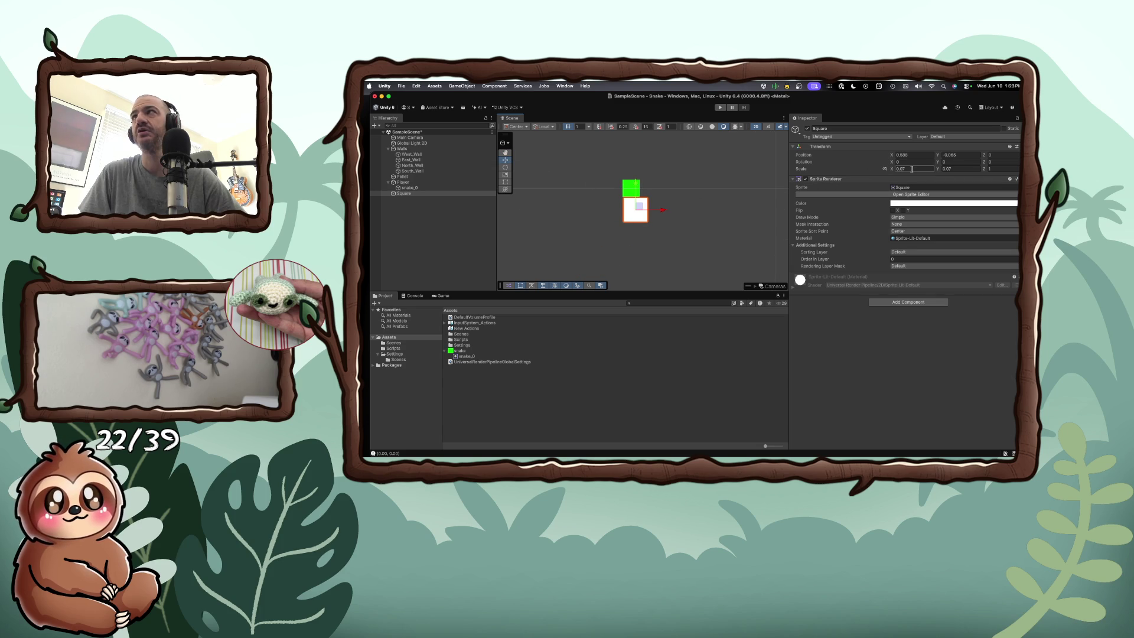
pyautogui.moveTo(891, 170); pyautogui.dragTo(889, 172)
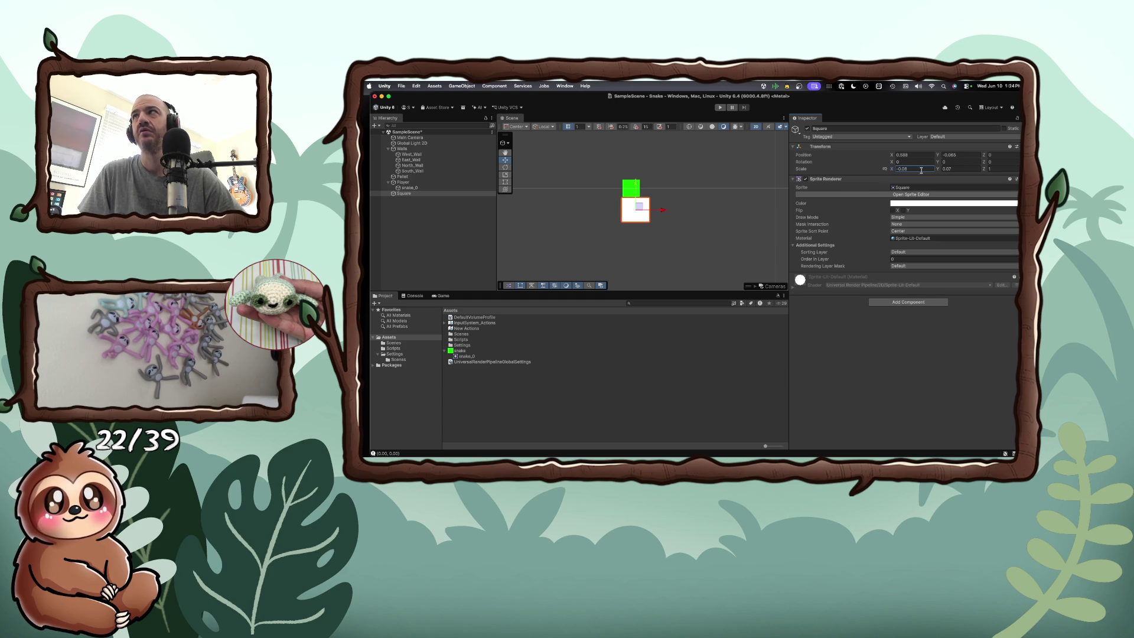
pyautogui.click(946, 170)
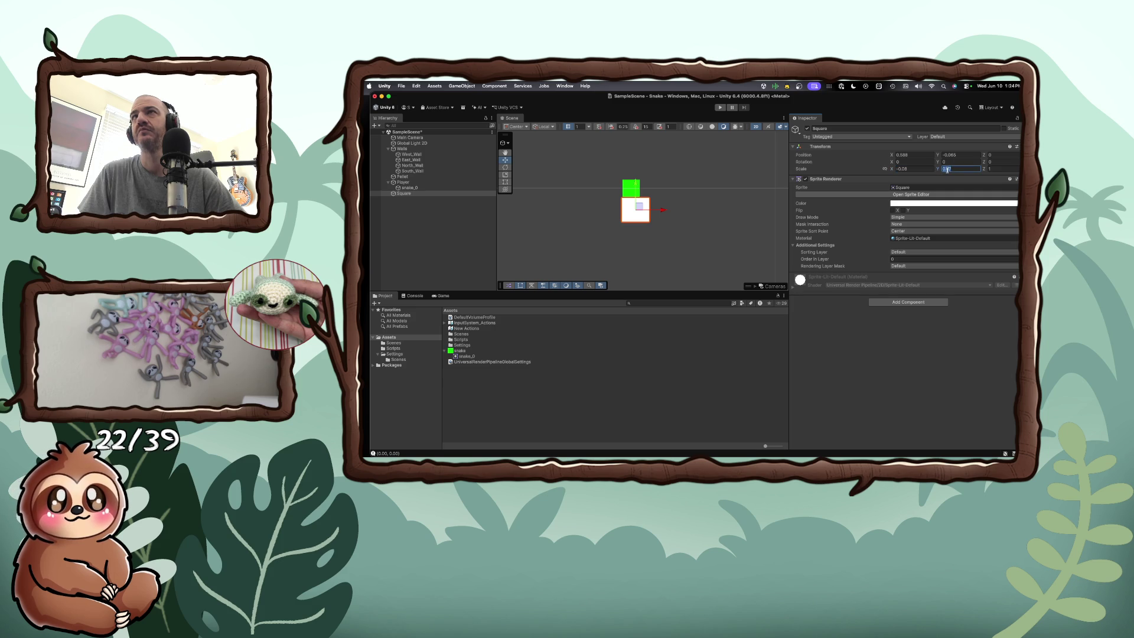
pyautogui.click(589, 231)
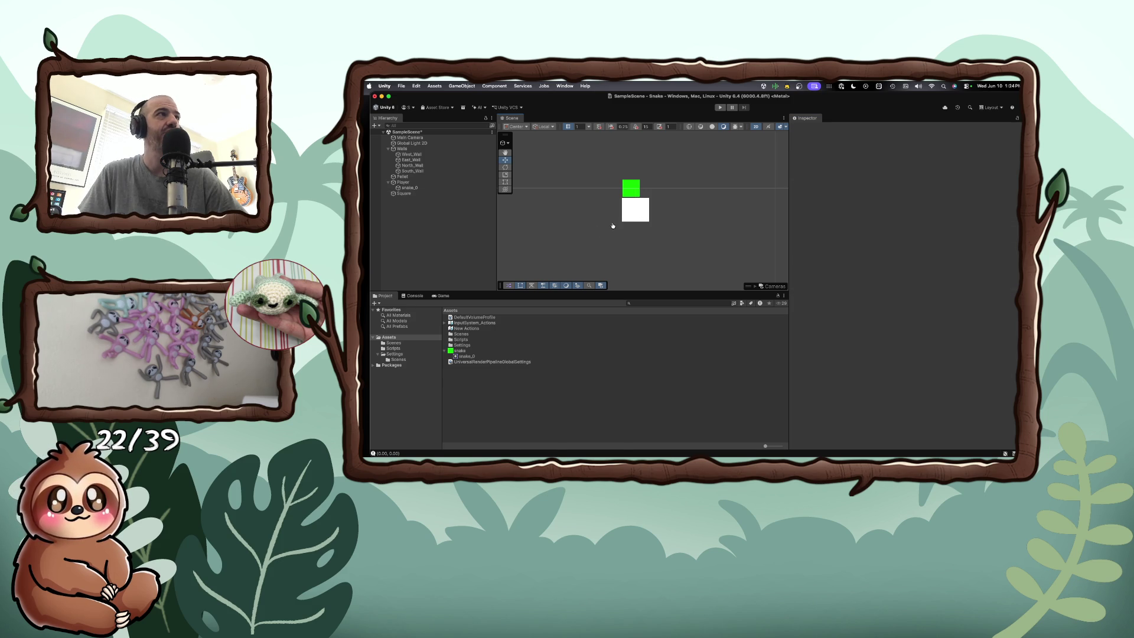
pyautogui.press('super+Tab')
# Step: In a new Brave tab, search 'make a grid in a 2d game in unity'
pyautogui.moveTo(648, 305); pyautogui.dragTo(683, 110)
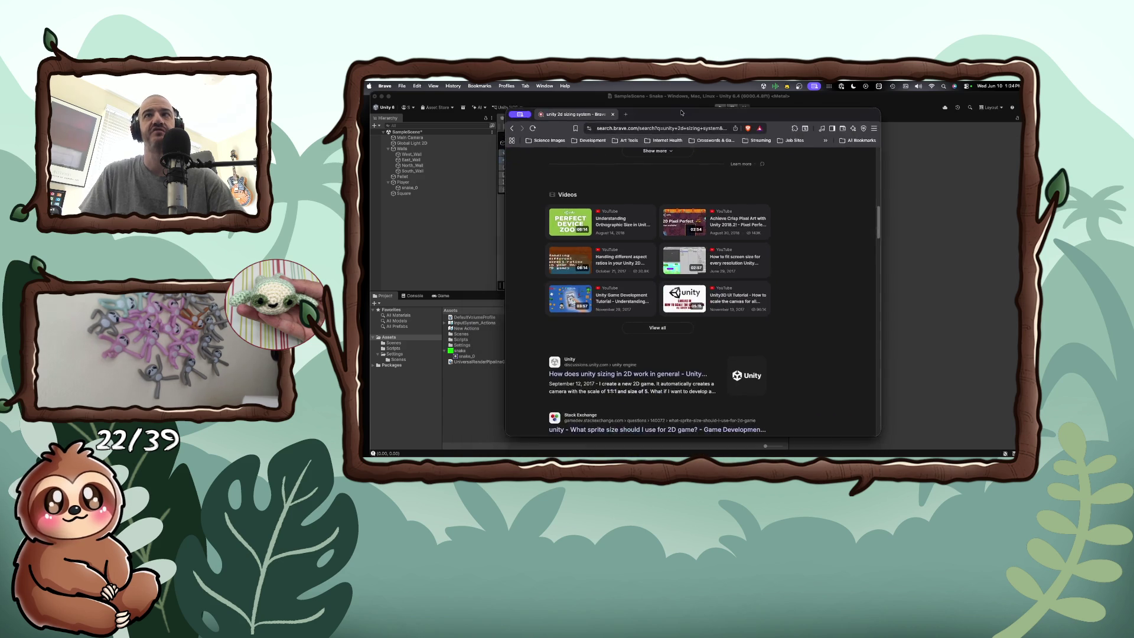
pyautogui.press('super+t')
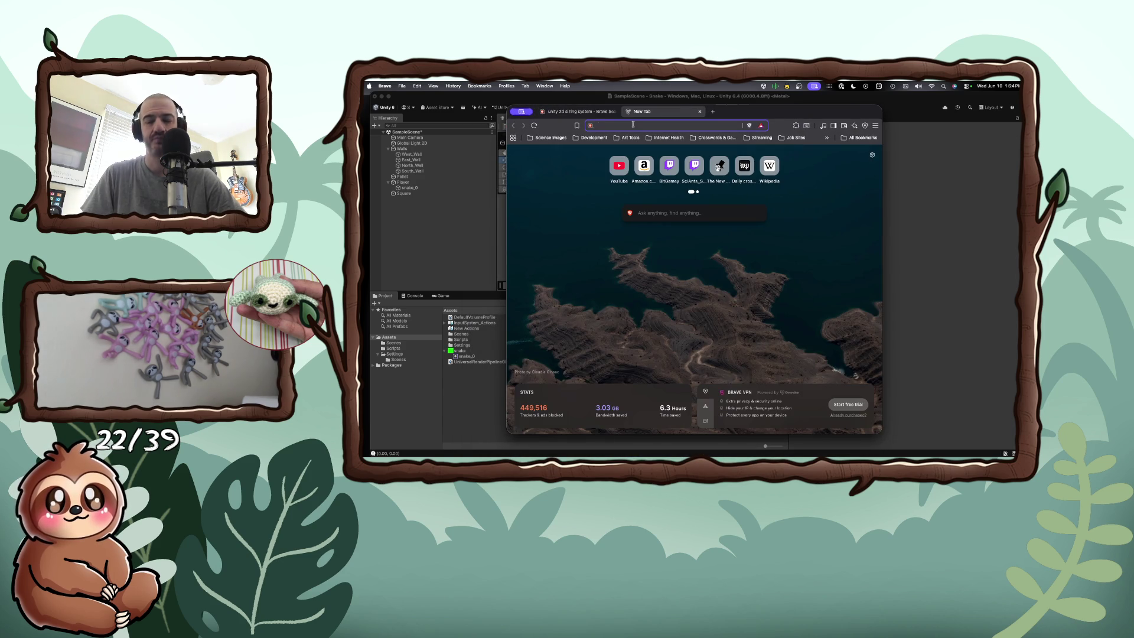
pyautogui.write('grid')
pyautogui.press('BackSpace')
pyautogui.press('BackSpace')
pyautogui.press('BackSpace')
pyautogui.write('make a gri')
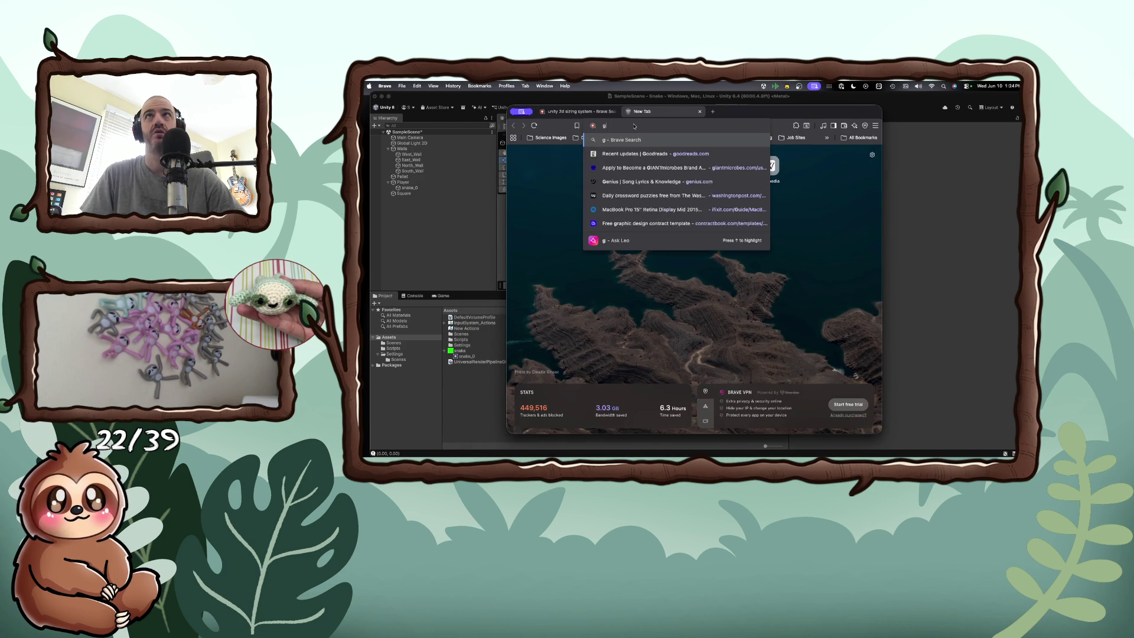
pyautogui.write('d in')
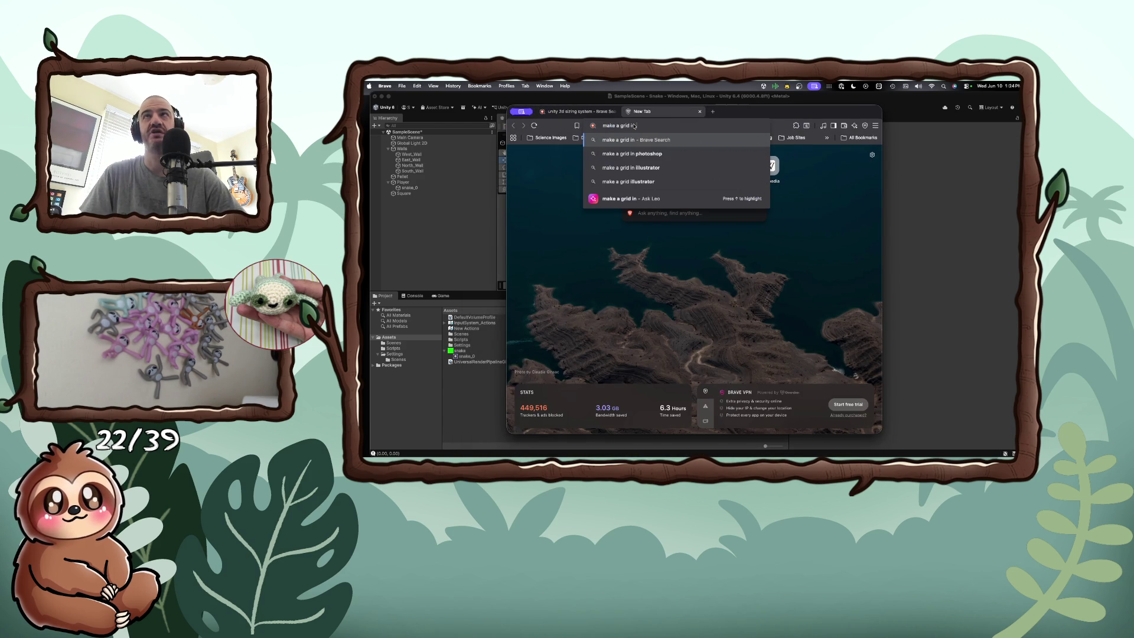
pyautogui.write(' a 2d game in unity')
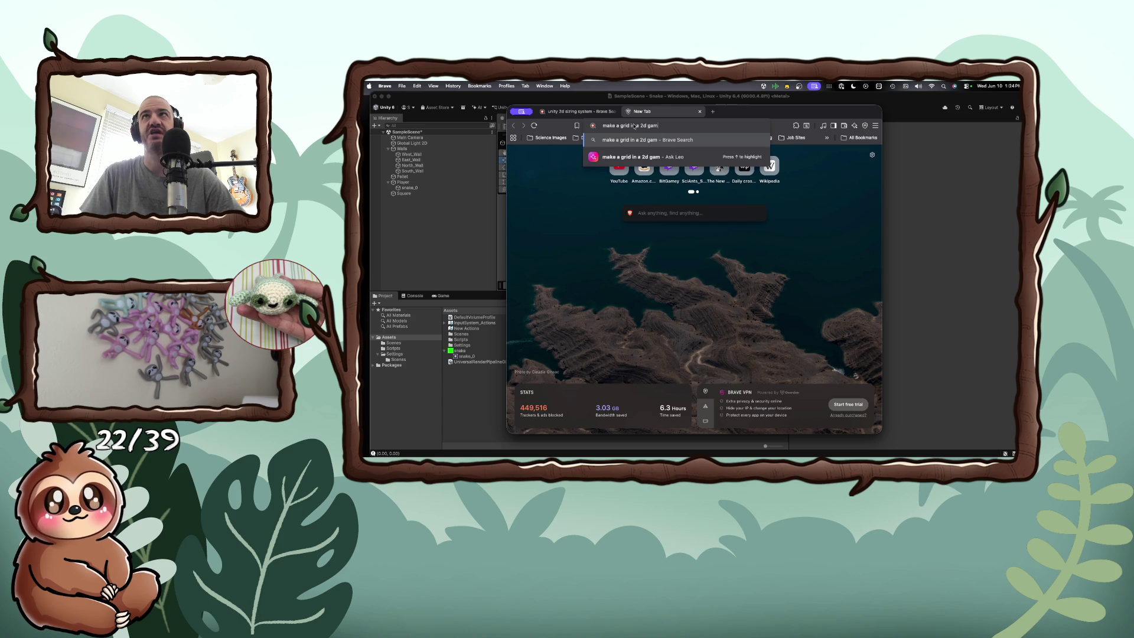
pyautogui.press('Return')
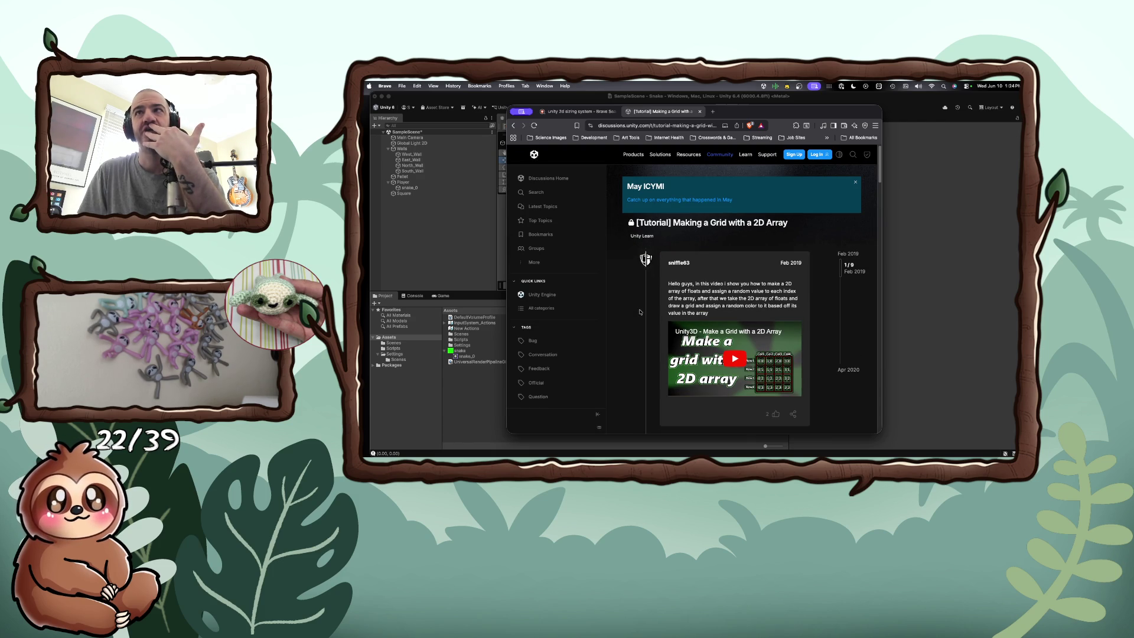
# Step: Browse the grid tutorial thread's video posts, then go back to the search results
pyautogui.scroll(-1, 640, 312)
pyautogui.scroll(-2, 639, 312)
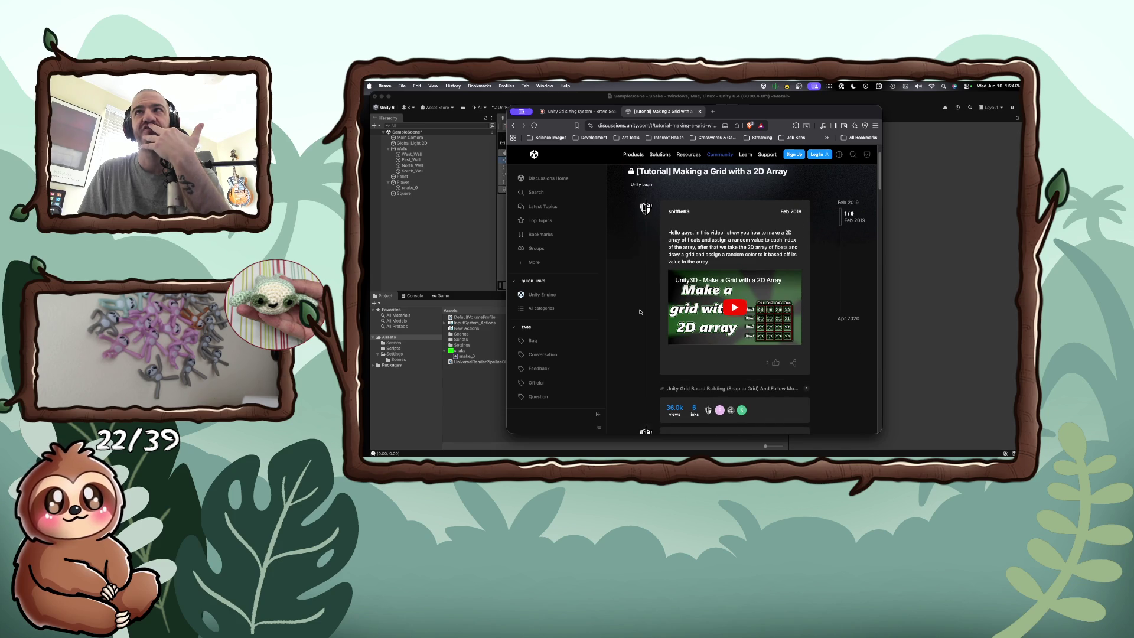
pyautogui.scroll(-1, 640, 312)
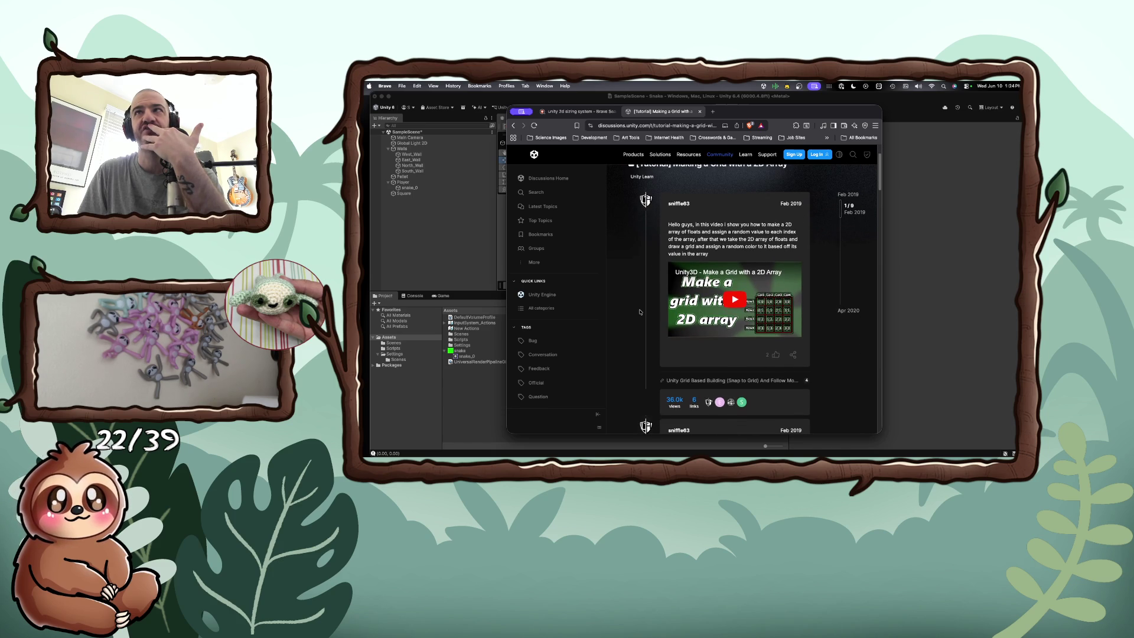
pyautogui.scroll(-5, 640, 311)
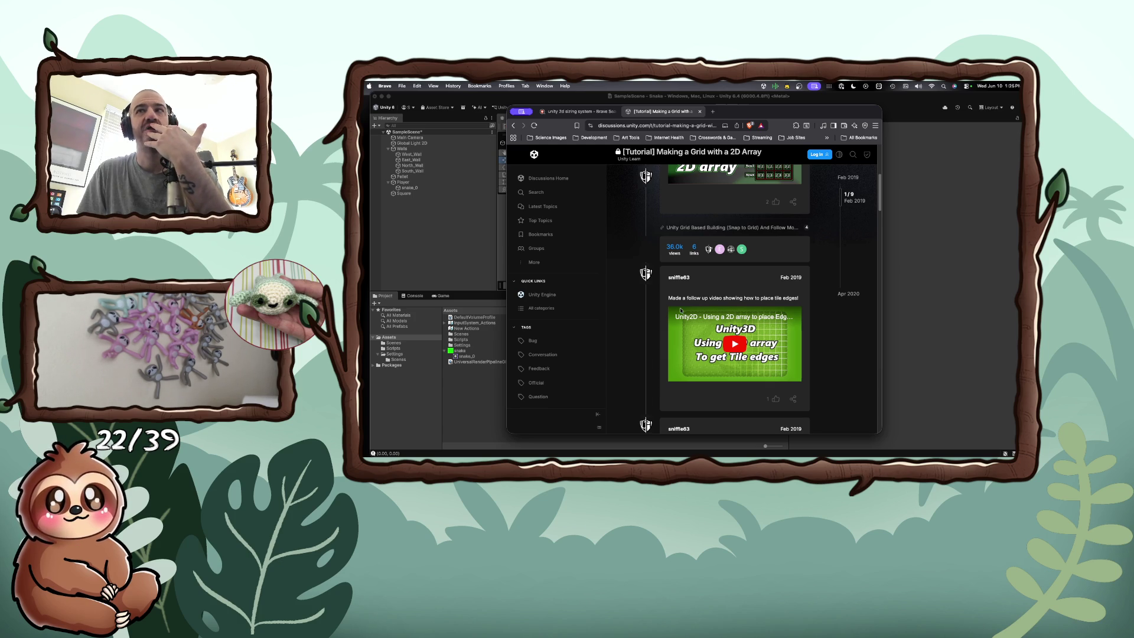
pyautogui.scroll(-4, 681, 310)
pyautogui.scroll(-2, 681, 311)
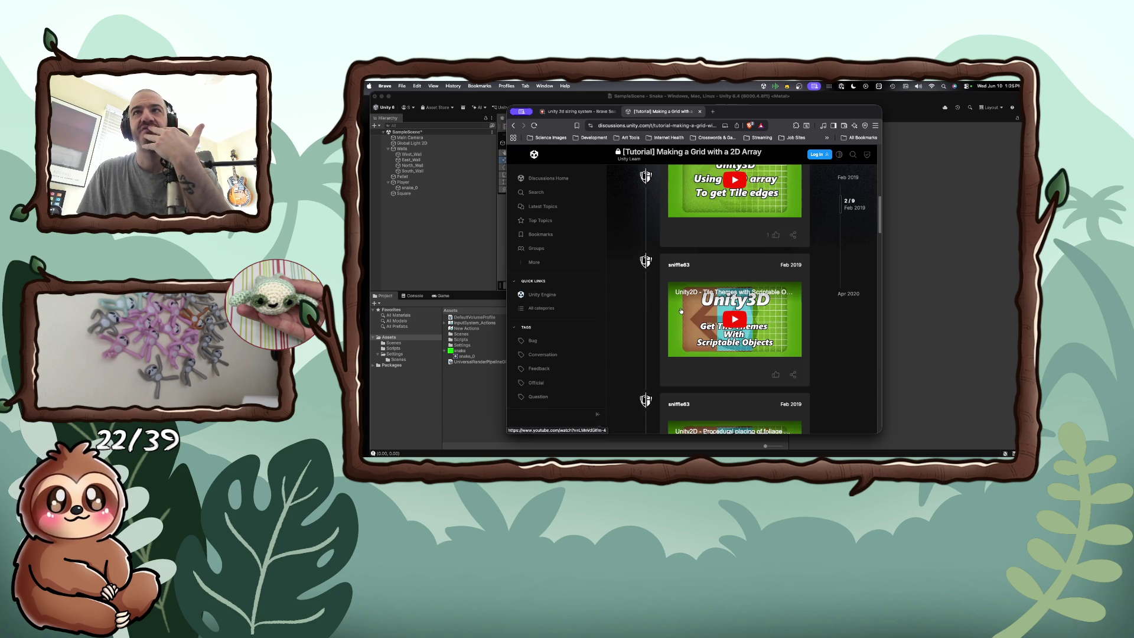
pyautogui.scroll(-8, 681, 310)
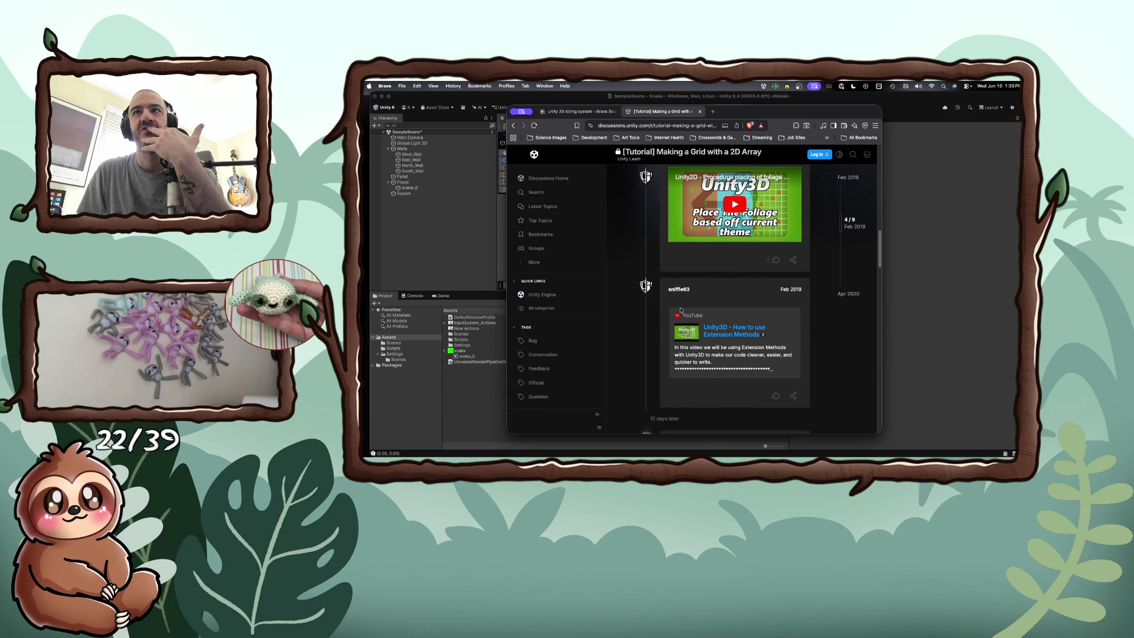
pyautogui.scroll(2, 681, 310)
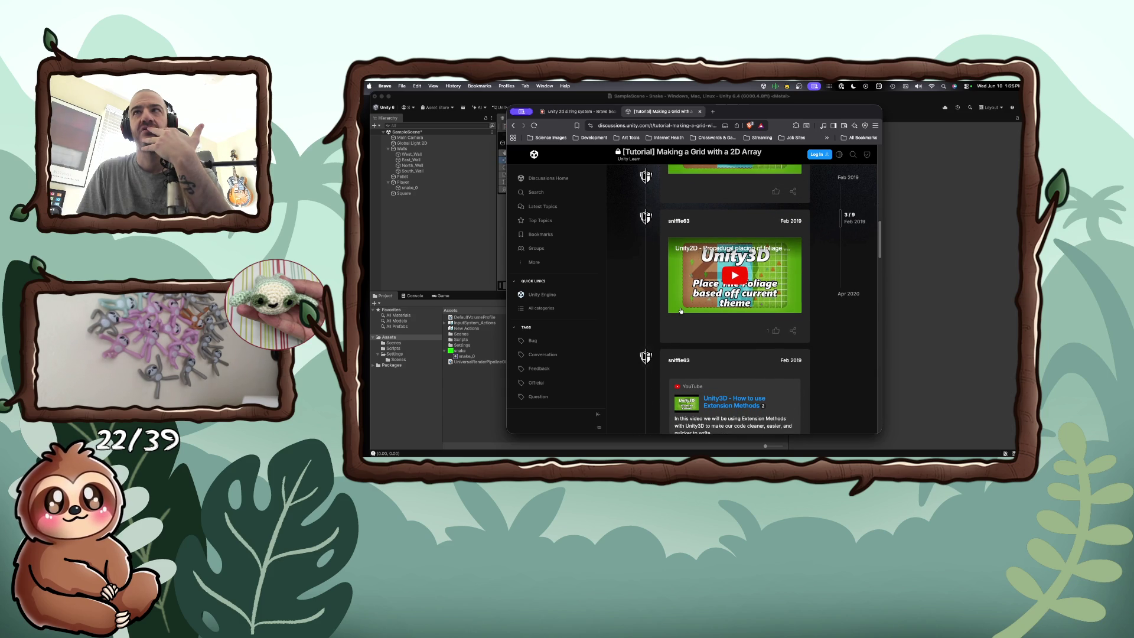
pyautogui.scroll(4, 681, 310)
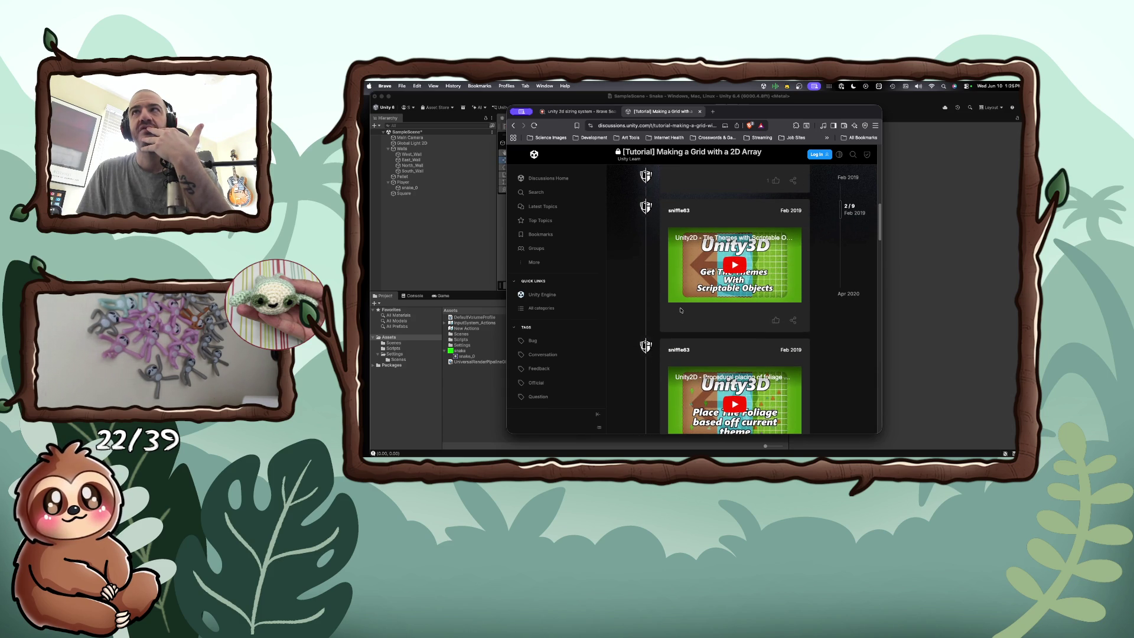
pyautogui.scroll(4, 681, 310)
pyautogui.scroll(2, 681, 310)
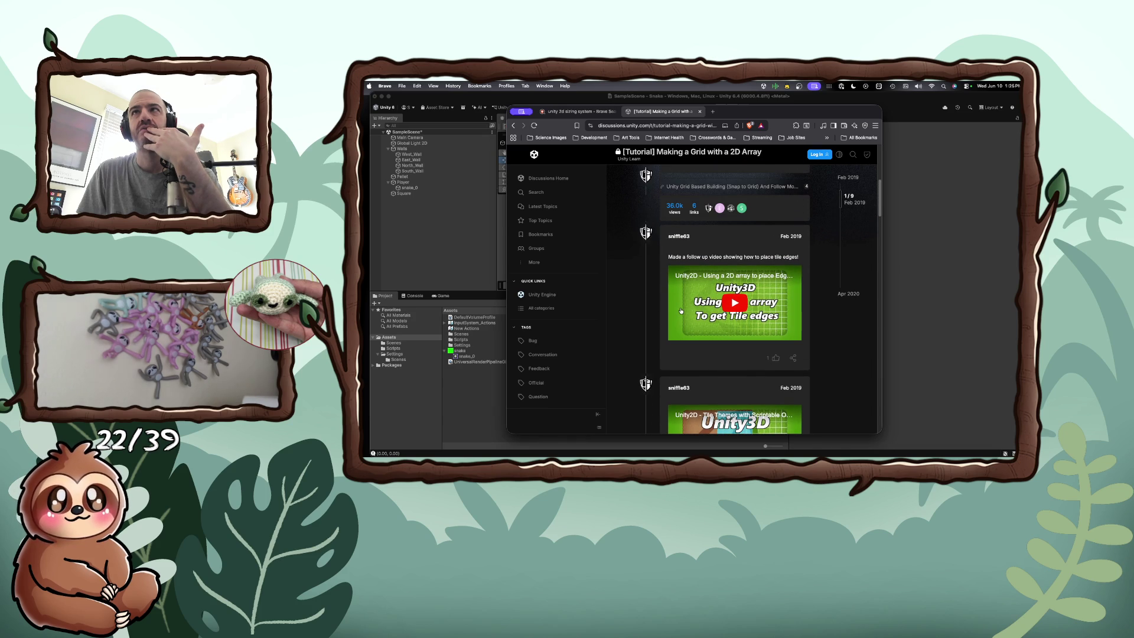
pyautogui.scroll(6, 681, 310)
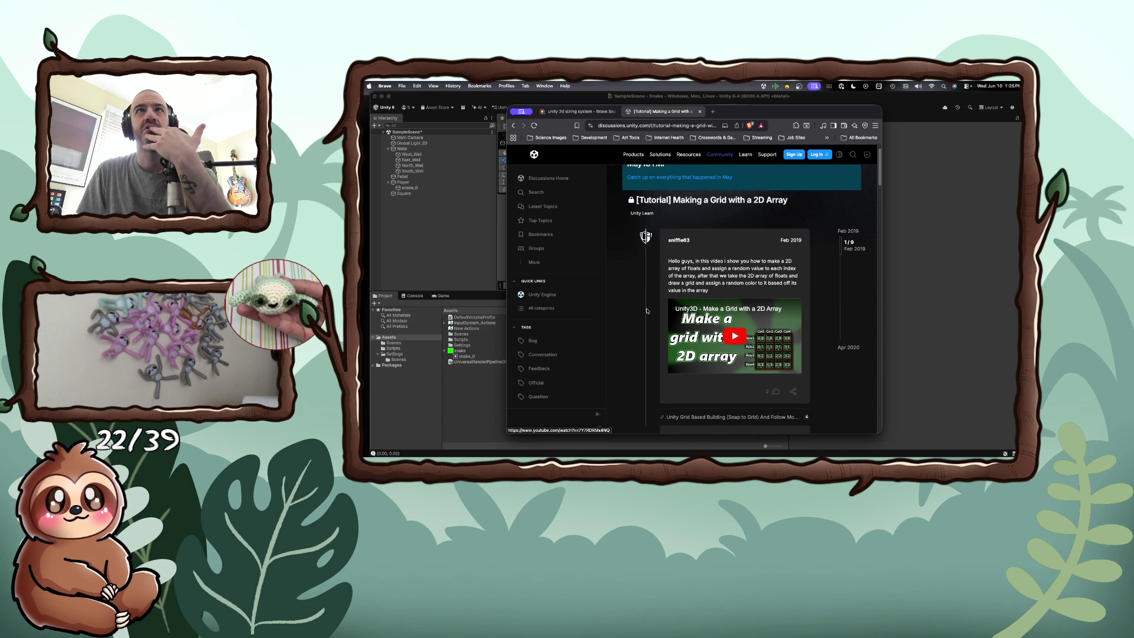
pyautogui.click(513, 125)
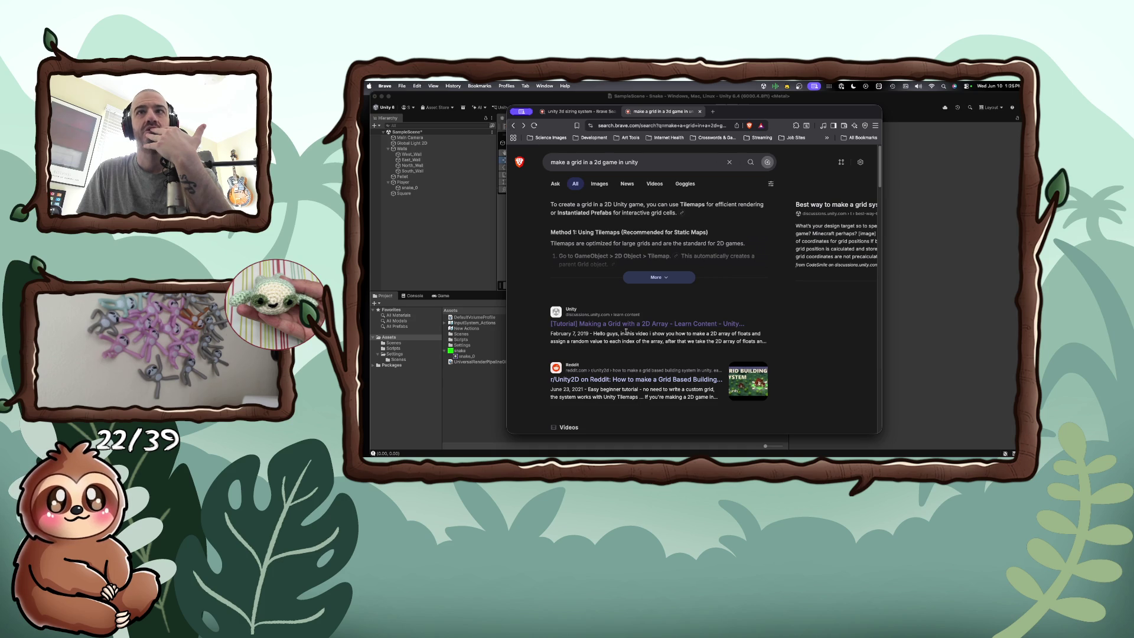
# Step: Open the 'Grid Based Movement in Unity' YouTube video from the Videos section
pyautogui.scroll(-5, 627, 335)
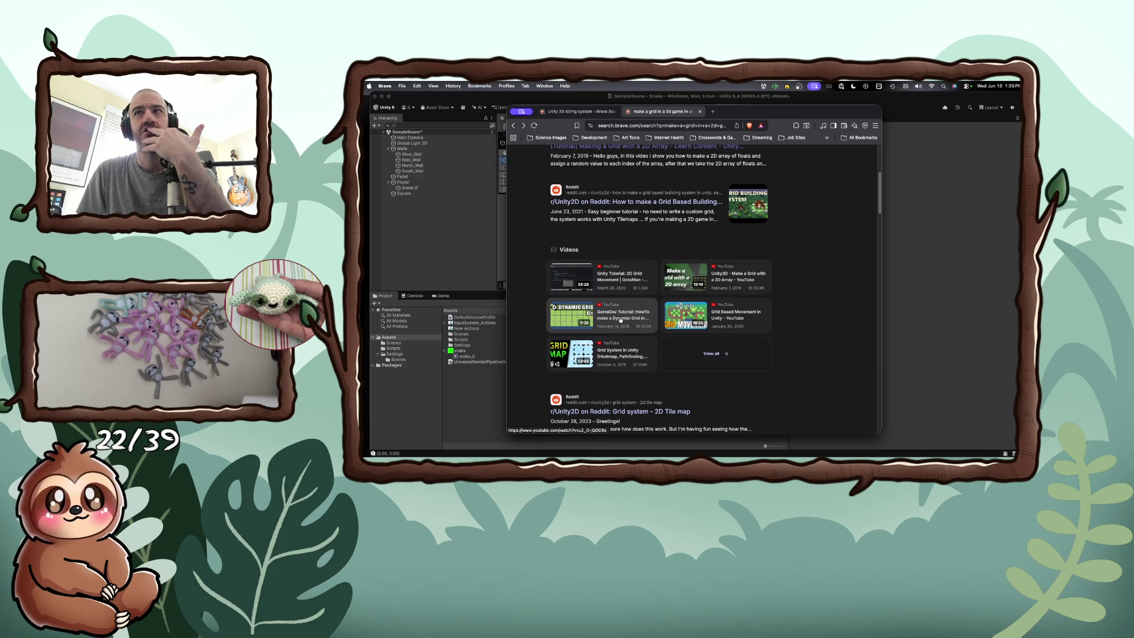
pyautogui.scroll(-1, 620, 321)
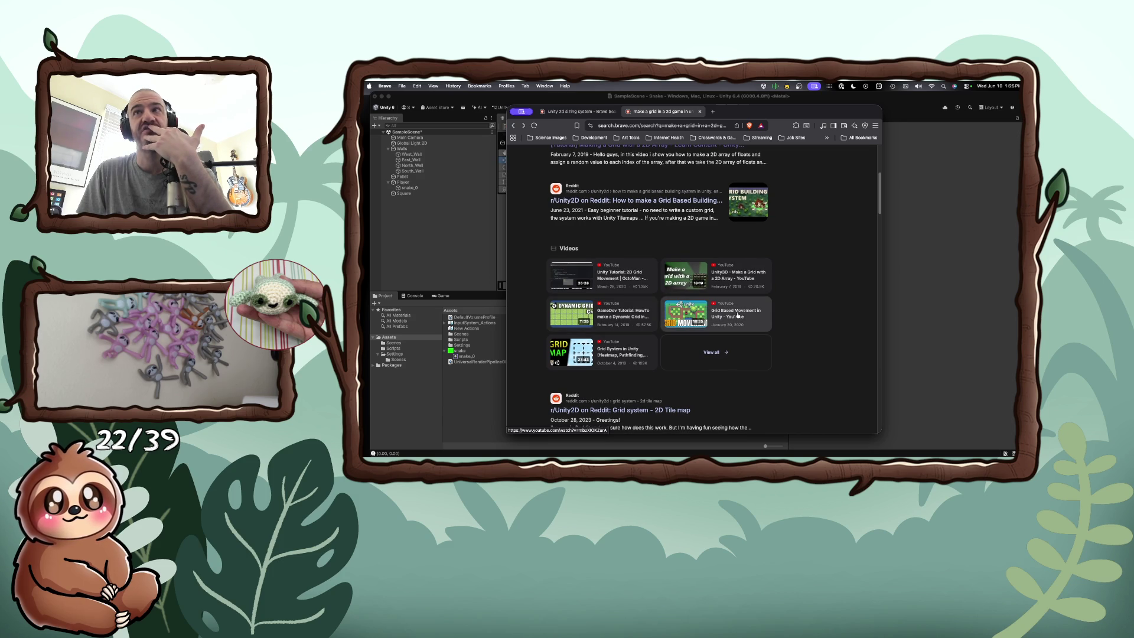
pyautogui.click(737, 316)
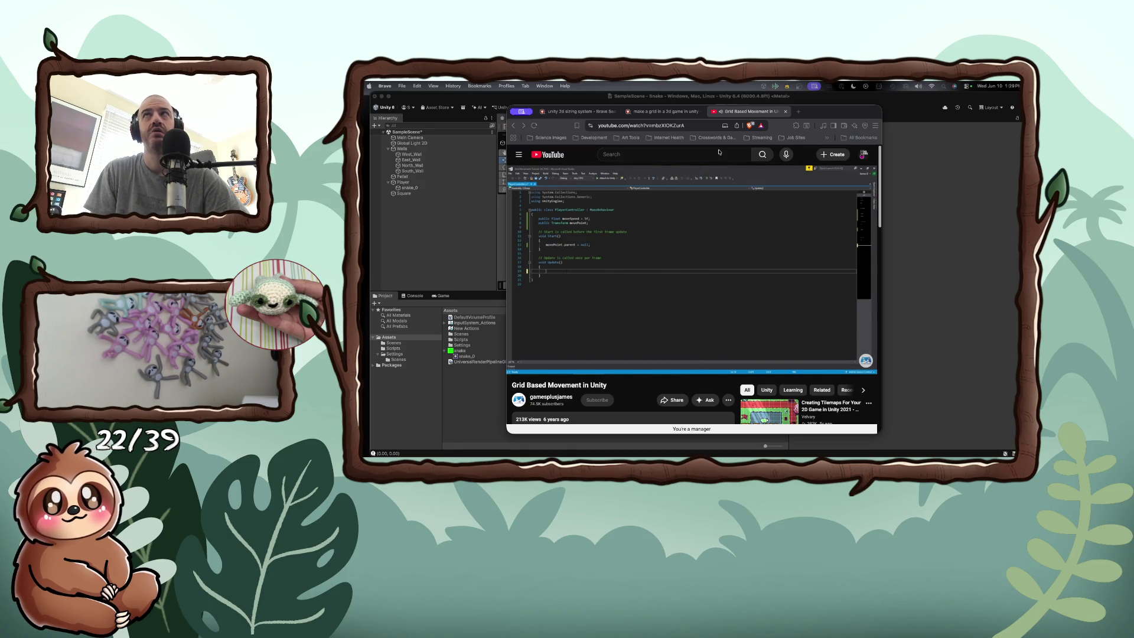
# Step: After watching, return to the 'make a grid in a 2d game in unity' results tab
pyautogui.hotkey('ctrl', 'shift', 'Tab')
pyautogui.scroll(5, 658, 214)
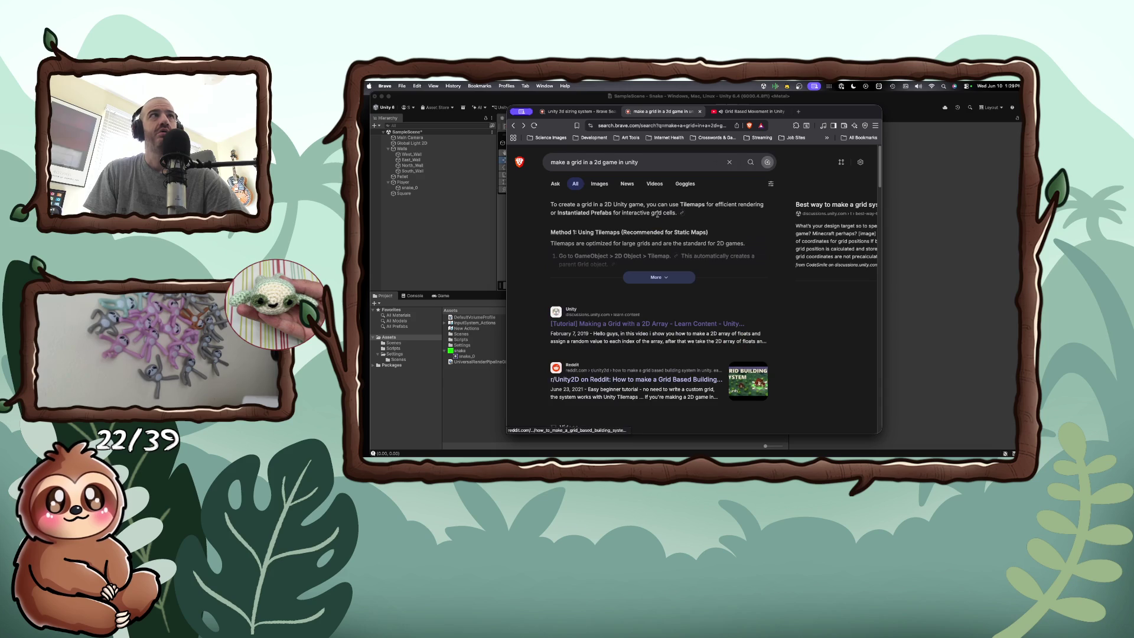
# Step: Search 'when was the new input system integrated into unity', then return to the YouTube tutorial
pyautogui.tripleClick(590, 162)
pyautogui.write('when was the new input syst')
pyautogui.write('em in')
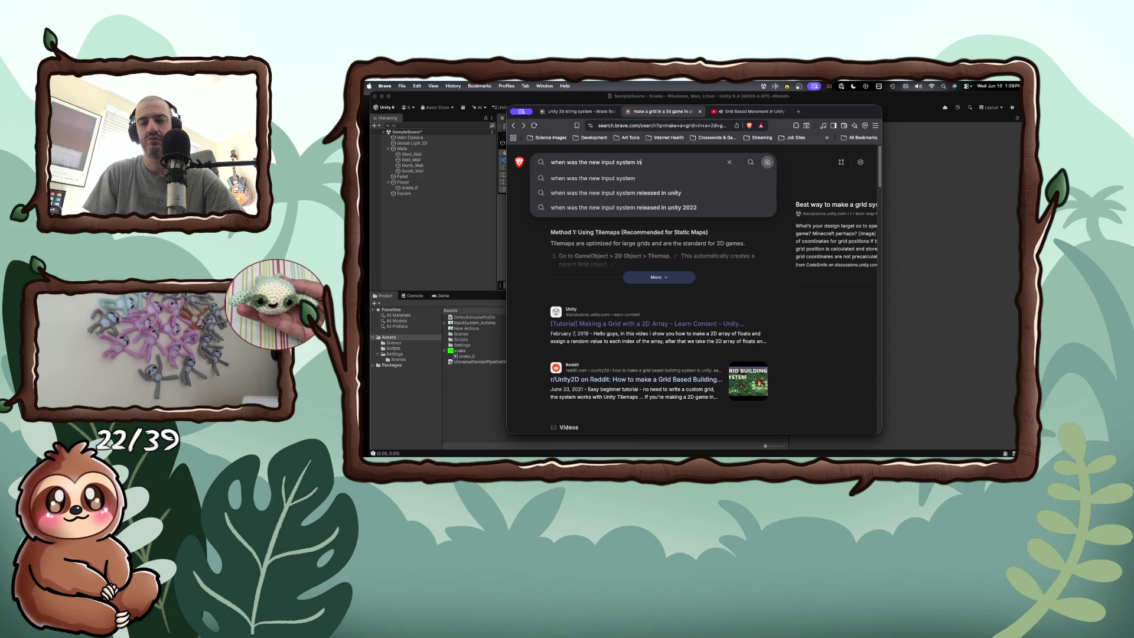
pyautogui.write('tegrated into unity')
pyautogui.press('Return')
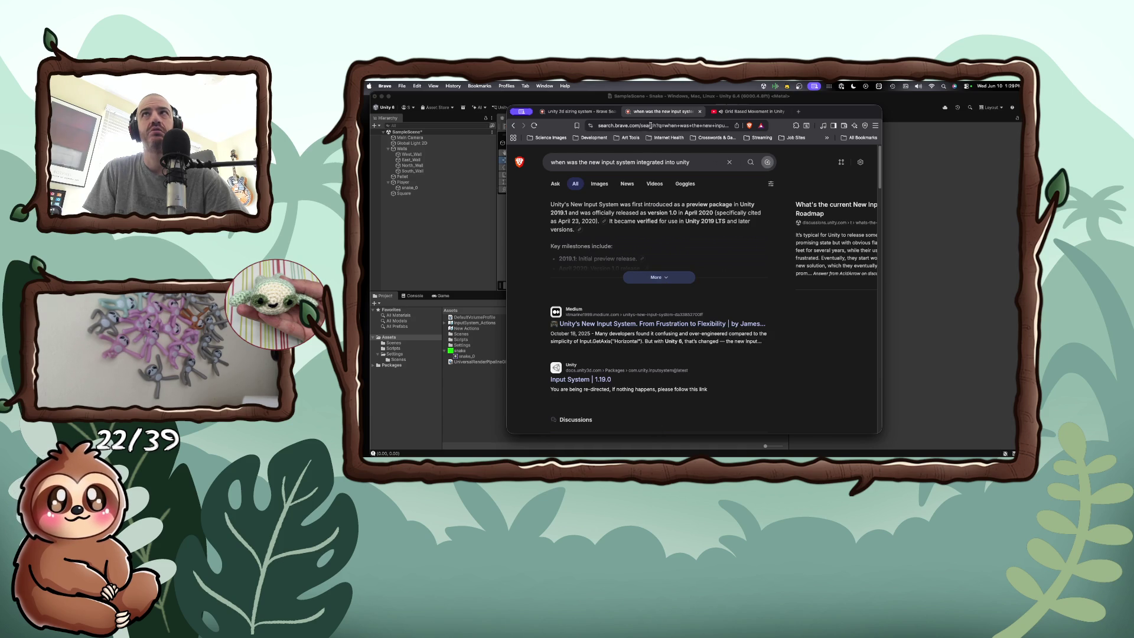
pyautogui.click(736, 111)
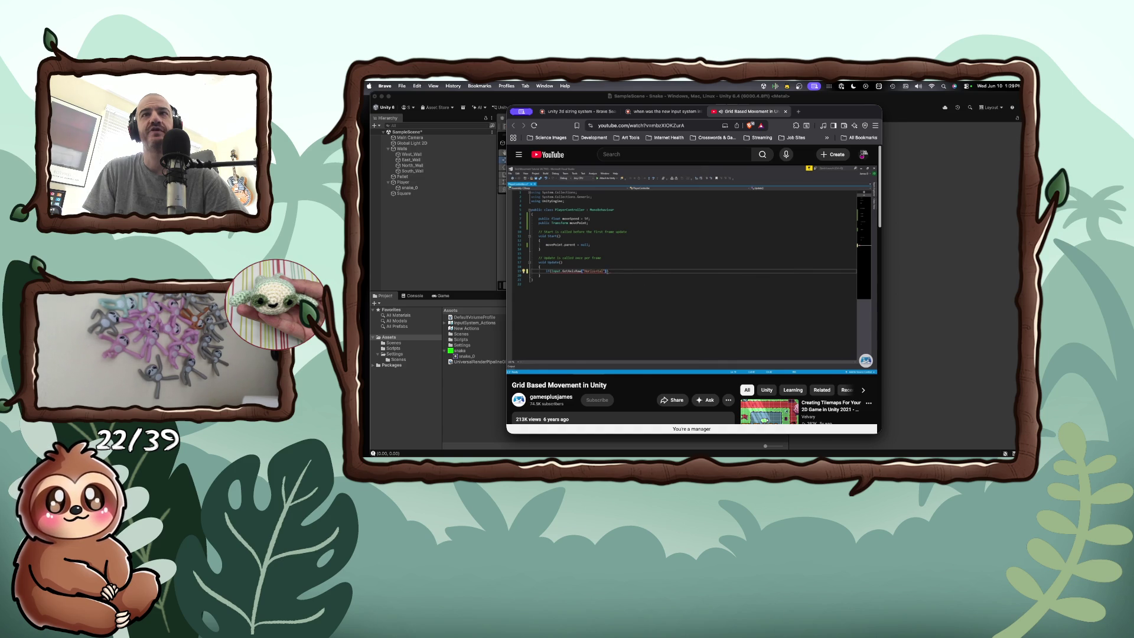
# Step: Pause the tutorial at 4:31 and expand its description to show the starter-files link
pyautogui.scroll(-3, 630, 314)
pyautogui.scroll(-3, 629, 314)
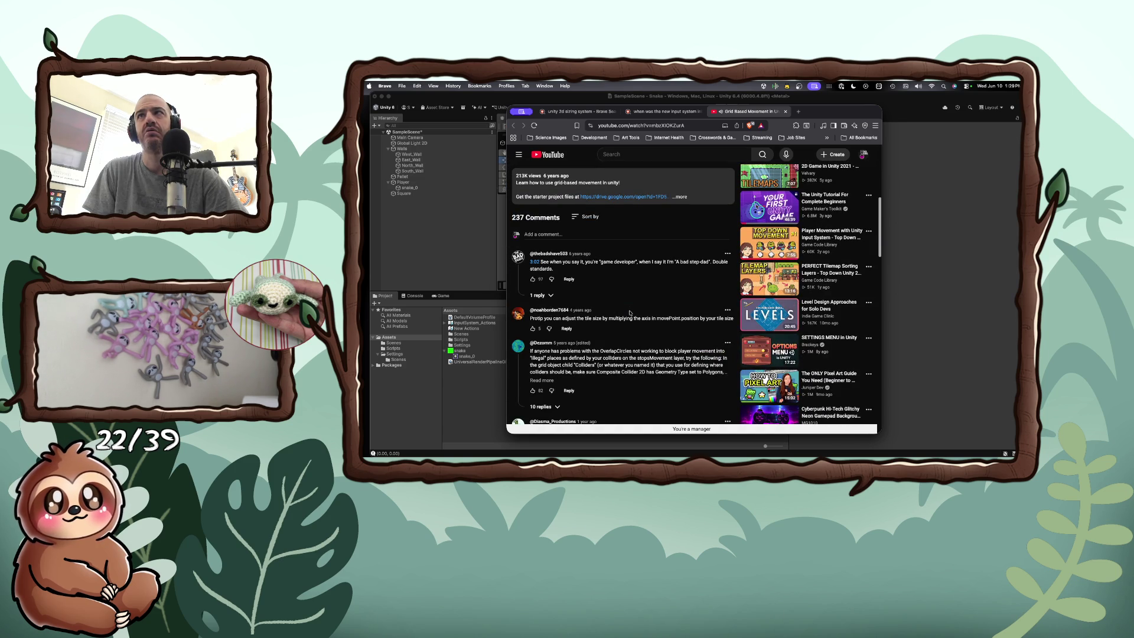
pyautogui.scroll(6, 630, 314)
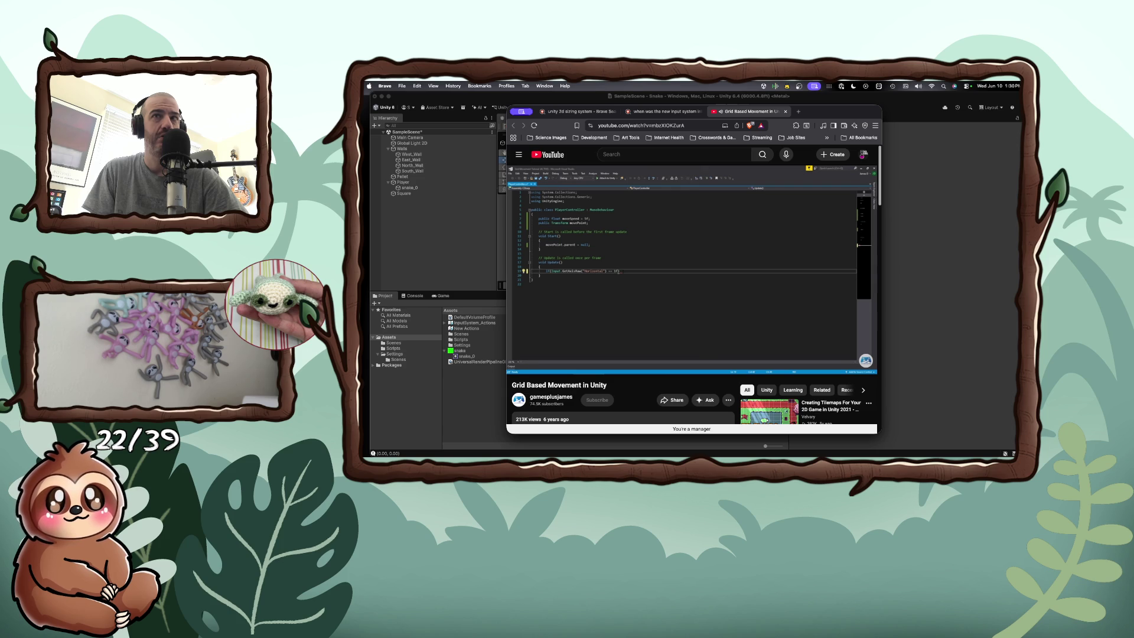
pyautogui.moveTo(646, 309)
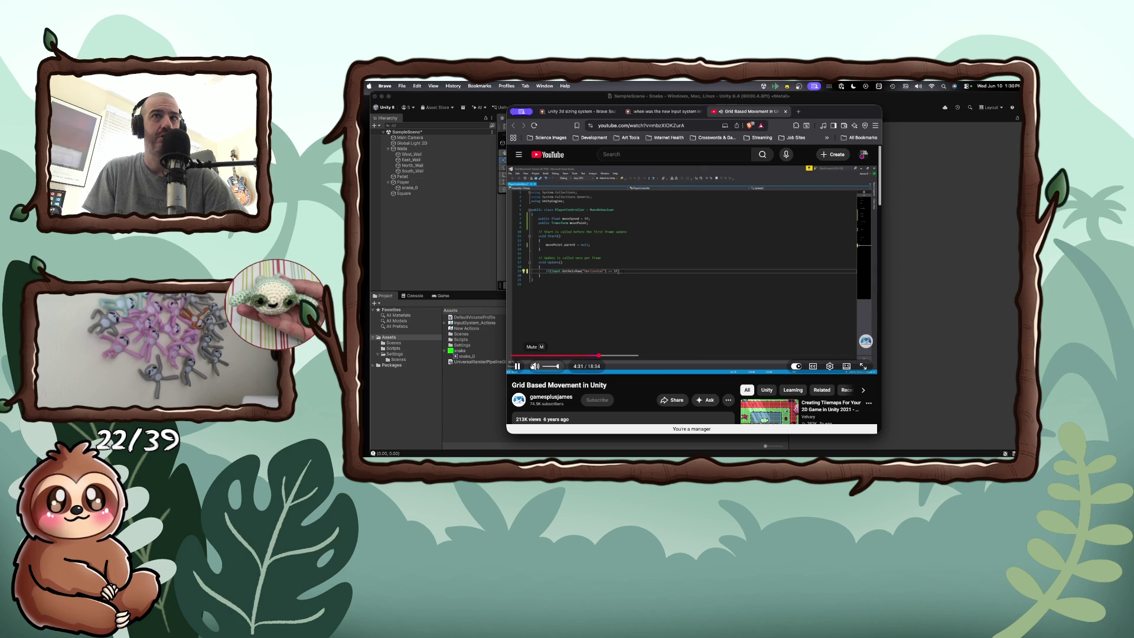
pyautogui.click(566, 338)
pyautogui.scroll(-3, 561, 343)
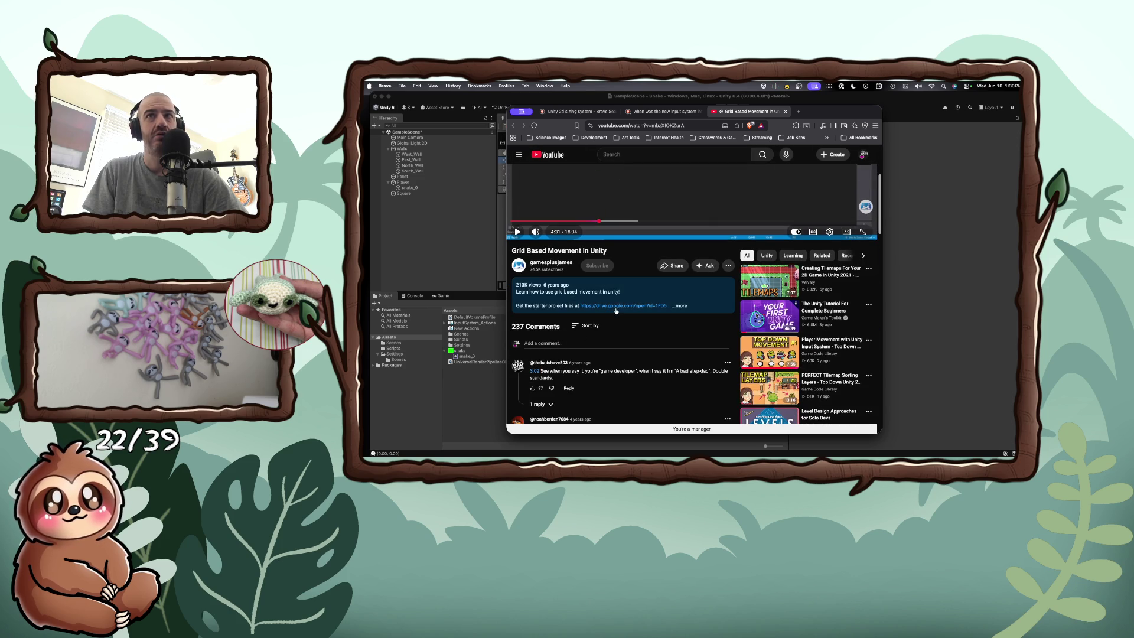
pyautogui.click(670, 306)
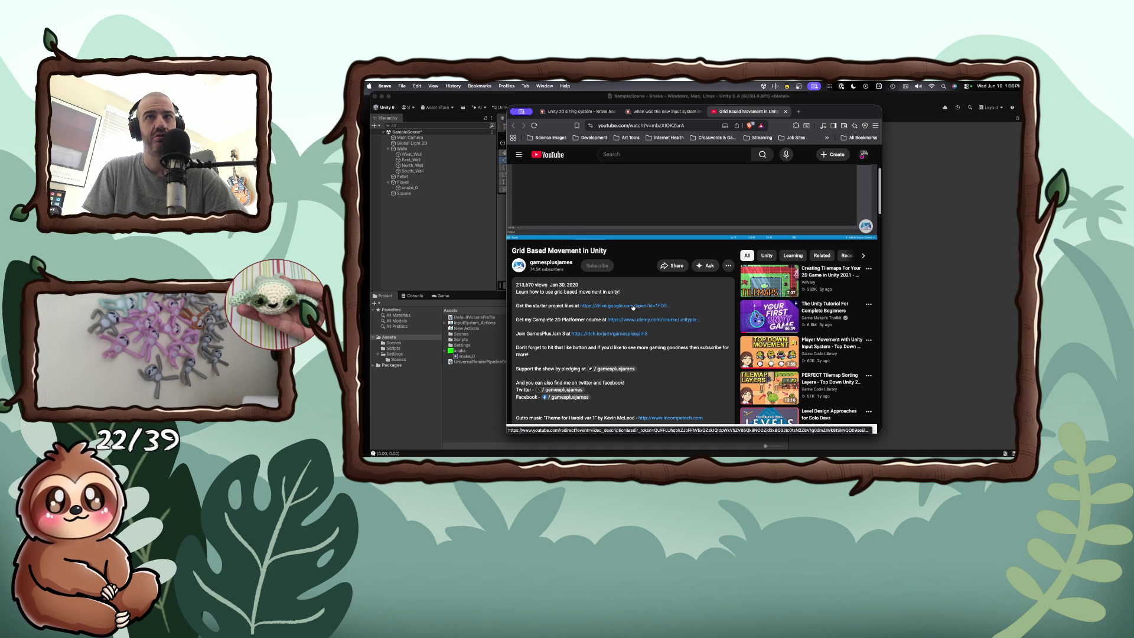
pyautogui.scroll(-2, 632, 307)
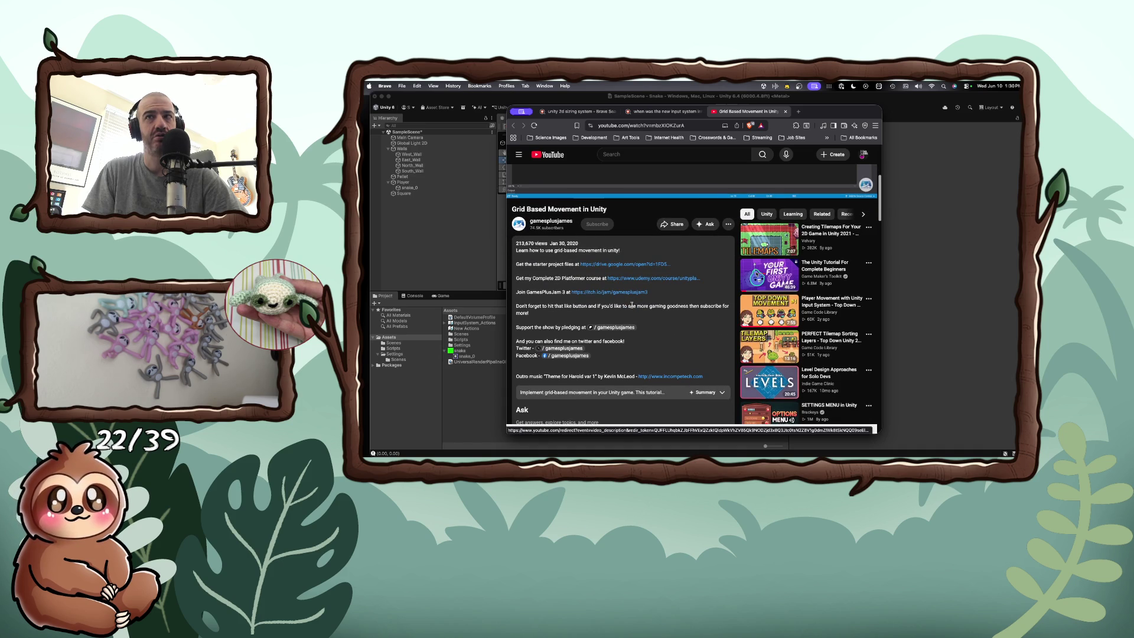
pyautogui.scroll(2, 631, 306)
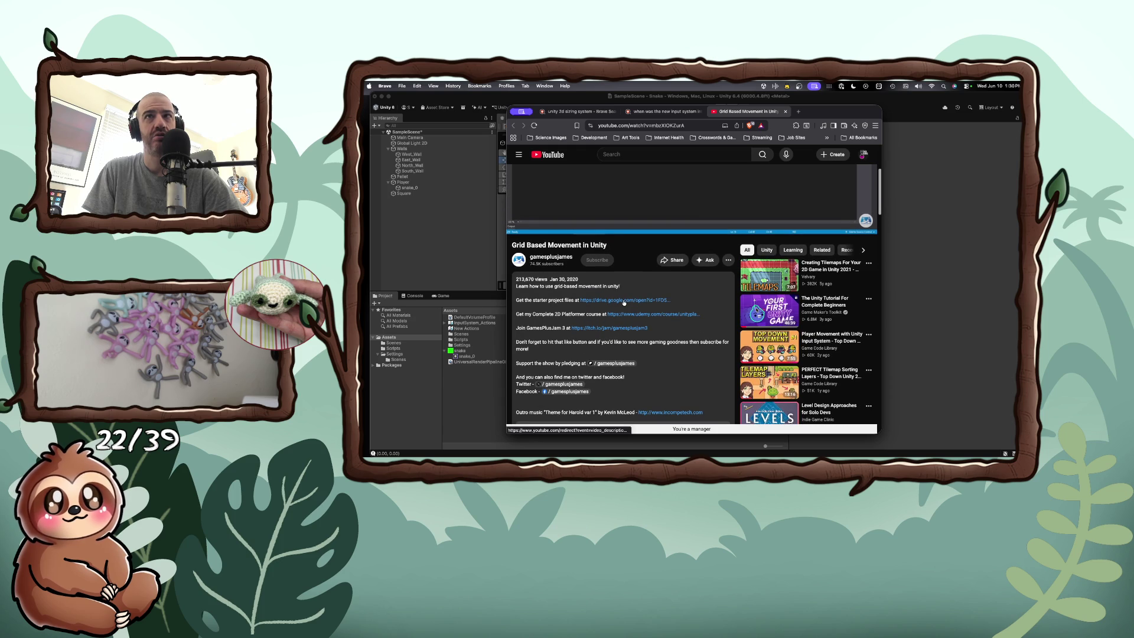
pyautogui.click(624, 301)
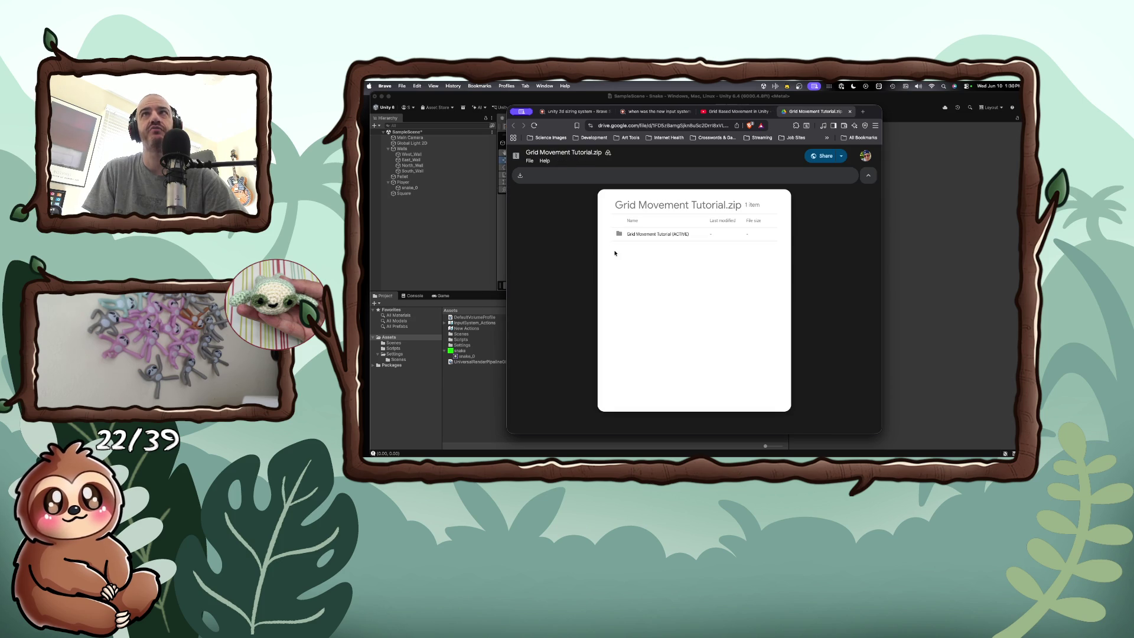
pyautogui.doubleClick(629, 235)
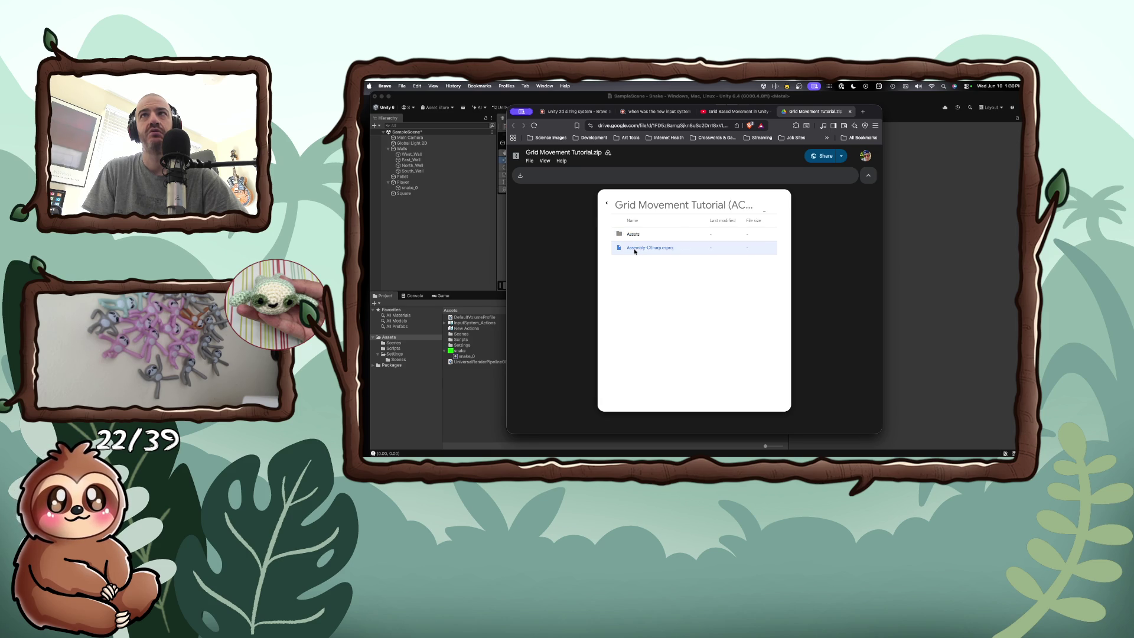
pyautogui.press('super+w')
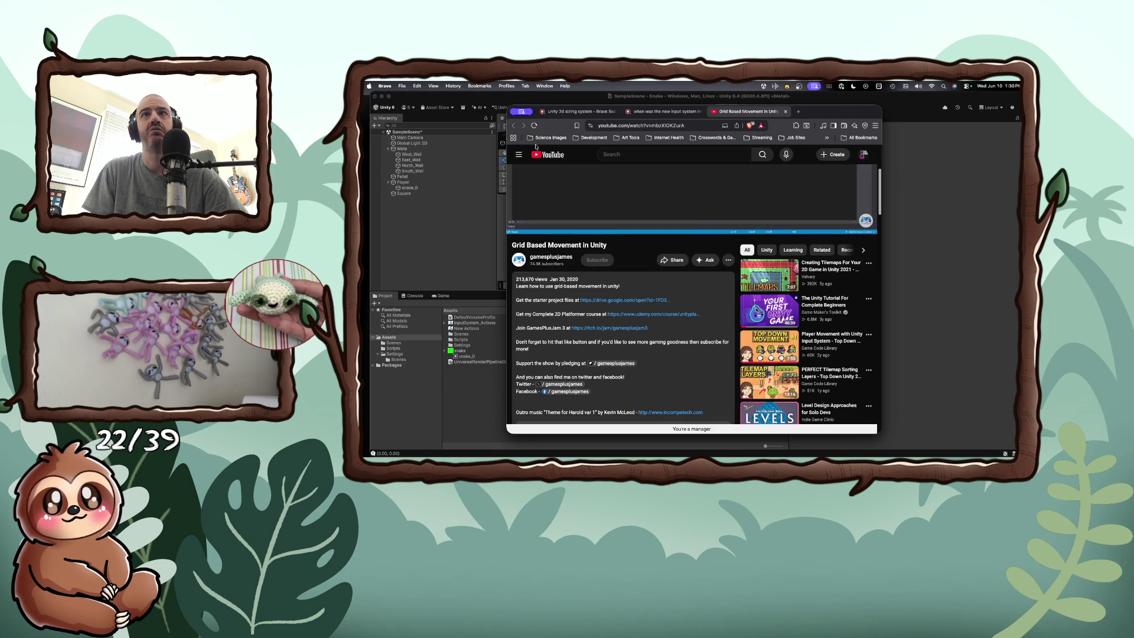
# Step: Close the YouTube and input-system tabs, then scroll through the 'unity 2d sizing system' results
pyautogui.press('super+w')
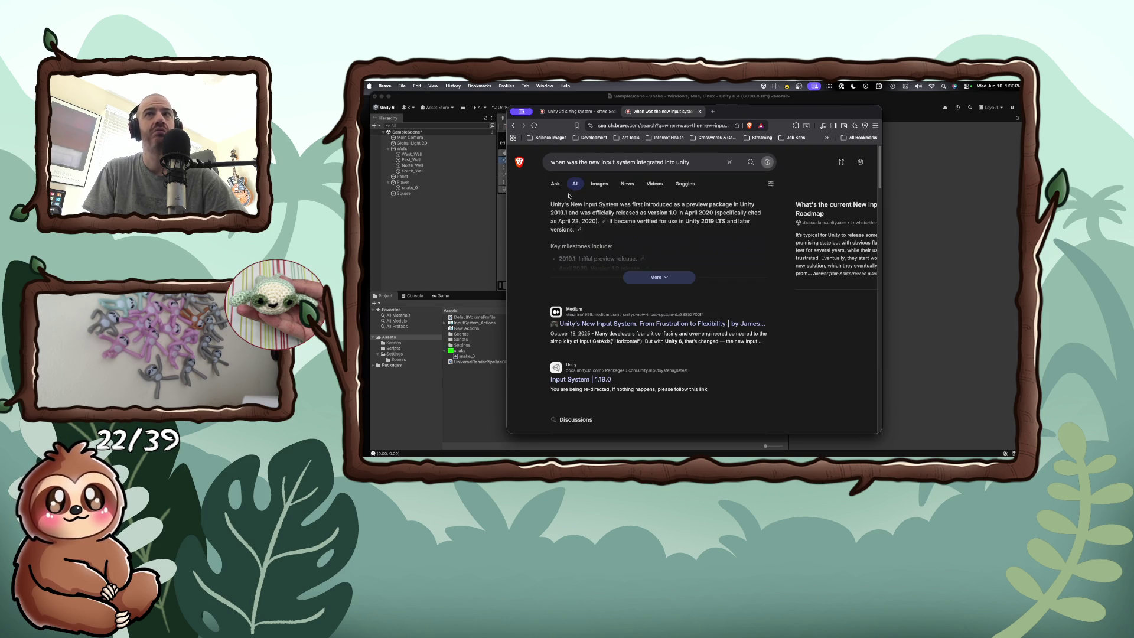
pyautogui.scroll(-5, 569, 196)
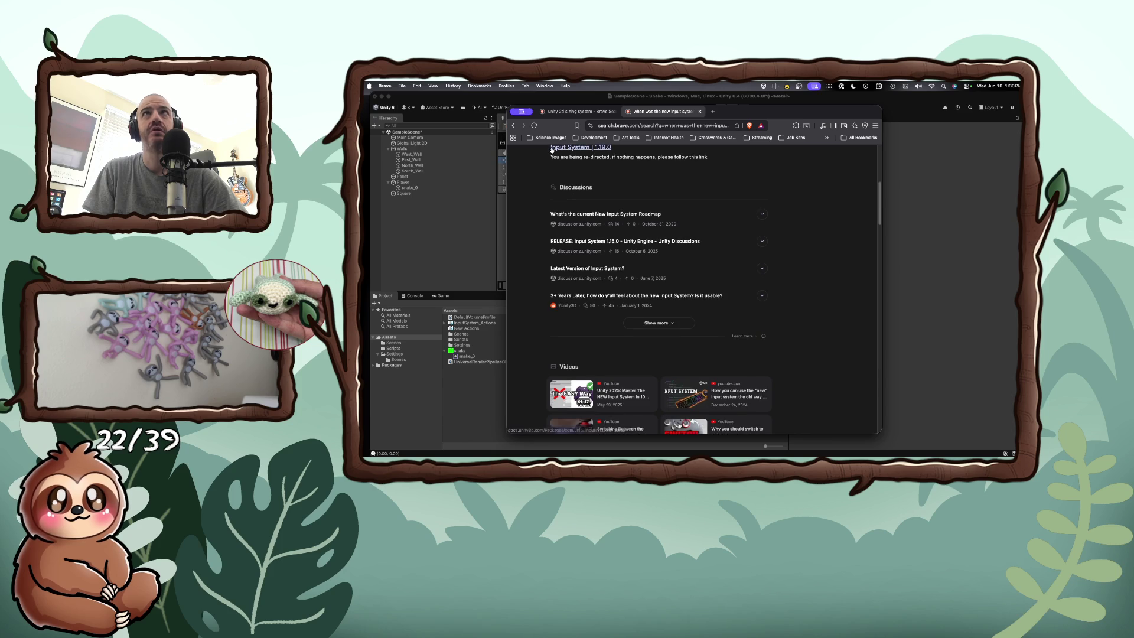
pyautogui.press('super+w')
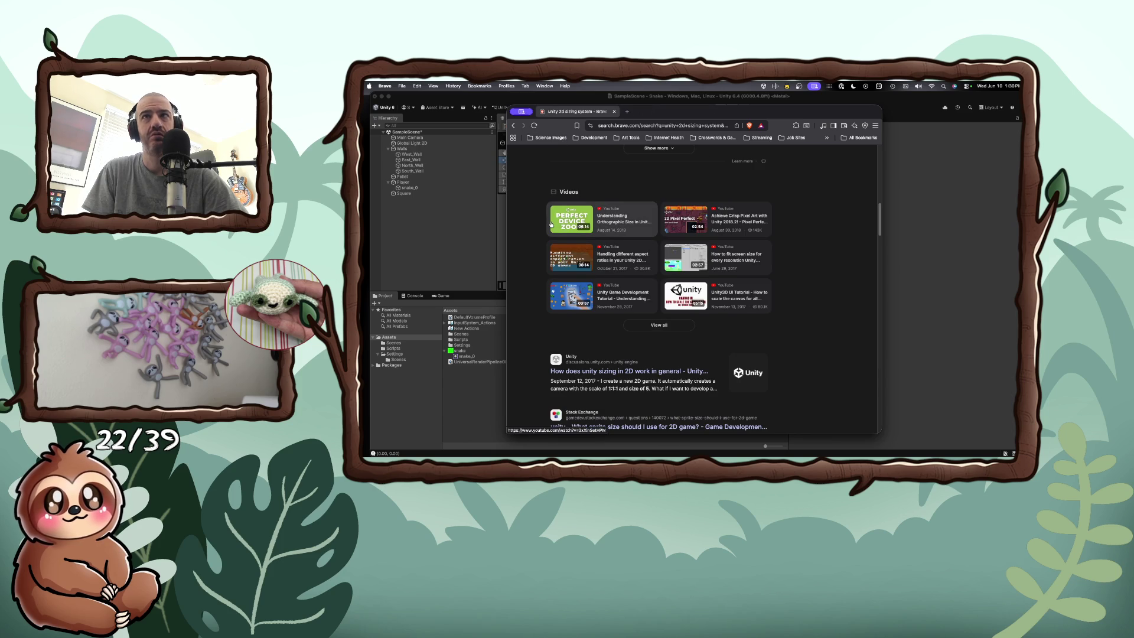
pyautogui.scroll(-3, 552, 224)
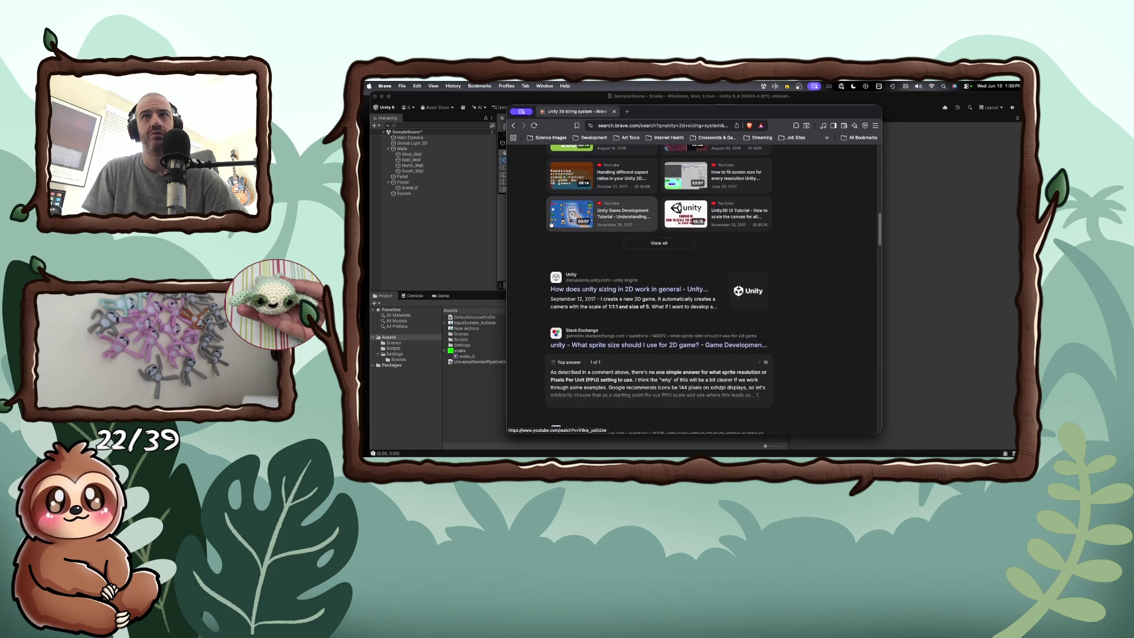
pyautogui.scroll(-6, 551, 224)
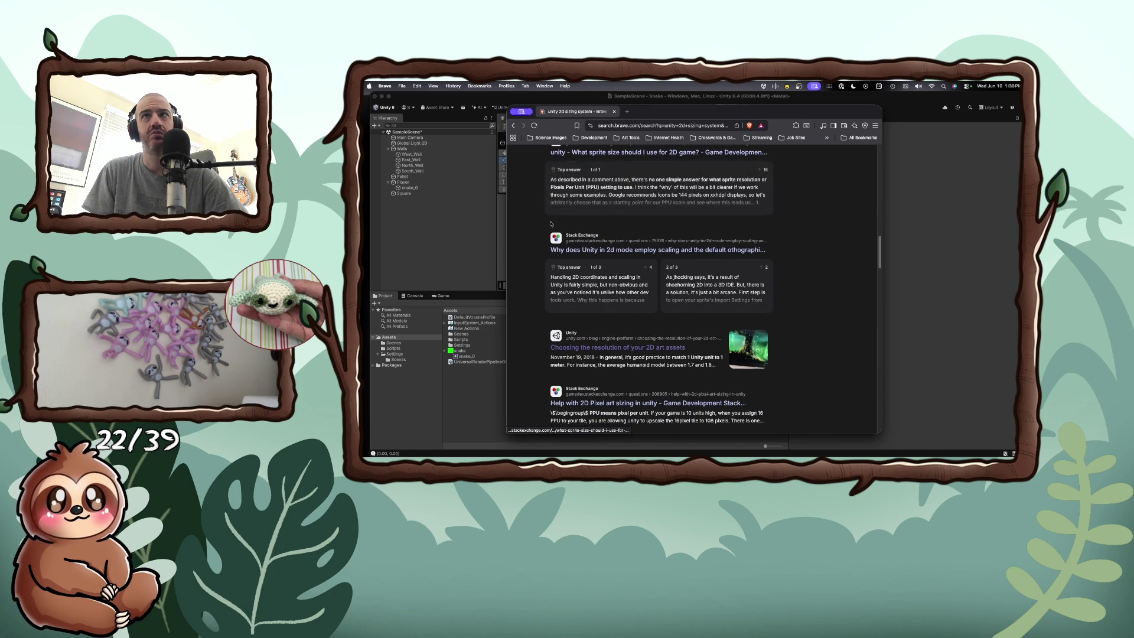
pyautogui.scroll(-5, 551, 223)
pyautogui.scroll(-1, 551, 224)
pyautogui.scroll(-1, 551, 224)
pyautogui.scroll(-1, 551, 223)
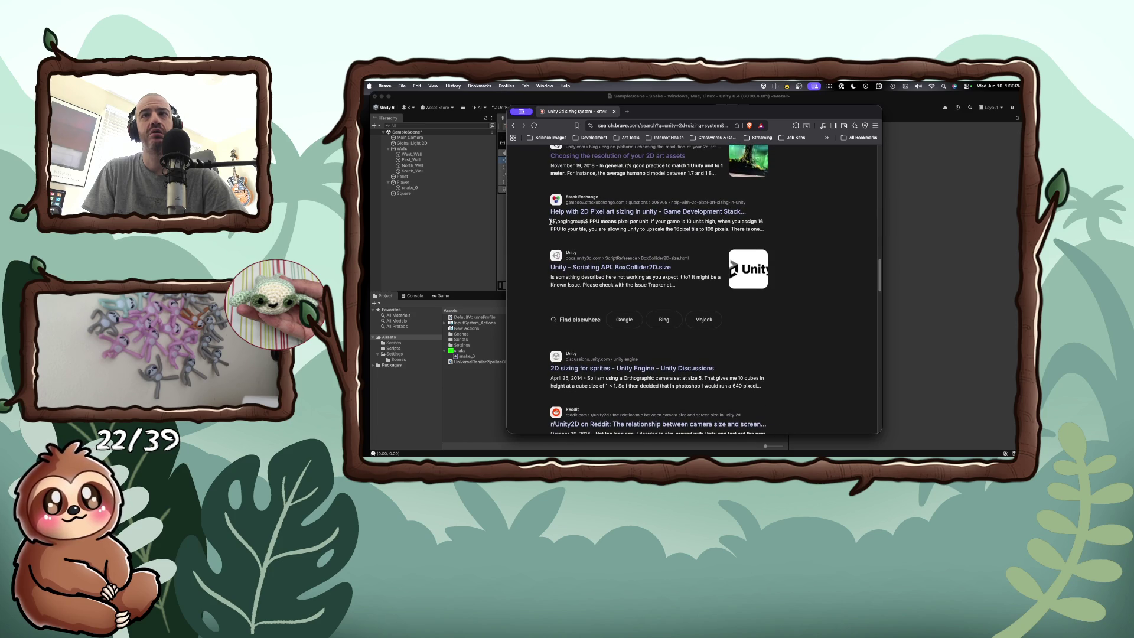
pyautogui.scroll(-10, 551, 222)
pyautogui.scroll(15, 550, 221)
# Step: Search Brave for 'creating a 2d grid in unity'
pyautogui.tripleClick(630, 165)
pyautogui.write('creating a grid in')
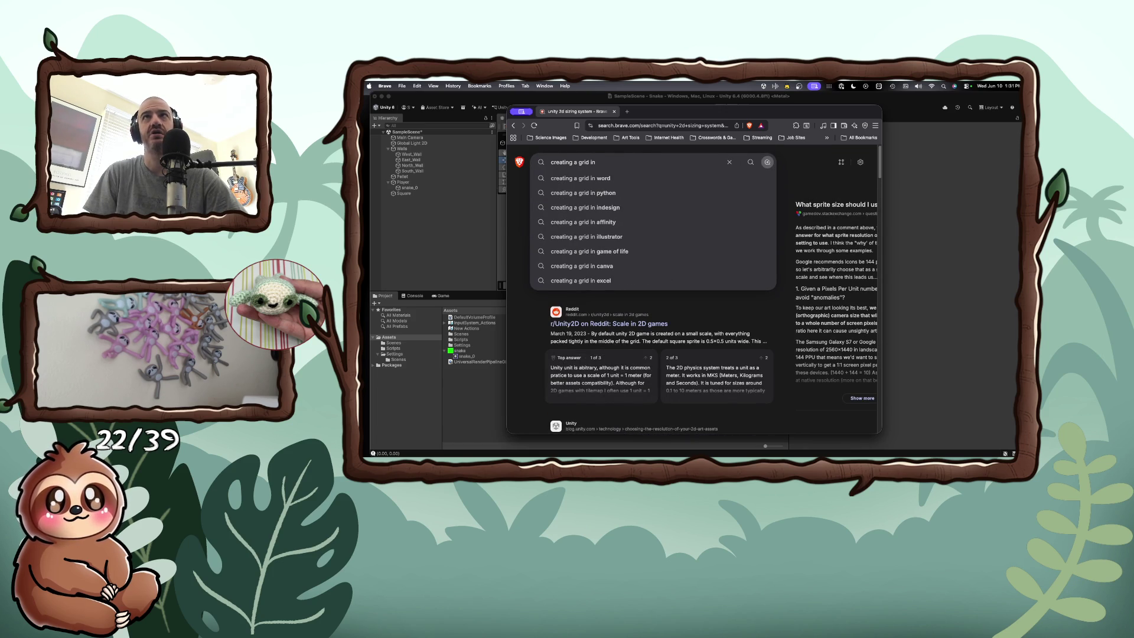
pyautogui.press('BackSpace')
pyautogui.press('BackSpace')
pyautogui.press('BackSpace')
pyautogui.press('BackSpace')
pyautogui.press('BackSpace')
pyautogui.press('BackSpace')
pyautogui.press('BackSpace')
pyautogui.write('2d grid in u')
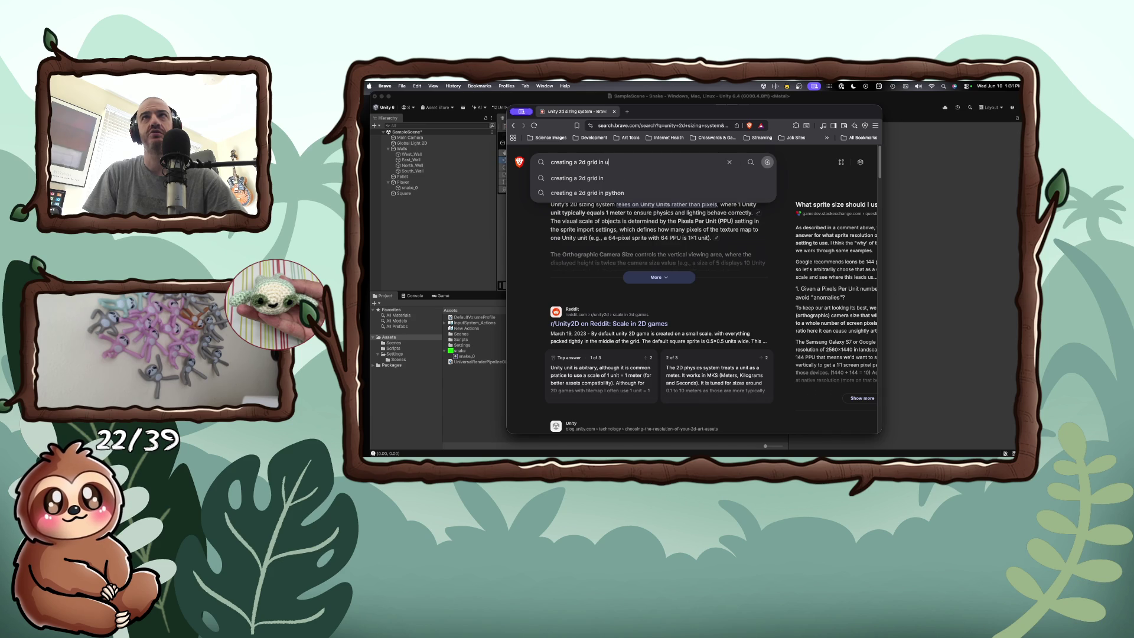
pyautogui.write('nity')
pyautogui.press('Return')
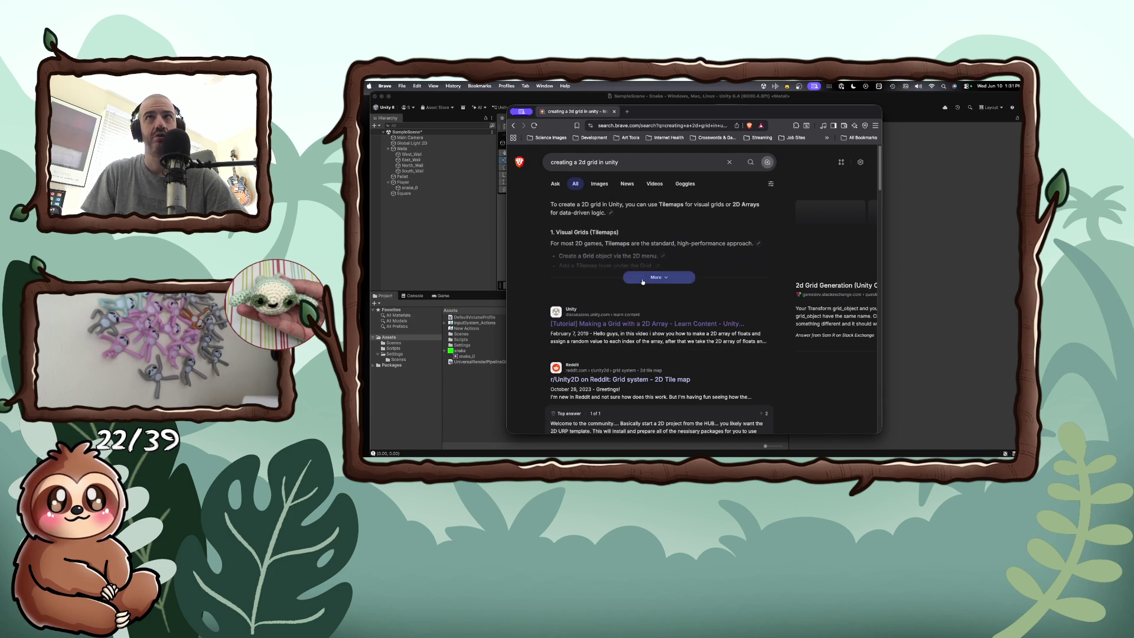
# Step: Expand the AI answer and read through its 2D-array grid code example
pyautogui.click(642, 279)
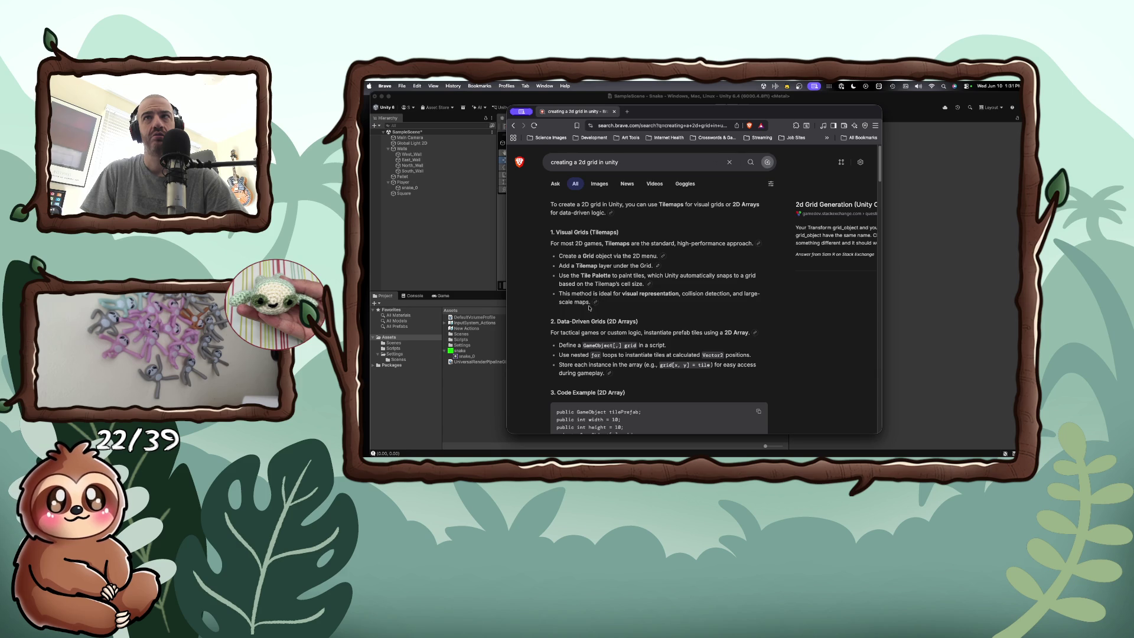
pyautogui.scroll(-4, 571, 302)
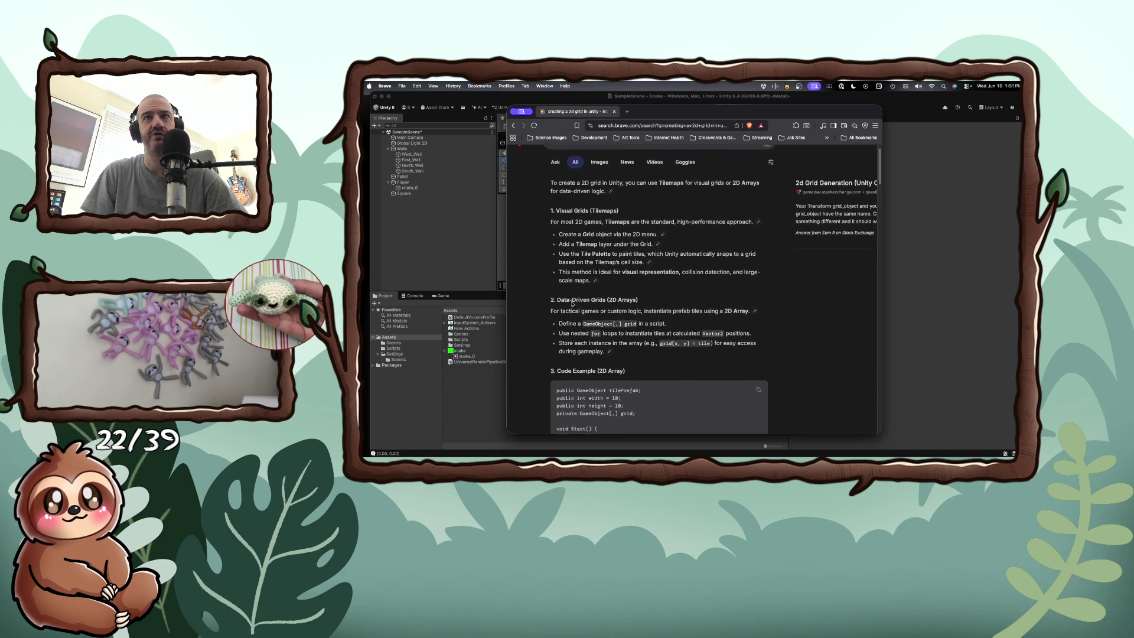
pyautogui.scroll(-1, 571, 302)
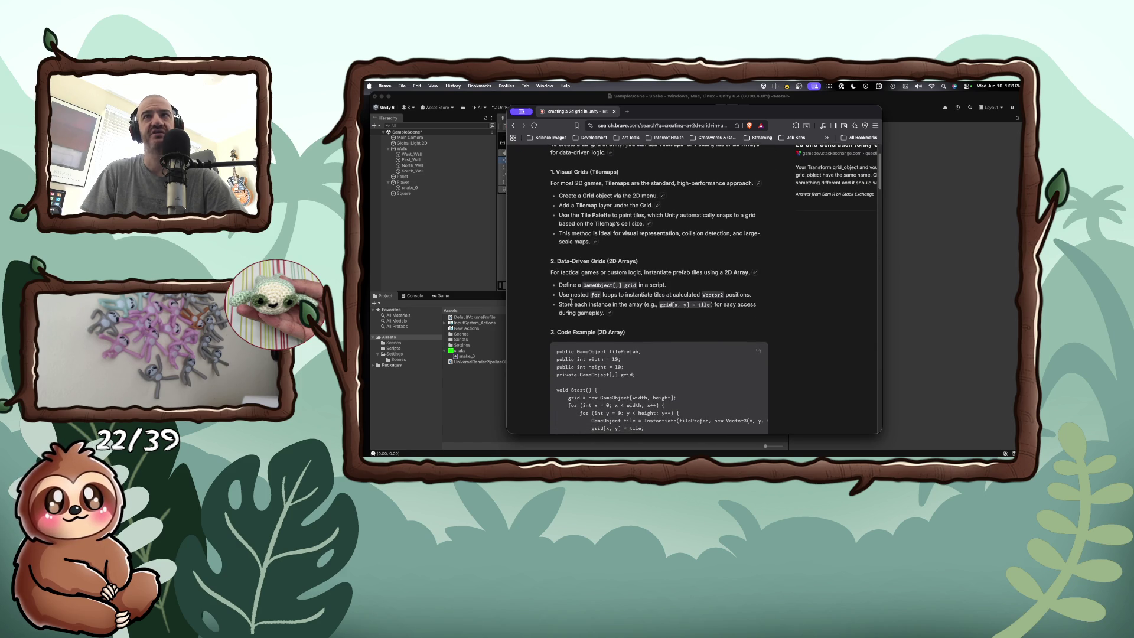
pyautogui.scroll(-2, 572, 302)
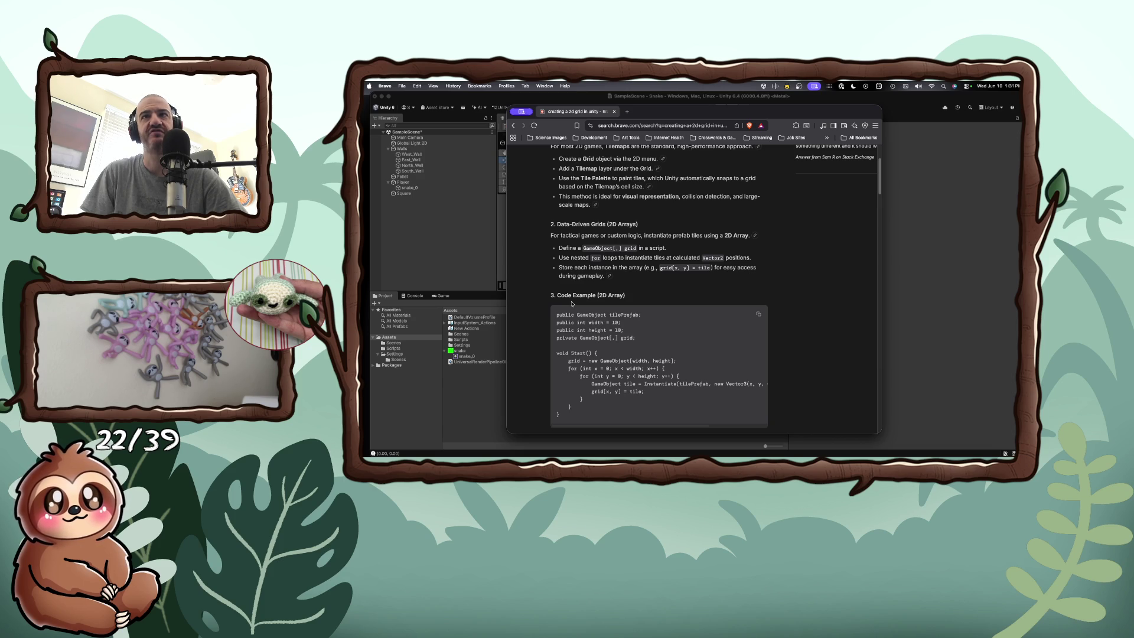
pyautogui.scroll(-4, 571, 304)
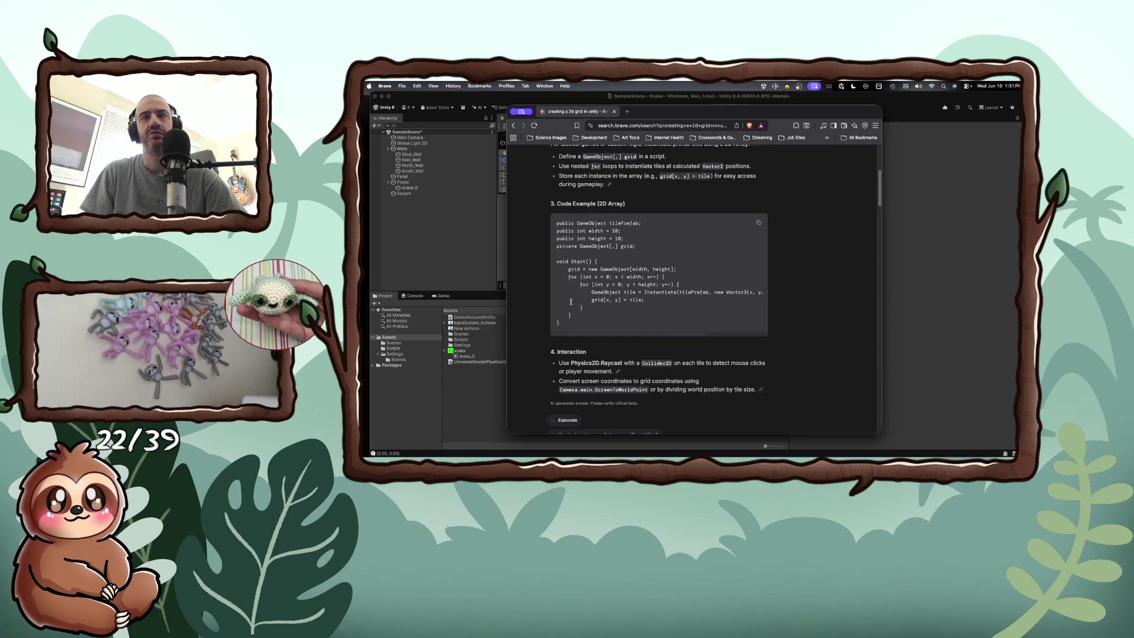
pyautogui.scroll(-2, 571, 302)
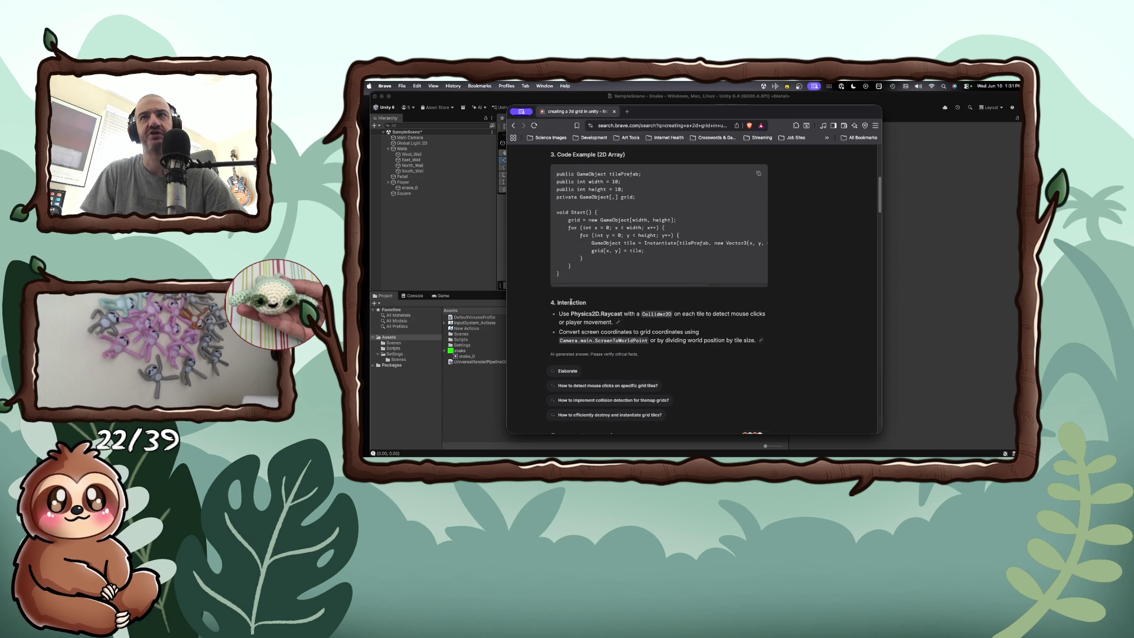
pyautogui.scroll(-7, 571, 302)
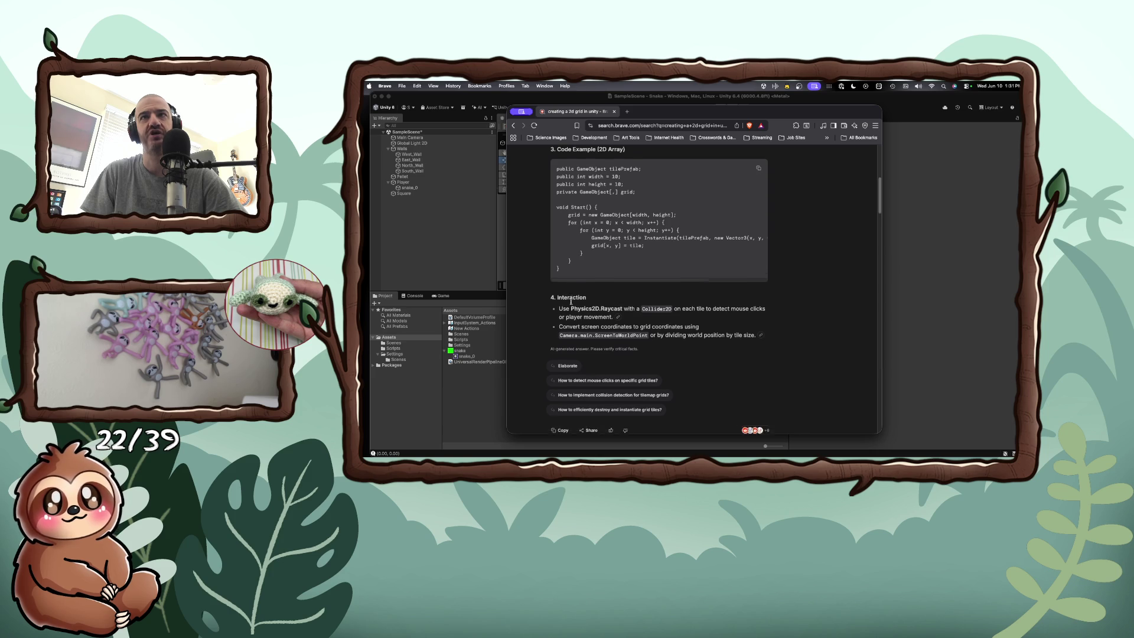
pyautogui.scroll(-6, 572, 303)
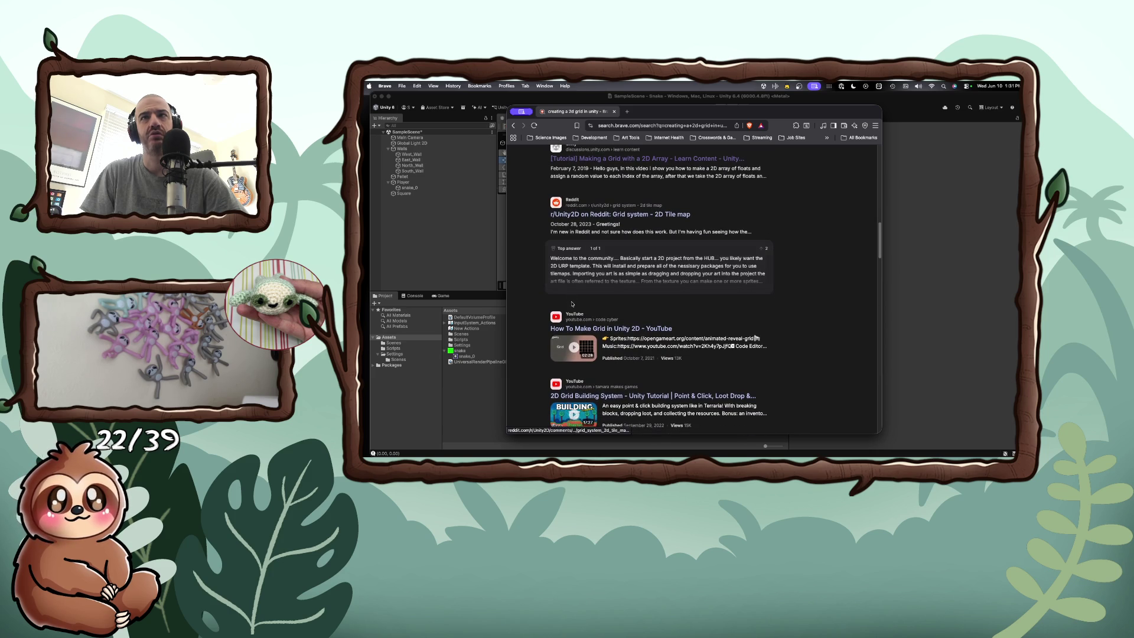
# Step: Play the 'How To Make Grid in Unity 2D' video at 1080p60 and skip to its end
pyautogui.click(635, 329)
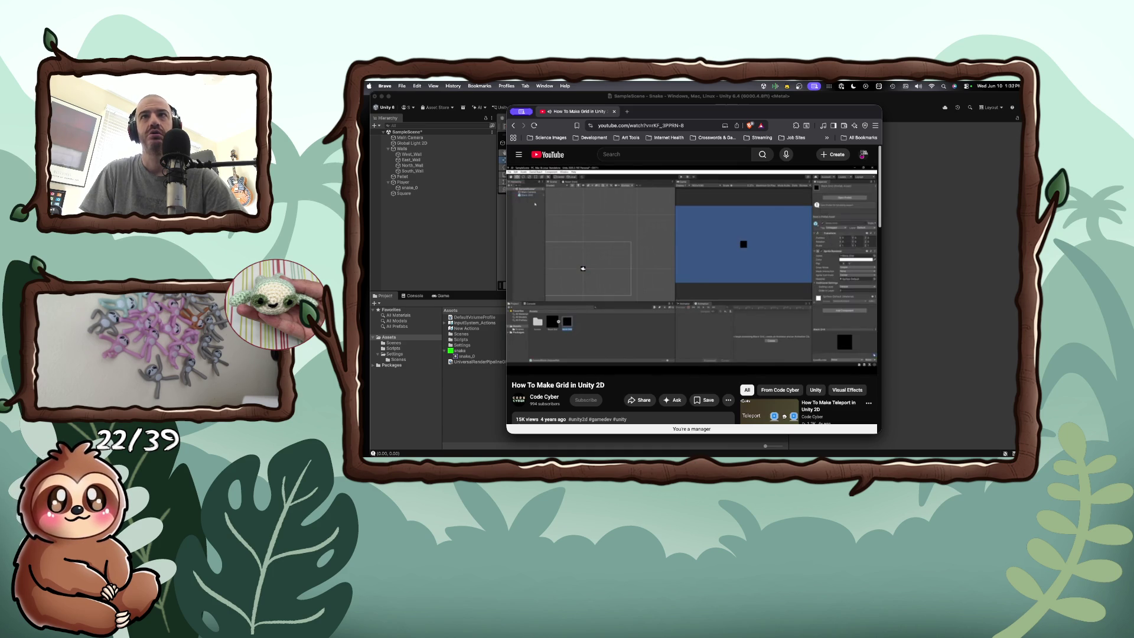
pyautogui.moveTo(581, 319)
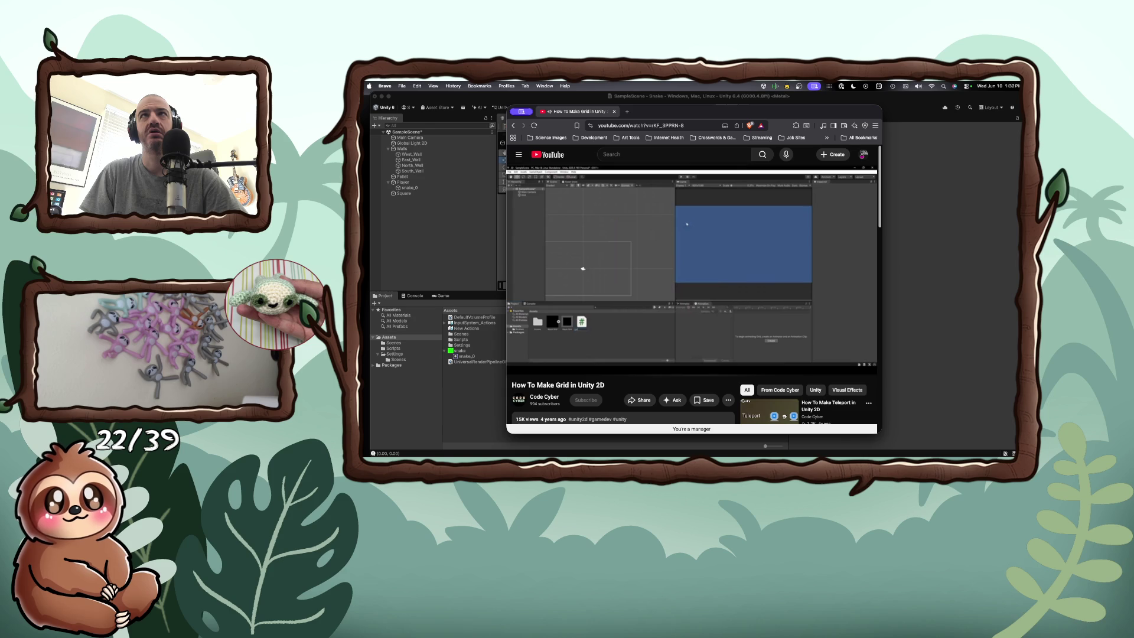
pyautogui.moveTo(849, 368)
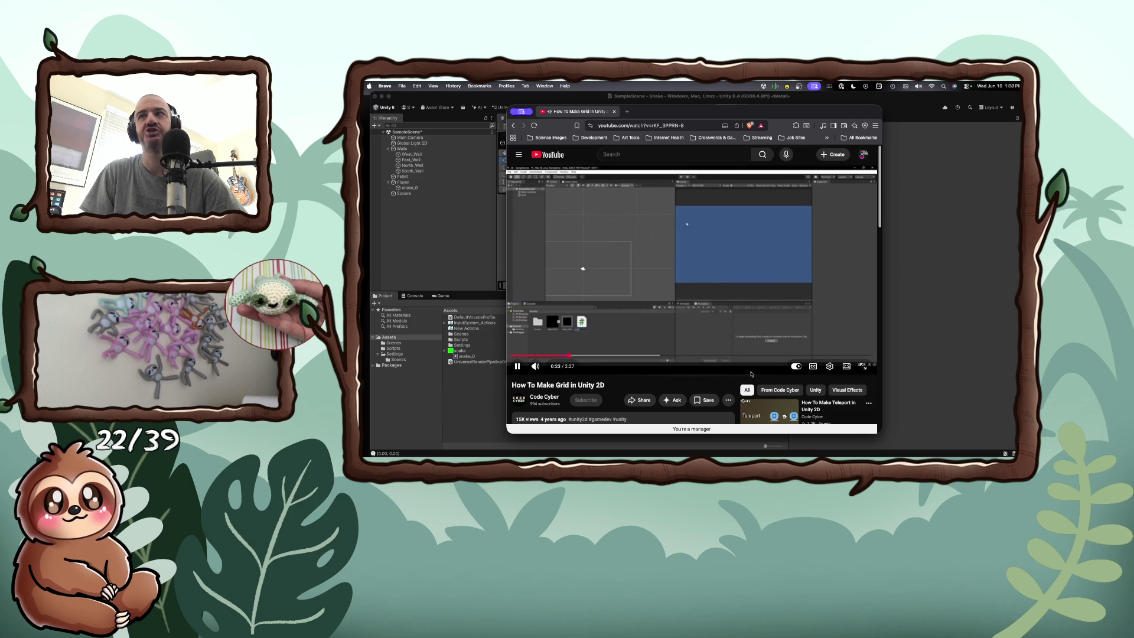
pyautogui.click(830, 366)
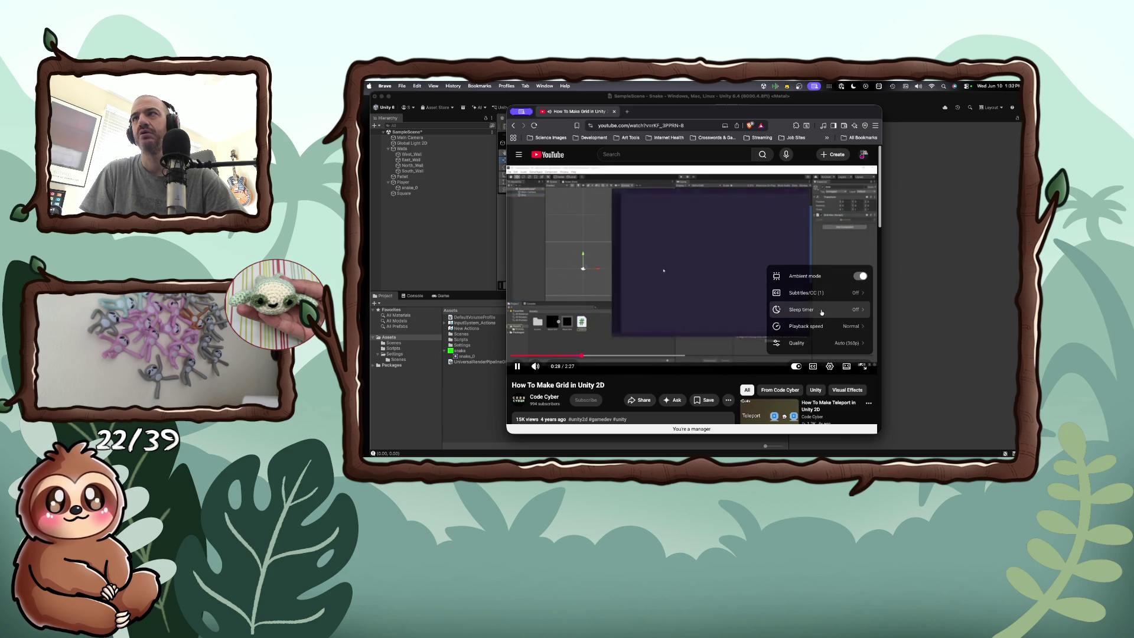
pyautogui.press('Escape')
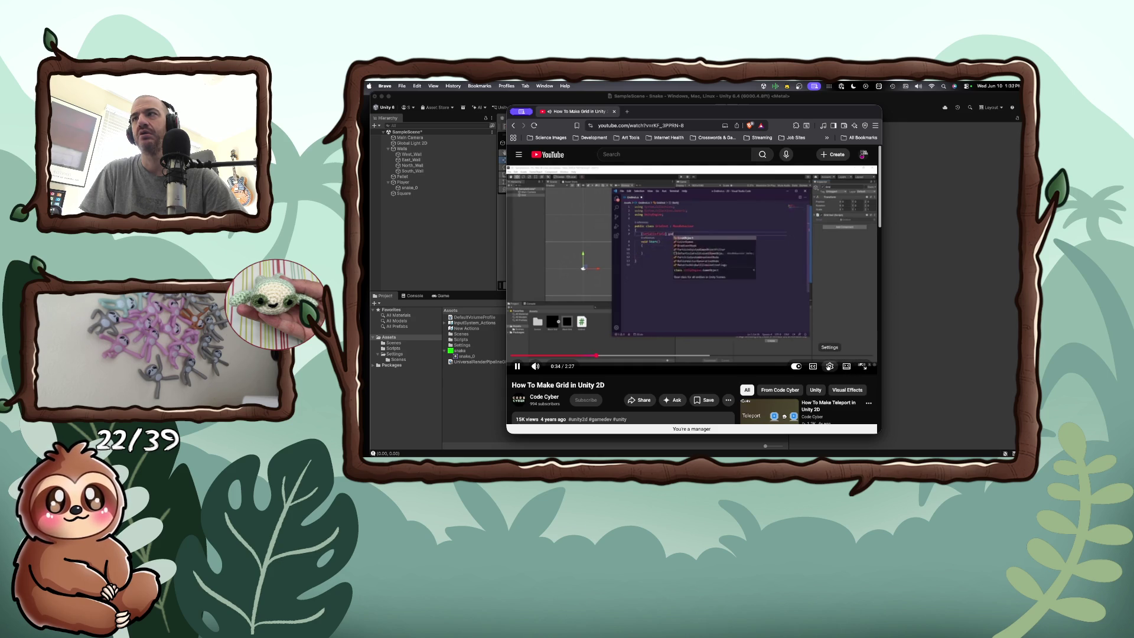
pyautogui.click(829, 367)
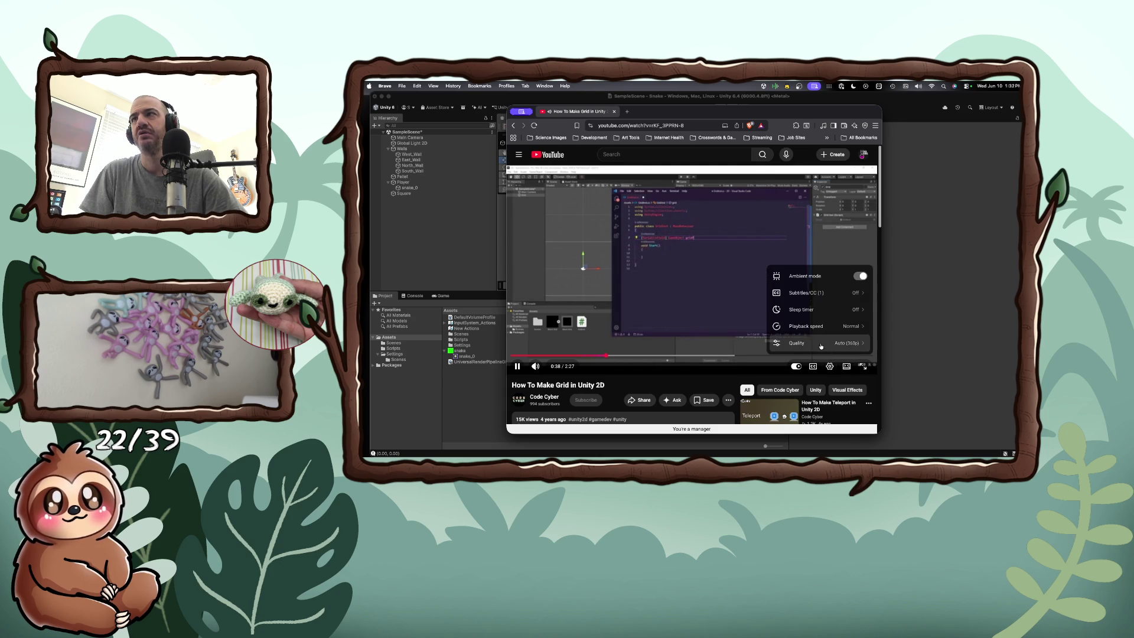
pyautogui.click(821, 343)
pyautogui.click(811, 277)
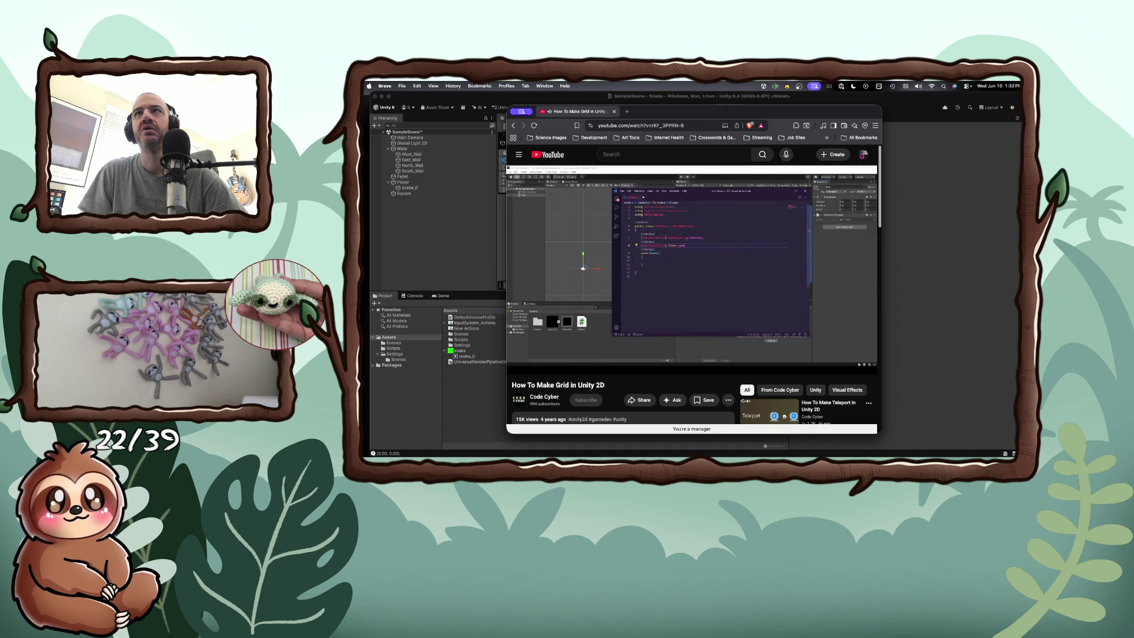
pyautogui.moveTo(701, 345)
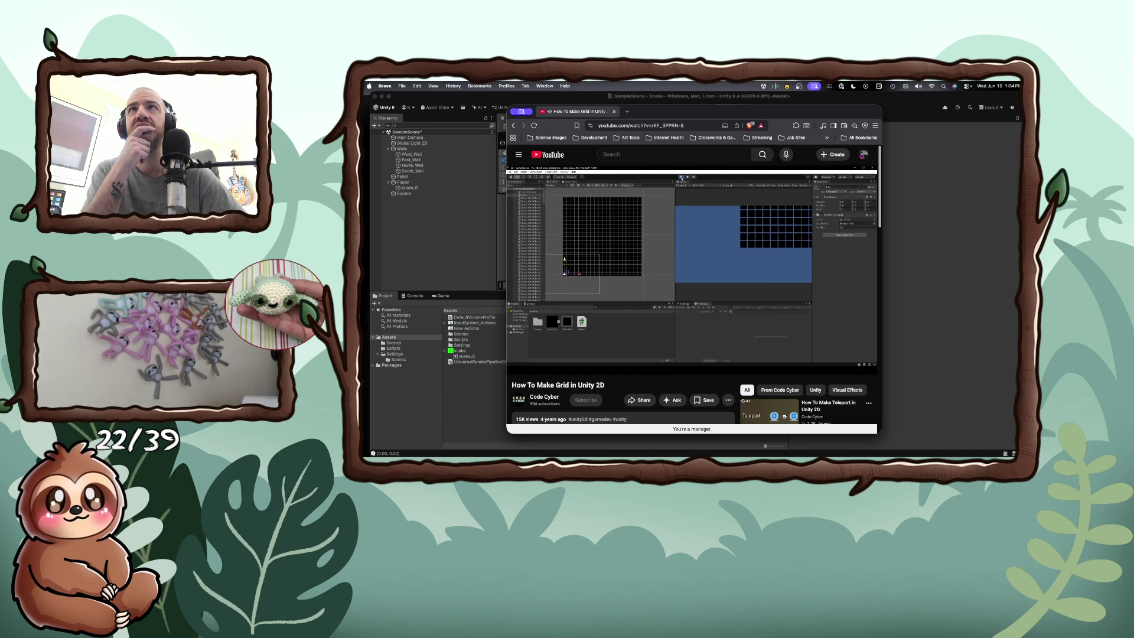
pyautogui.press('0')
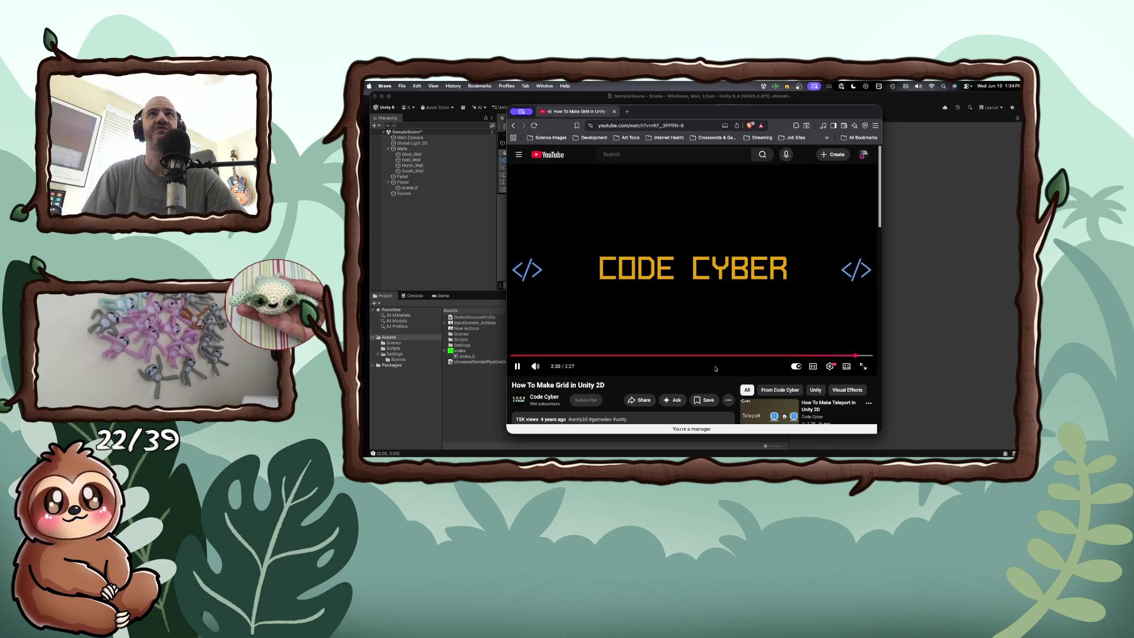
# Step: Go back to the 2d grid results and open the GameDev Dynamic Grid tutorial video
pyautogui.click(515, 126)
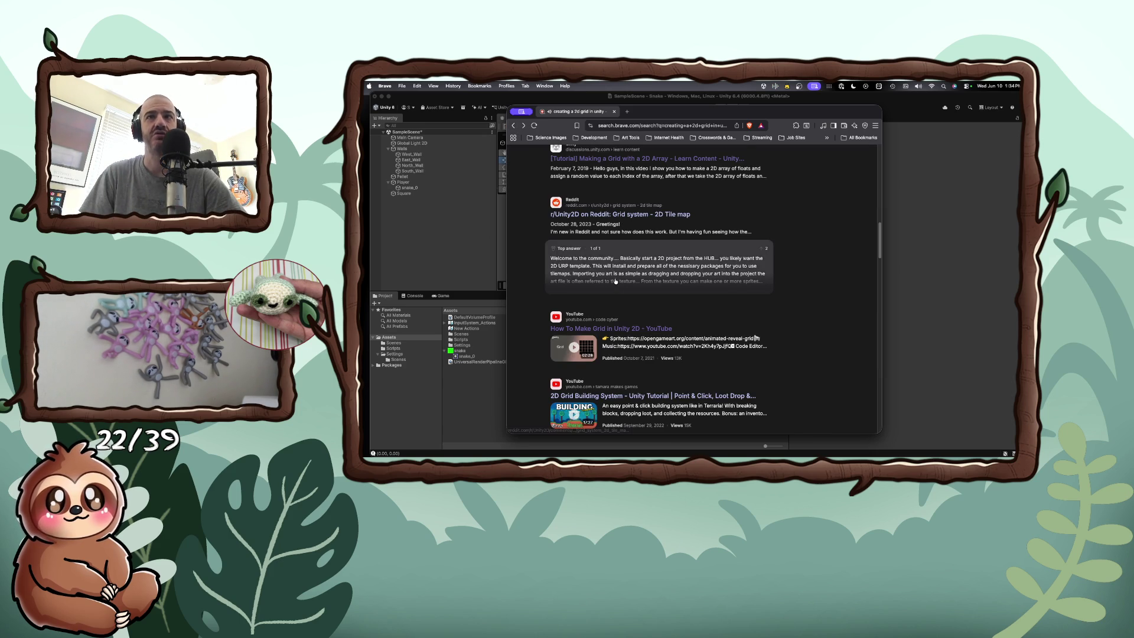
pyautogui.scroll(3, 615, 281)
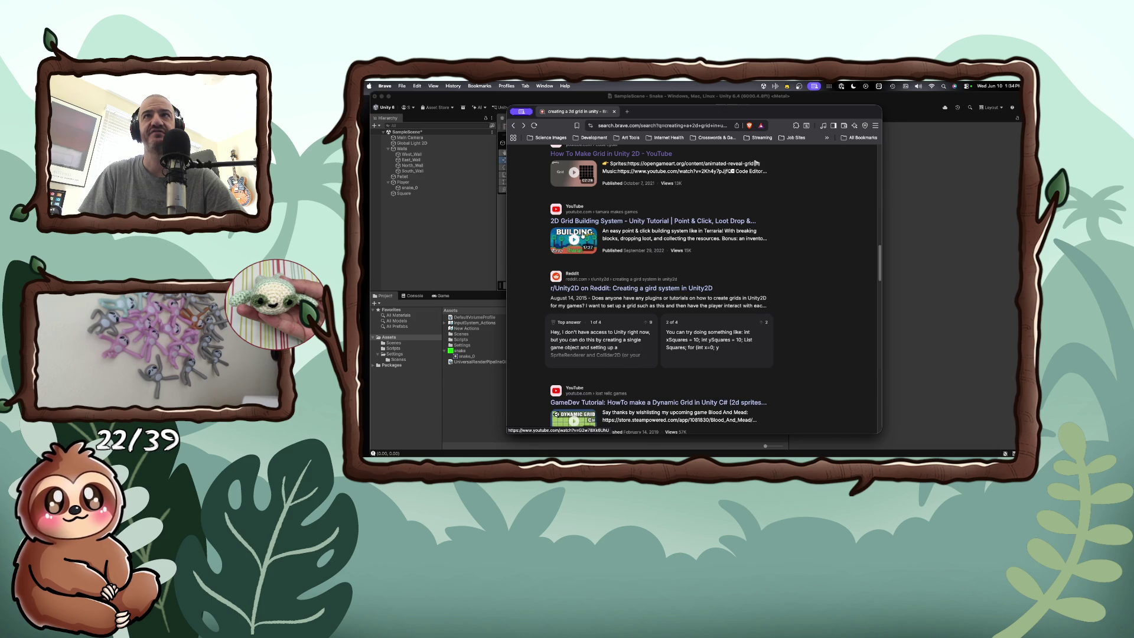
pyautogui.scroll(-2, 618, 255)
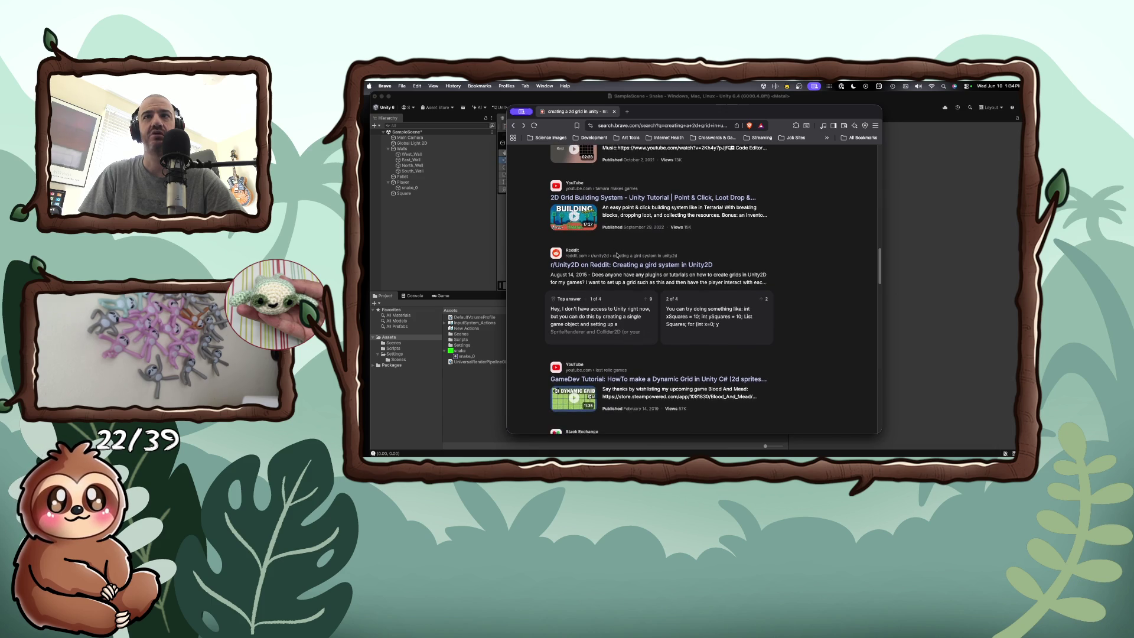
pyautogui.scroll(-5, 617, 256)
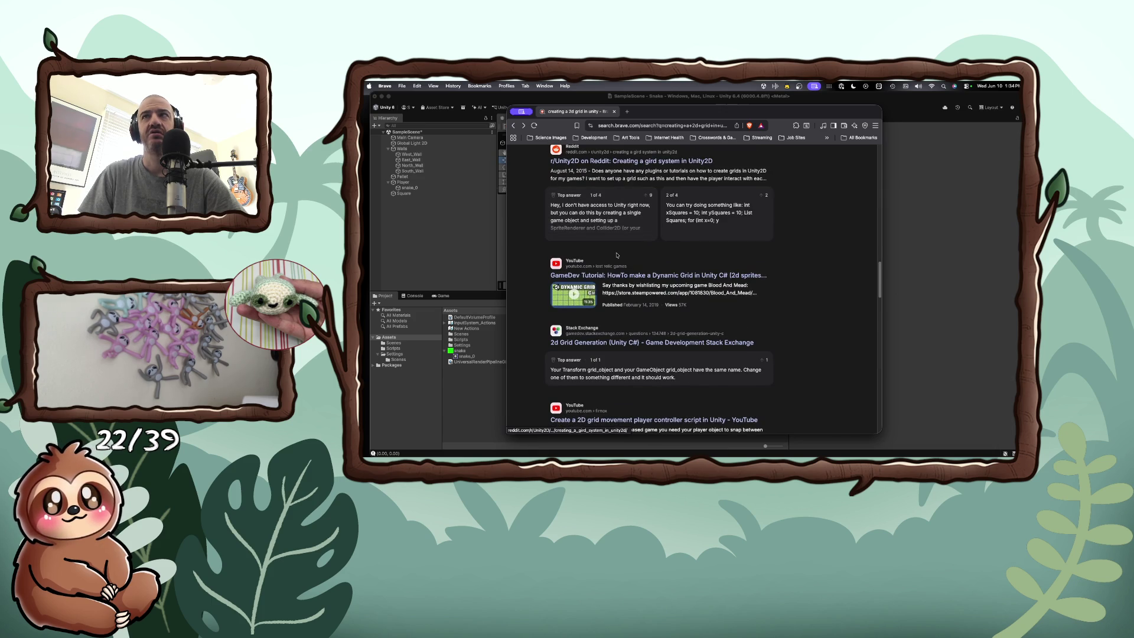
pyautogui.click(629, 276)
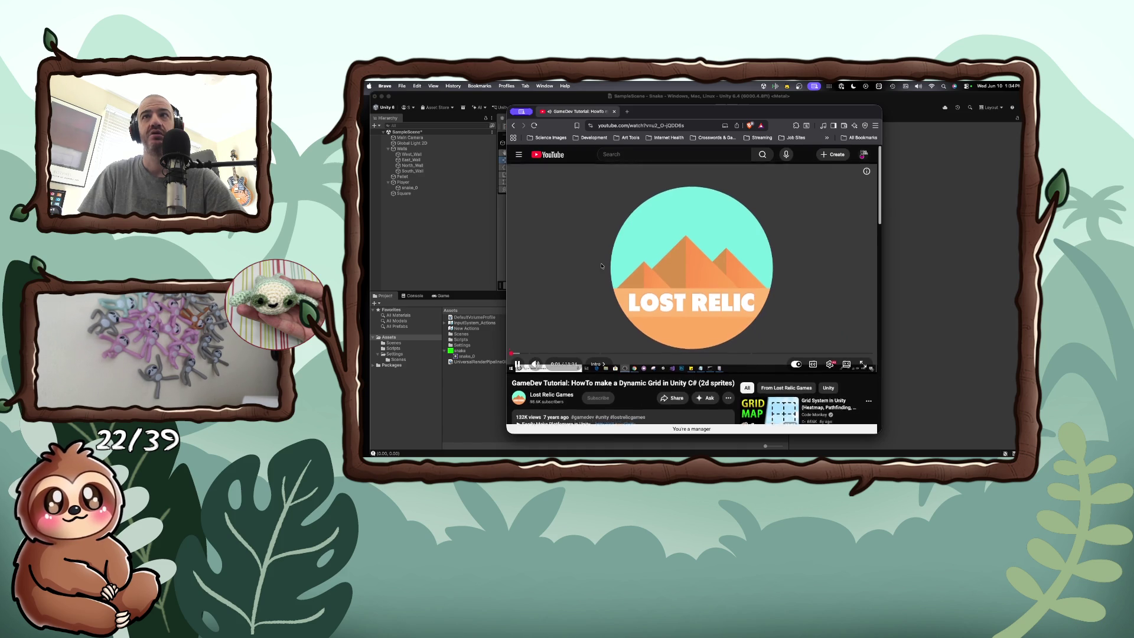
# Step: Watch the Lost Relic grid tutorial, pause it and rewind it to the beginning
pyautogui.scroll(-1, 602, 266)
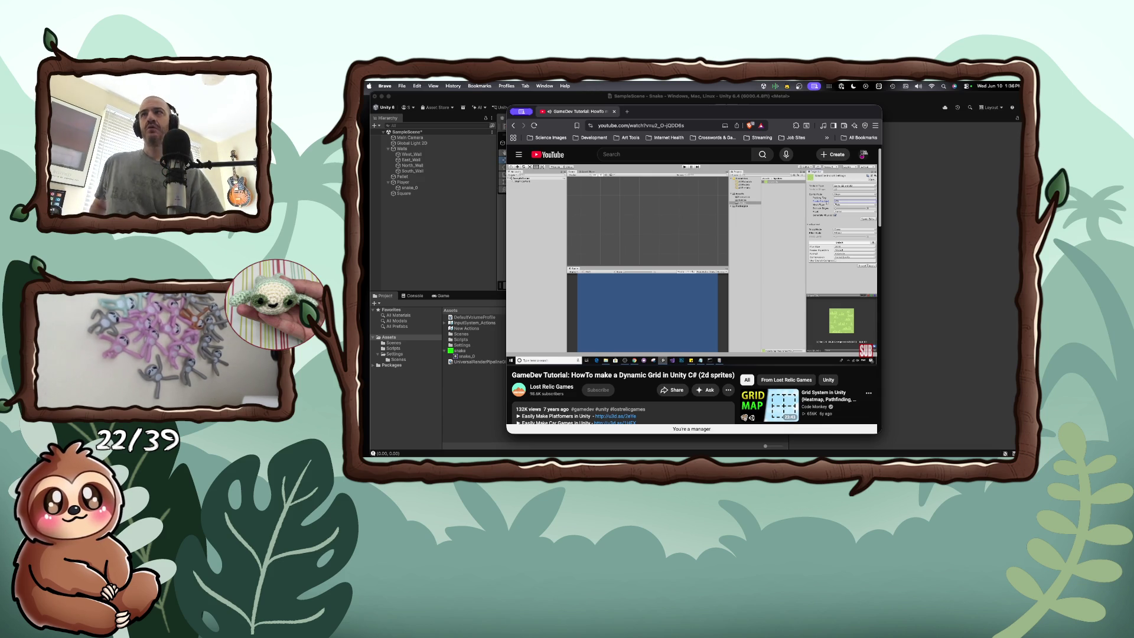
pyautogui.moveTo(595, 297)
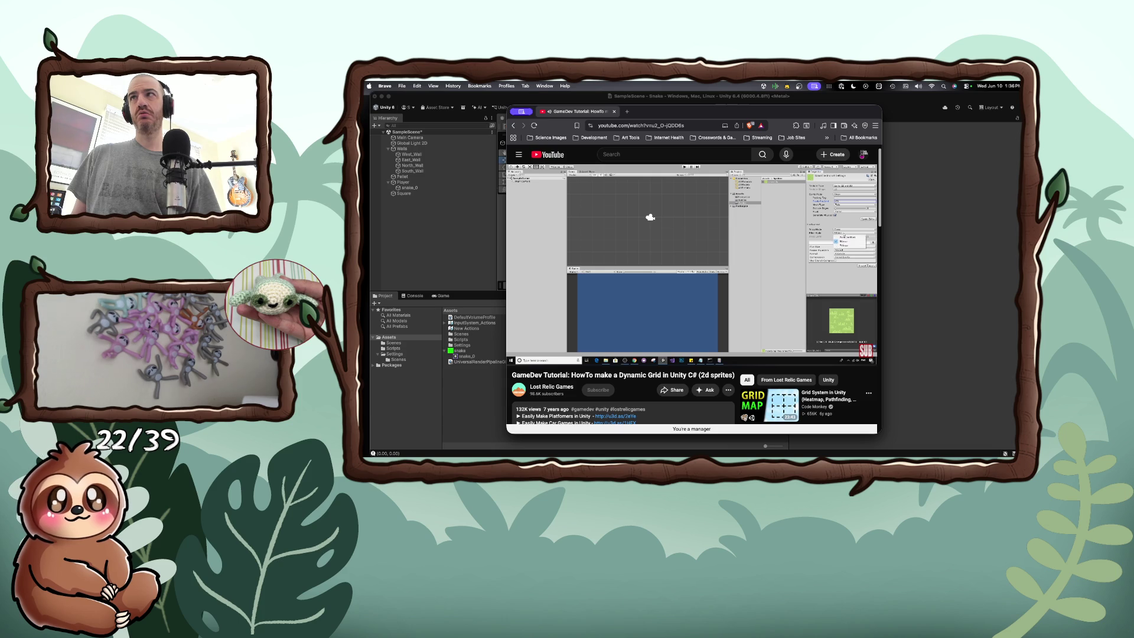
pyautogui.moveTo(761, 264)
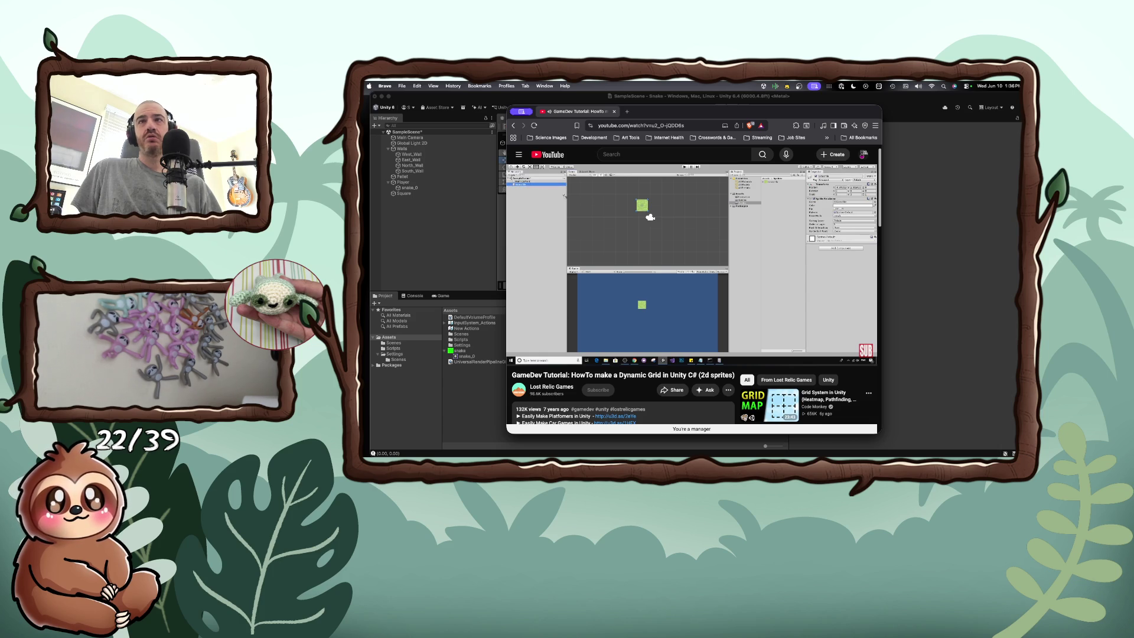
pyautogui.moveTo(668, 285)
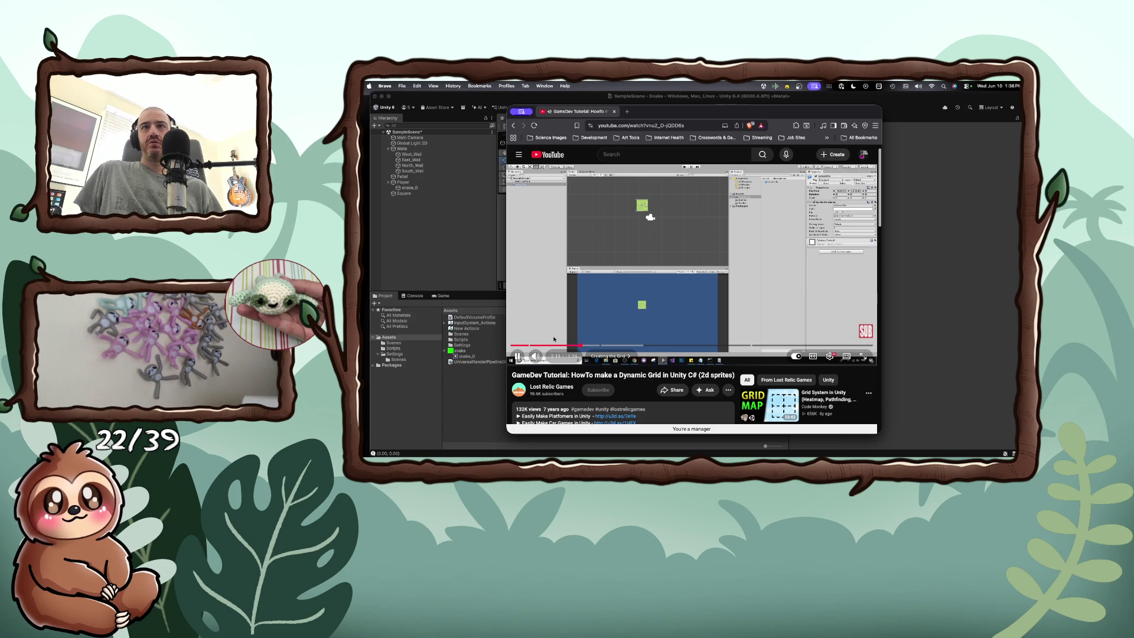
pyautogui.click(517, 357)
pyautogui.moveTo(581, 346); pyautogui.dragTo(501, 346)
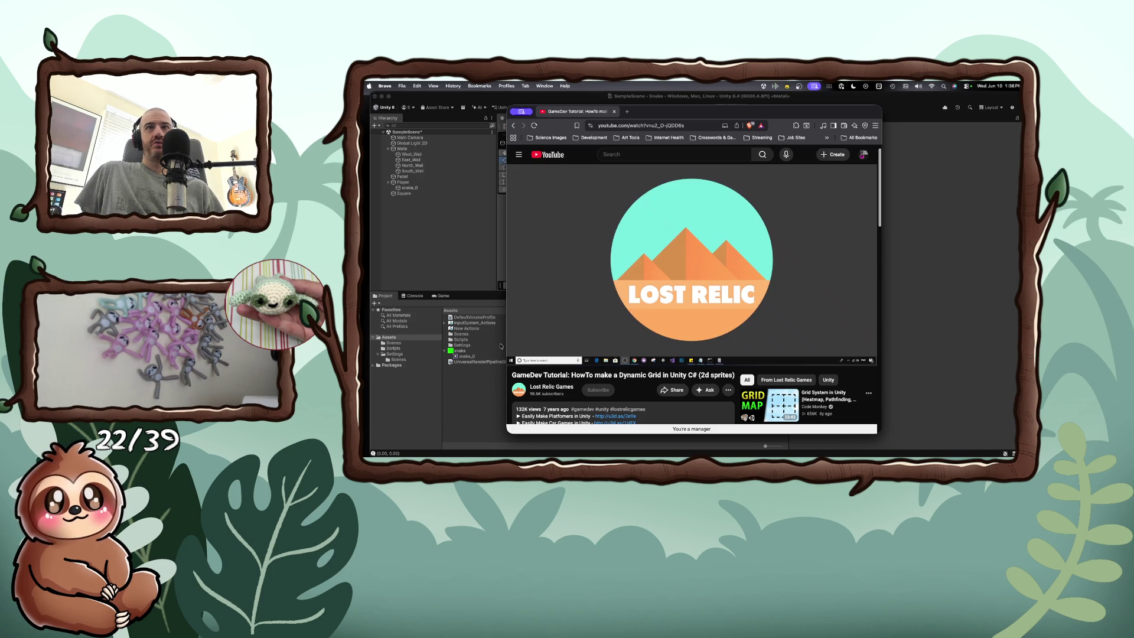
pyautogui.click(439, 241)
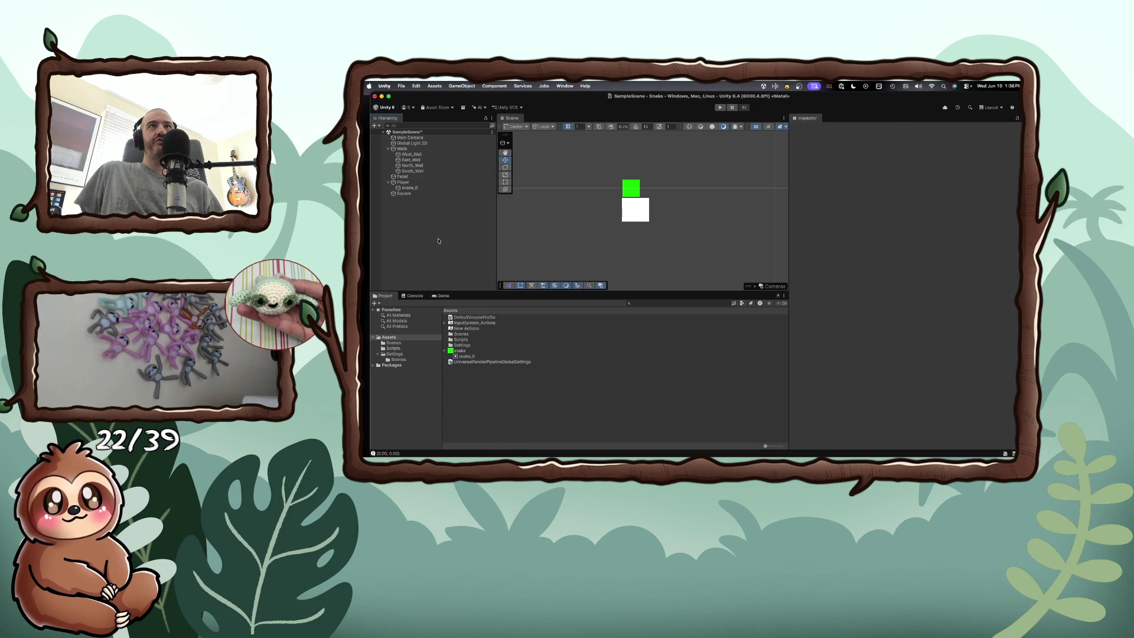
# Step: Delete the Walls, Pellet, Player and Square objects from the Hierarchy
pyautogui.rightClick(421, 148)
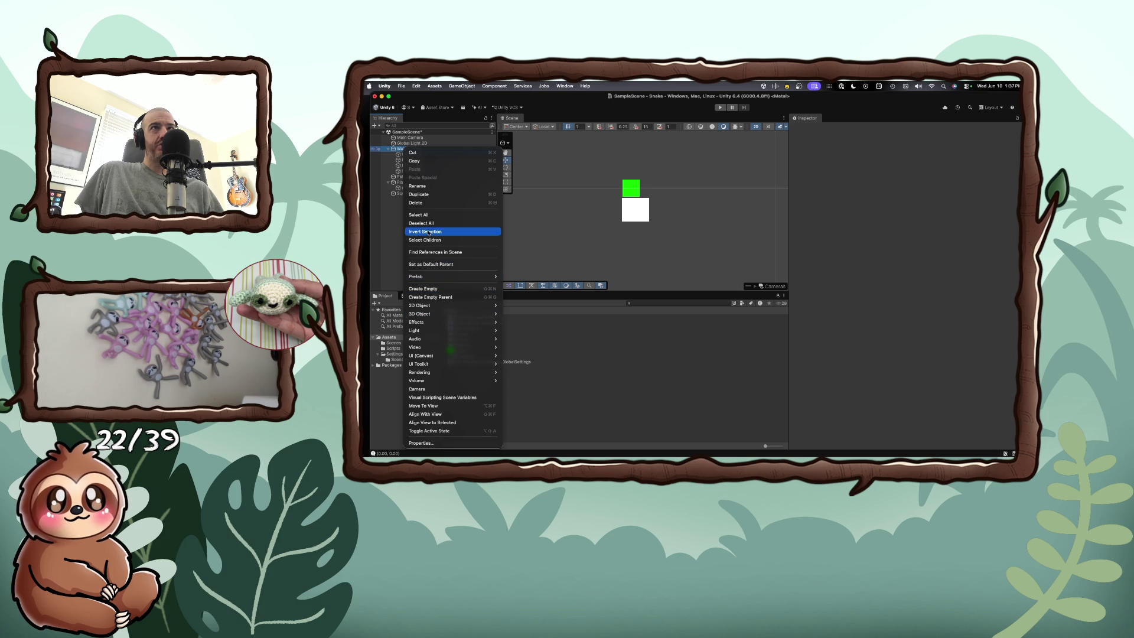
pyautogui.click(431, 203)
pyautogui.click(406, 151)
pyautogui.rightClick(406, 151)
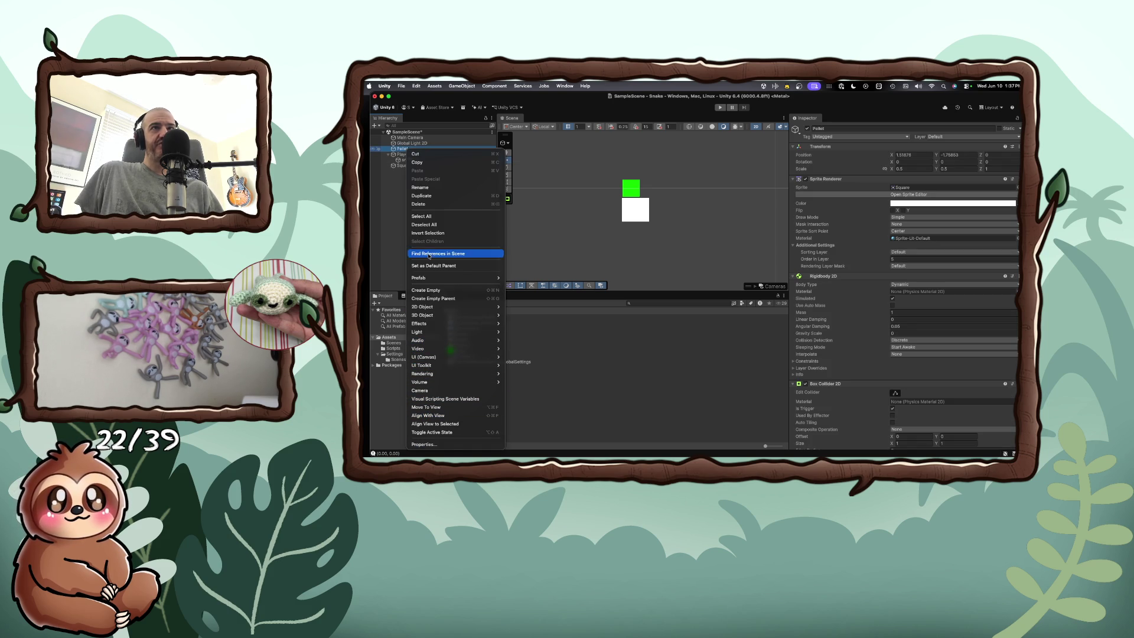
pyautogui.click(423, 204)
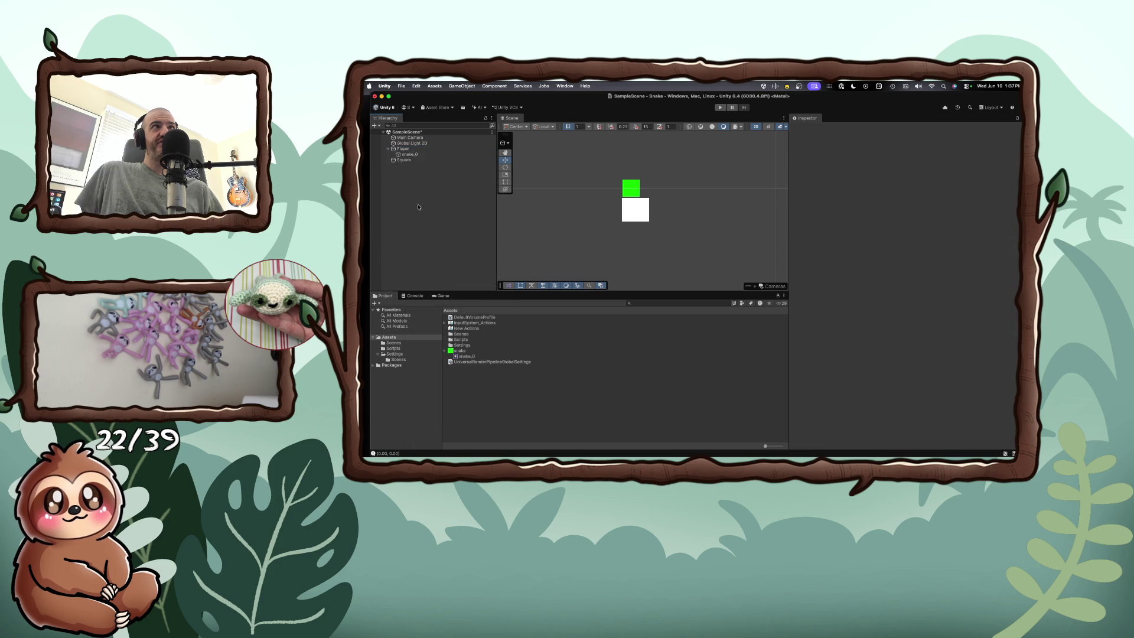
pyautogui.click(401, 149)
pyautogui.rightClick(402, 151)
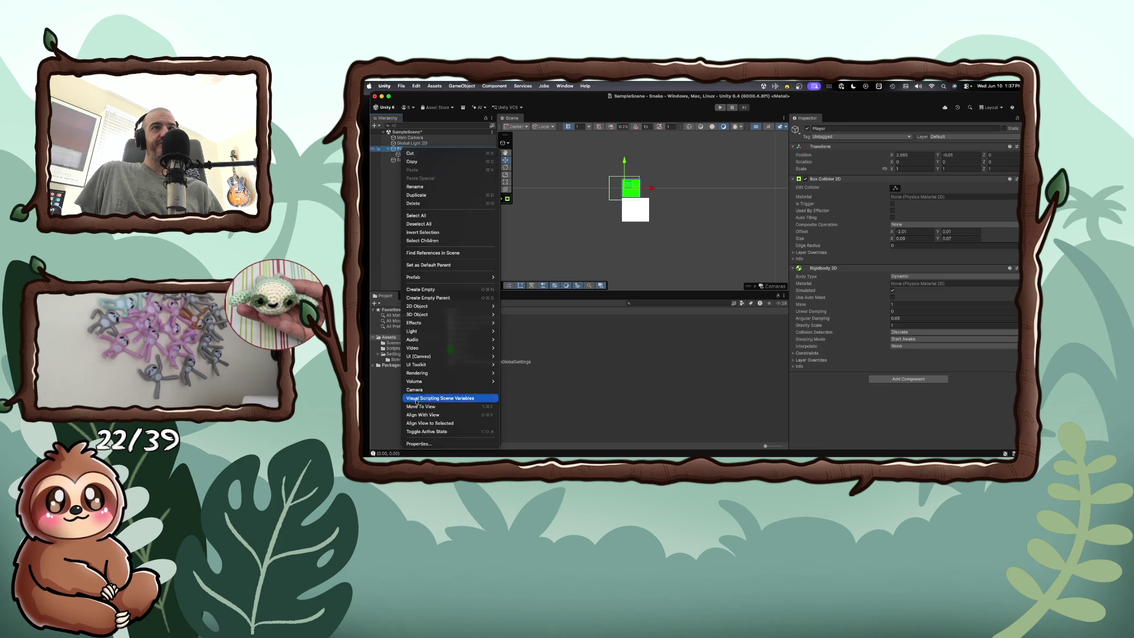
pyautogui.moveTo(417, 346)
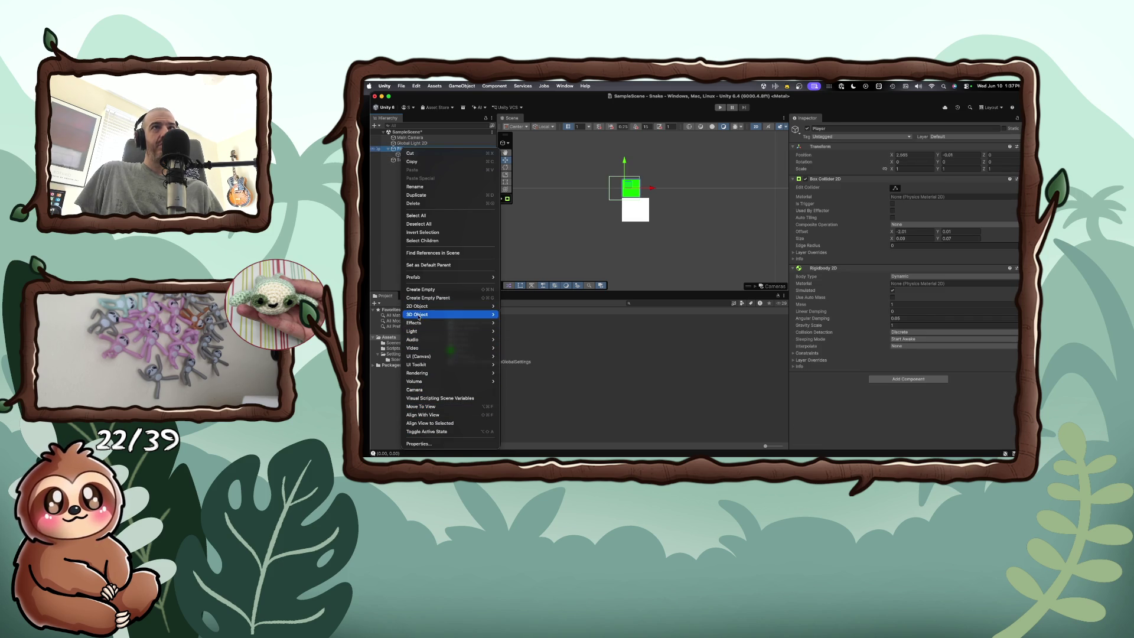
pyautogui.click(430, 204)
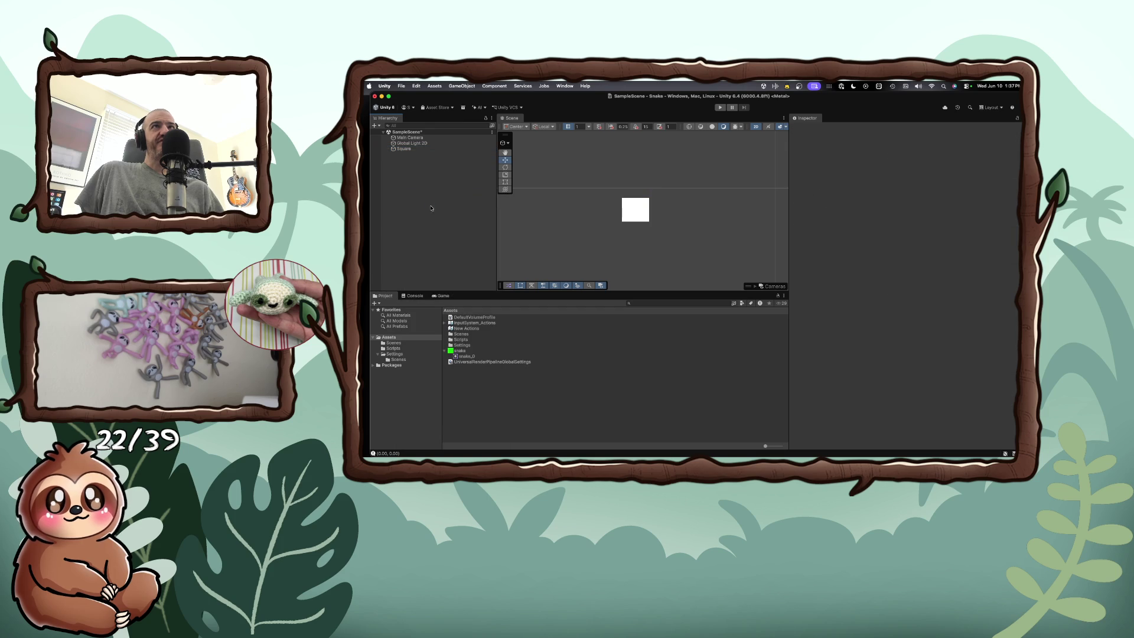
pyautogui.rightClick(404, 149)
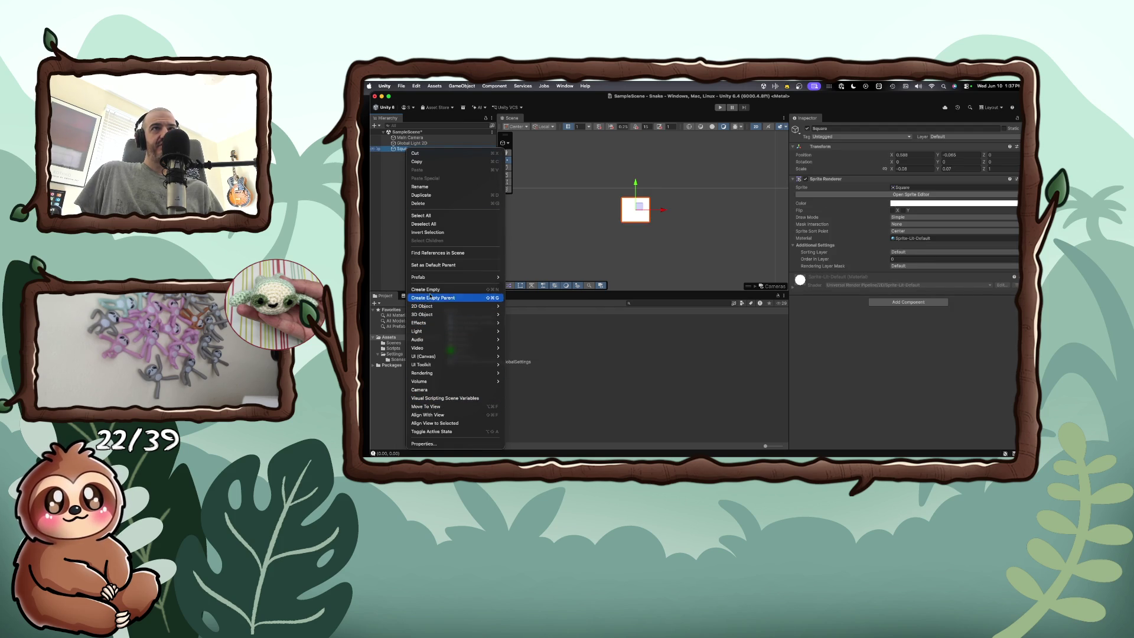
pyautogui.click(435, 205)
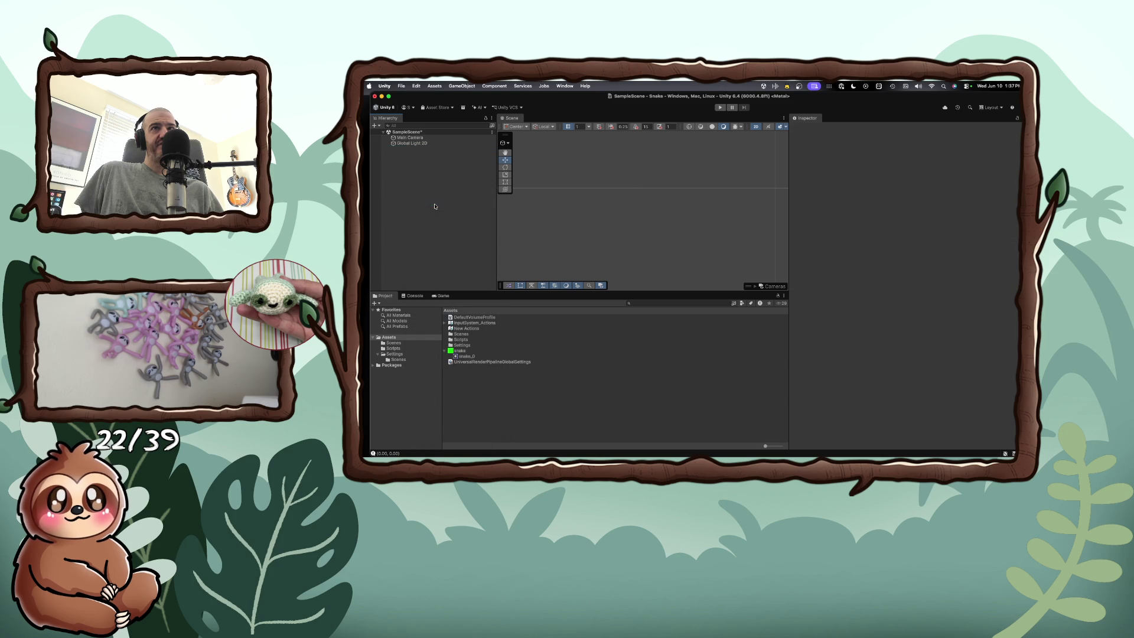
pyautogui.click(455, 356)
# Step: Permanently delete the snake.png texture from the Project window's Assets
pyautogui.rightClick(456, 352)
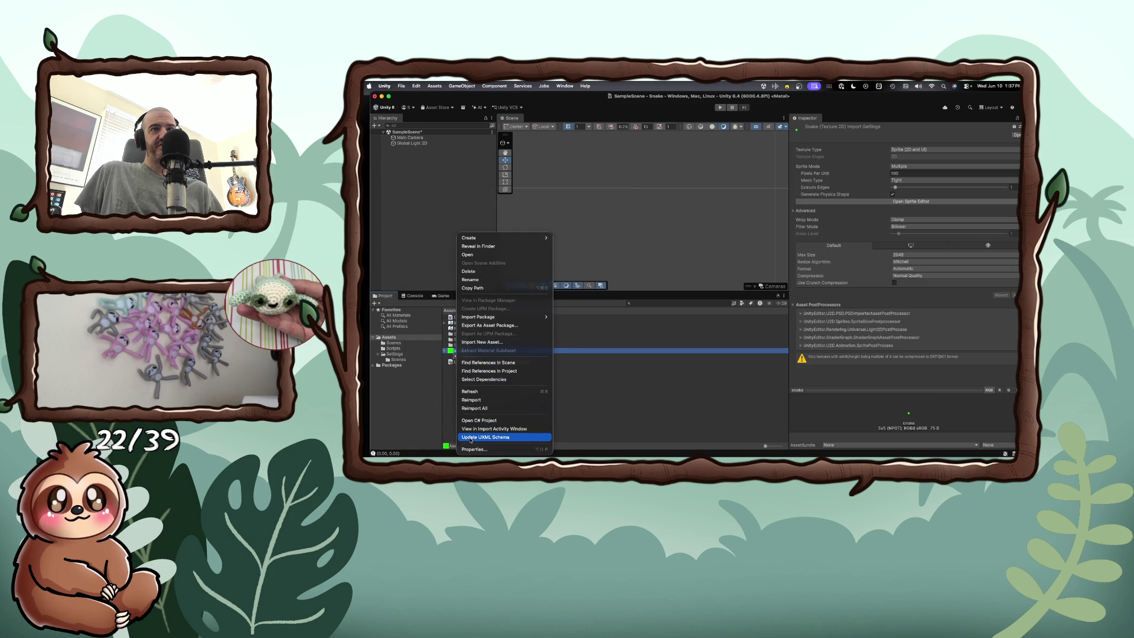
pyautogui.click(470, 272)
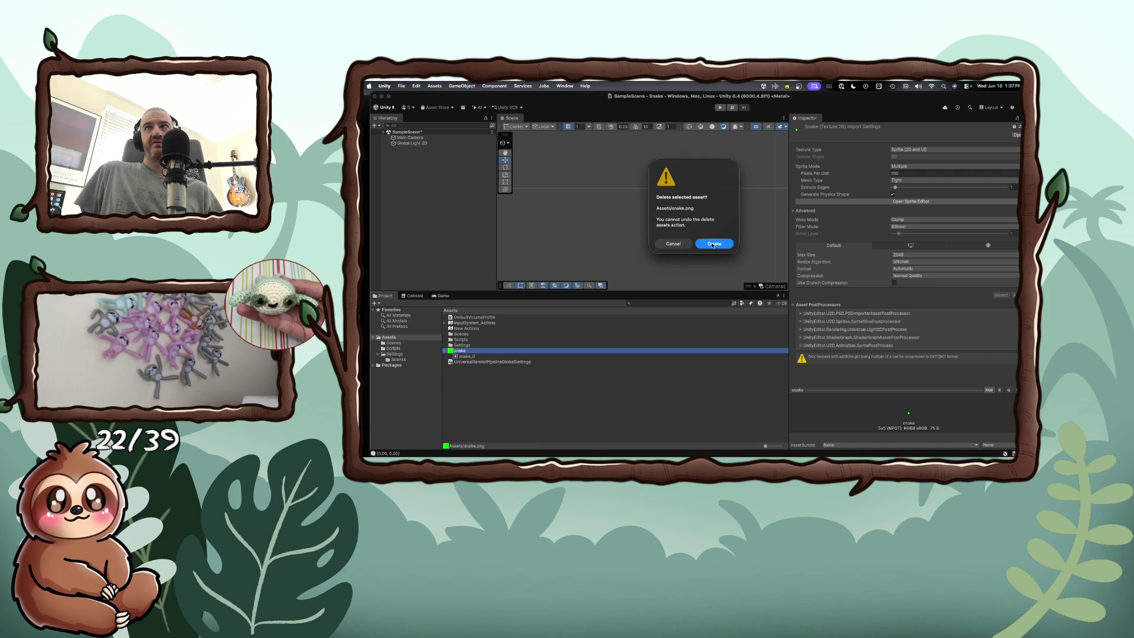
pyautogui.click(712, 244)
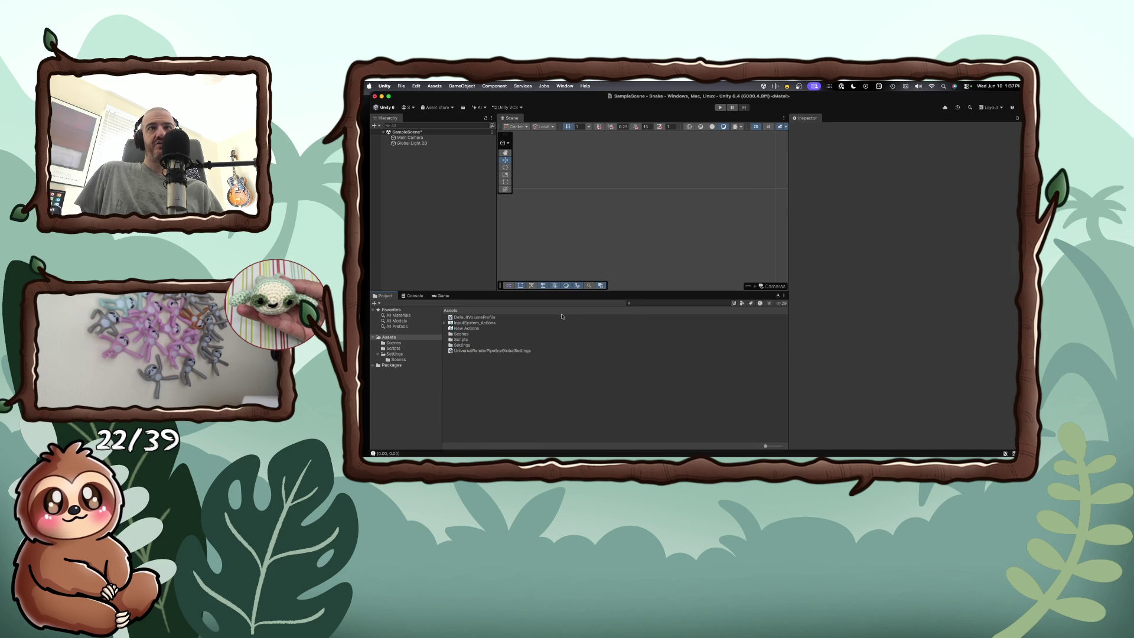
pyautogui.press('super+Tab')
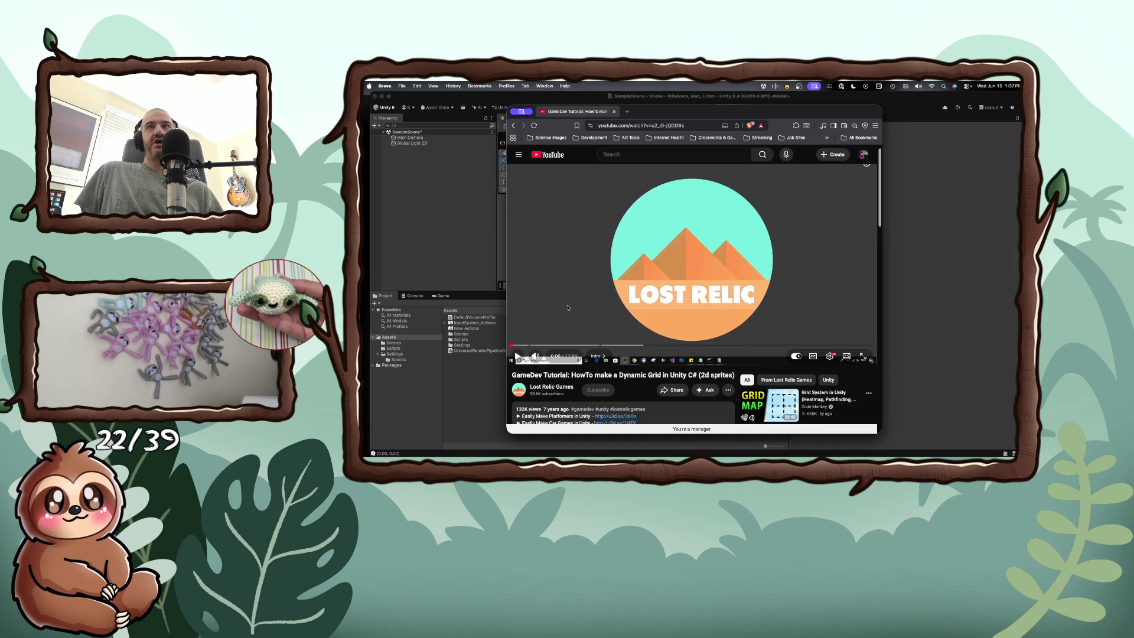
# Step: Play a further stretch of the grid tutorial, pause it, and return to Unity
pyautogui.click(518, 358)
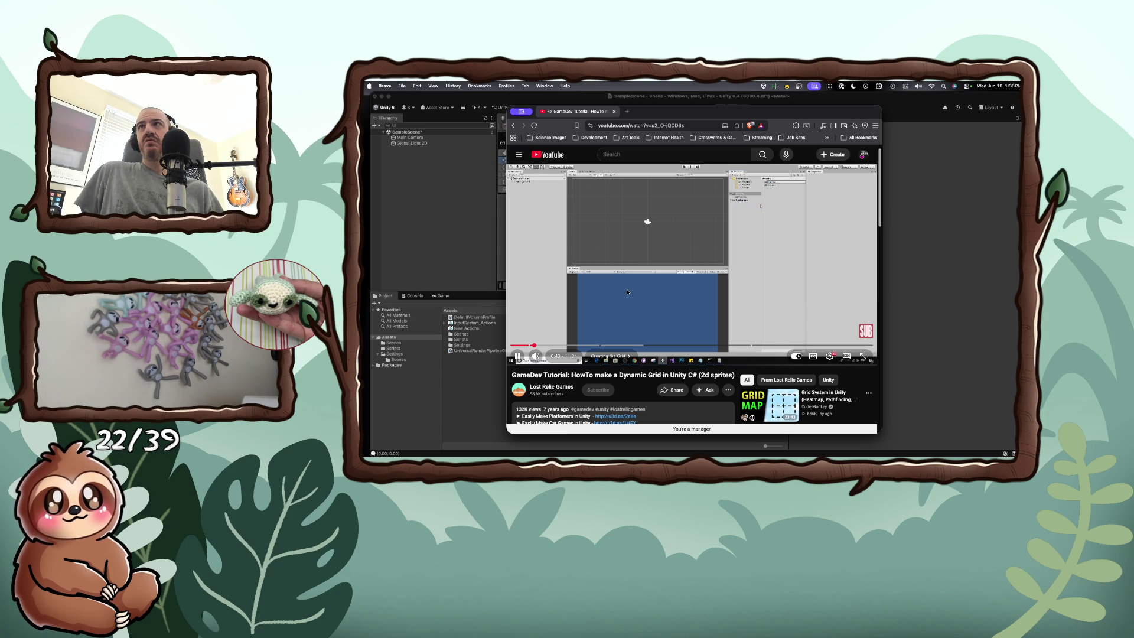
pyautogui.click(621, 293)
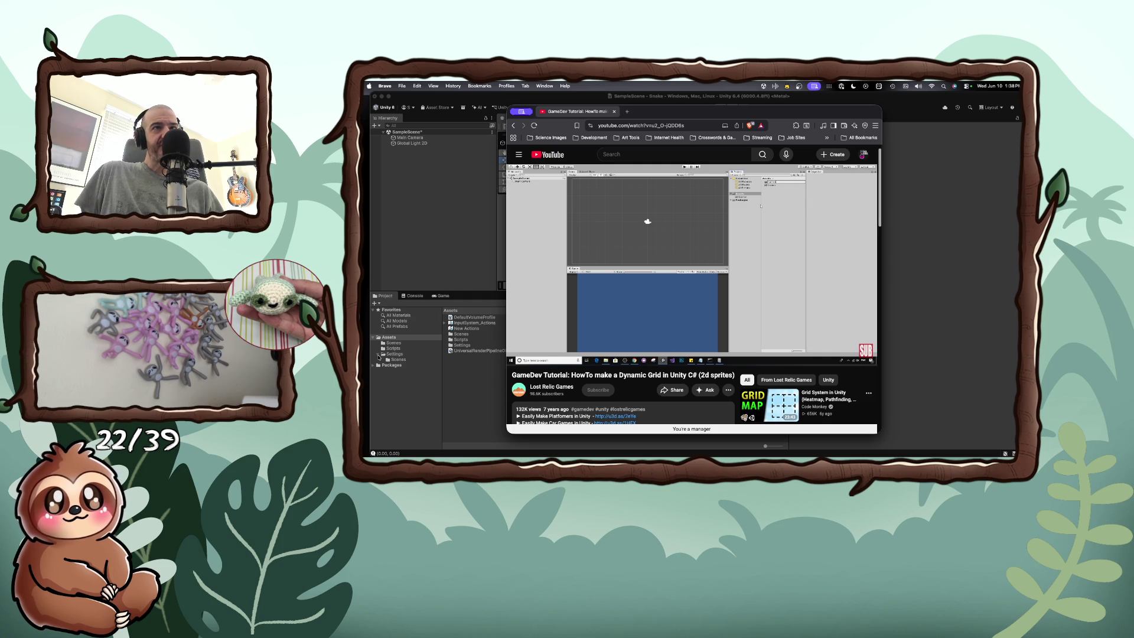
pyautogui.click(378, 356)
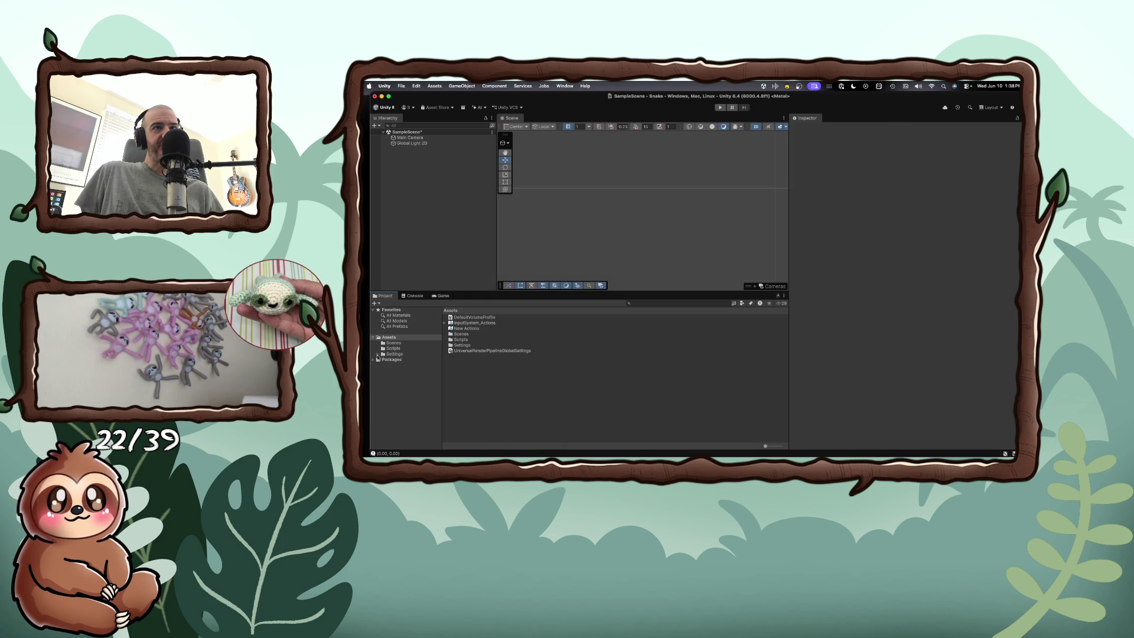
# Step: Start creating folders in Assets and Settings, cancel, and return to the Assets view
pyautogui.rightClick(391, 343)
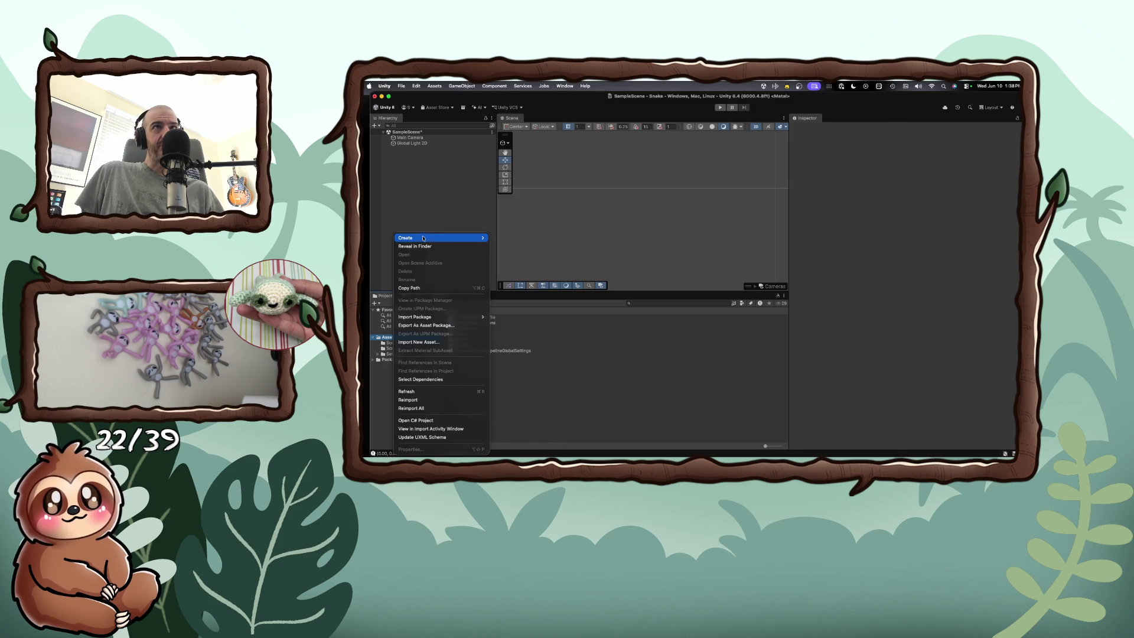
pyautogui.moveTo(423, 240)
pyautogui.click(501, 237)
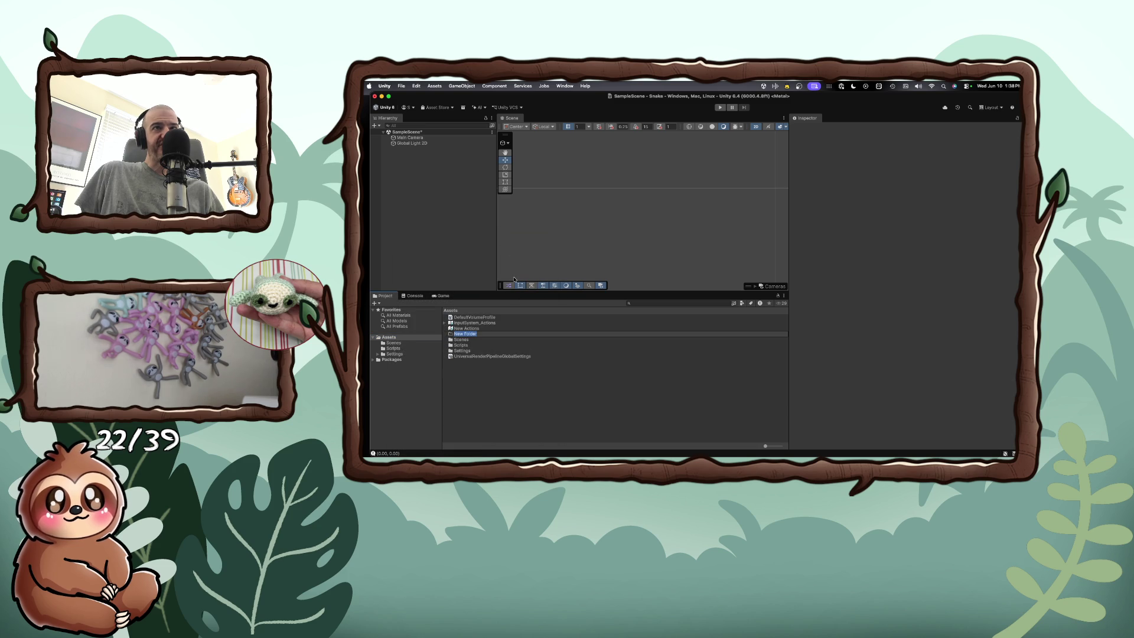
pyautogui.press('Escape')
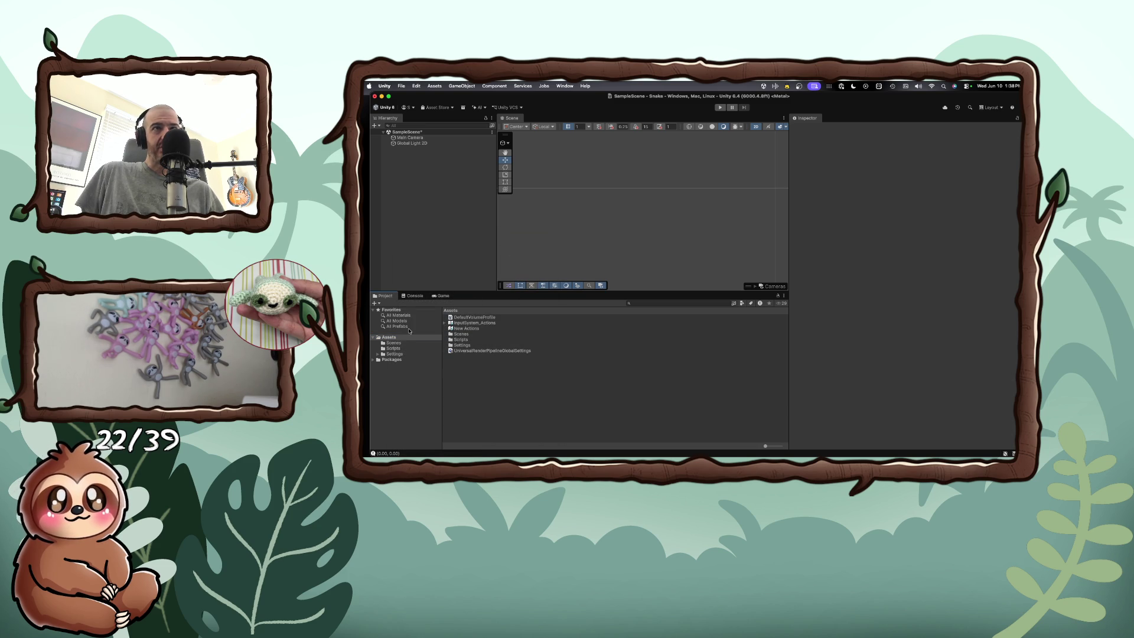
pyautogui.rightClick(407, 354)
pyautogui.moveTo(429, 239)
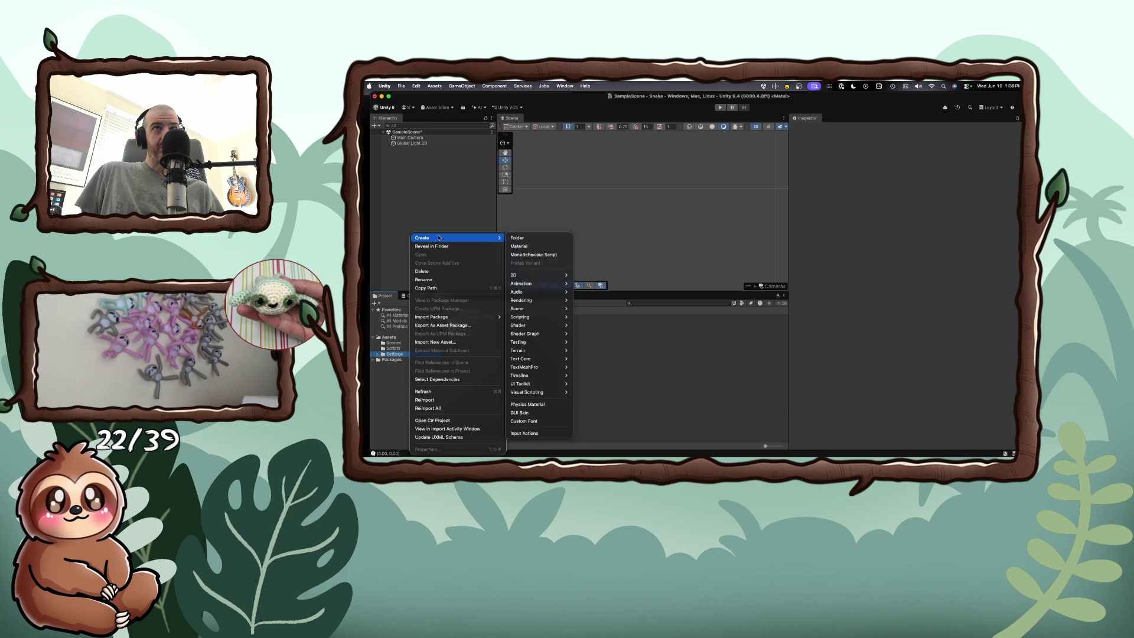
pyautogui.click(518, 238)
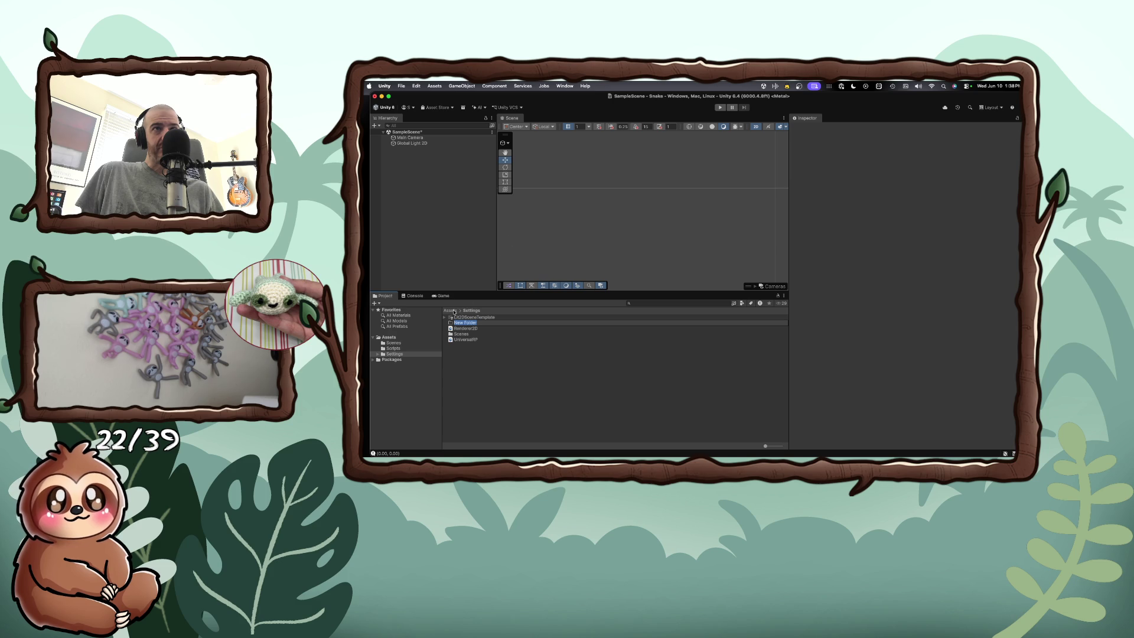
pyautogui.click(390, 337)
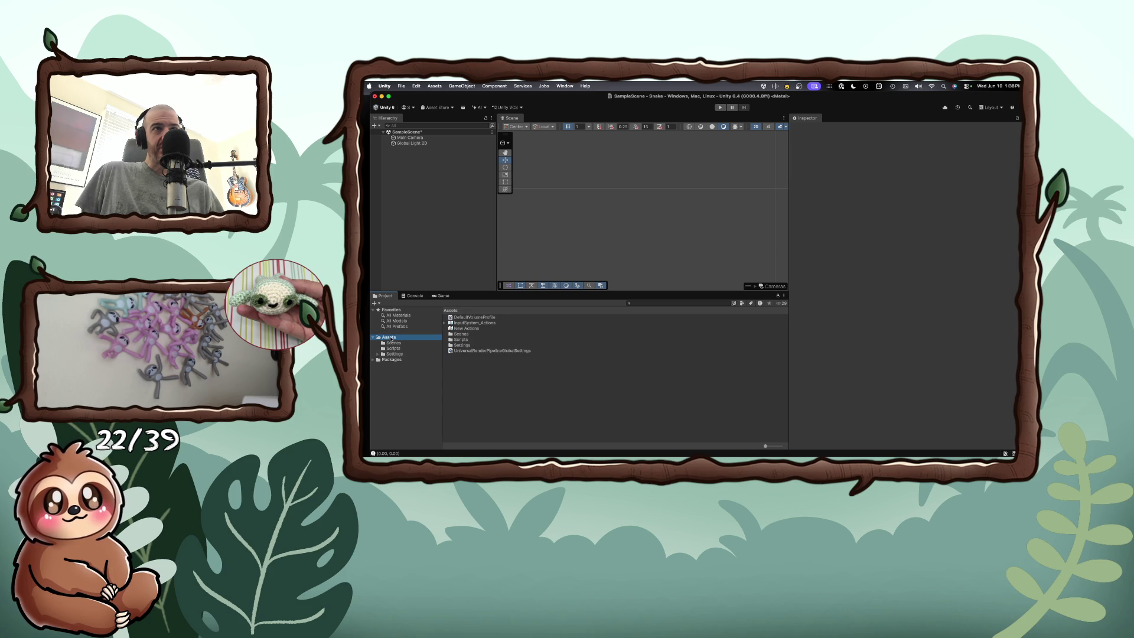
# Step: Create a new folder in Assets named 'Sprites'
pyautogui.rightClick(450, 375)
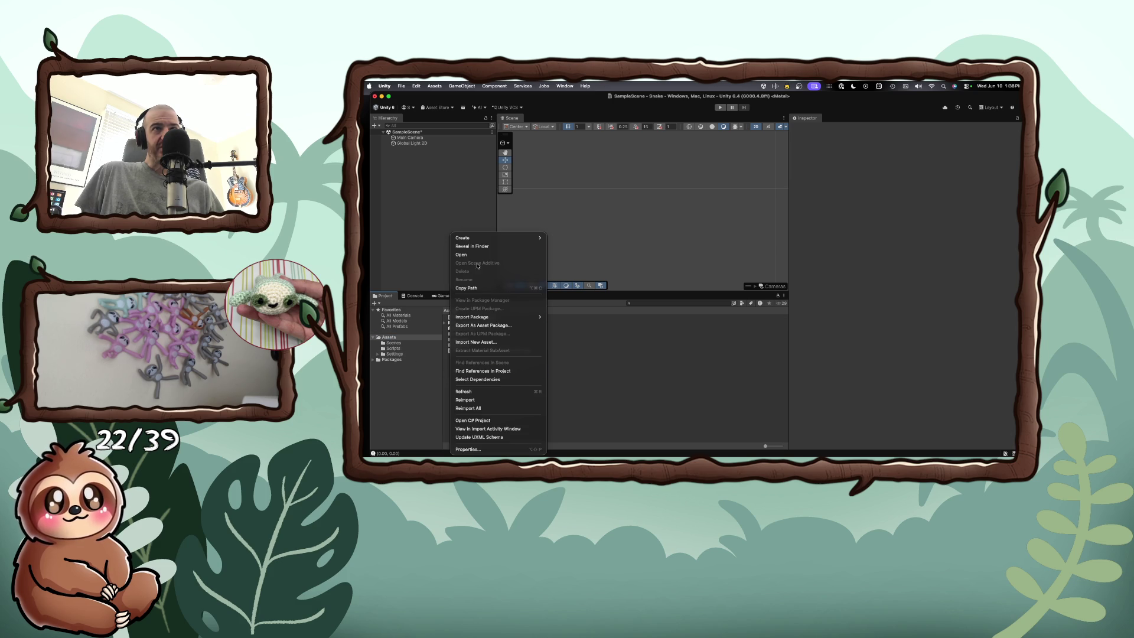
pyautogui.moveTo(480, 238)
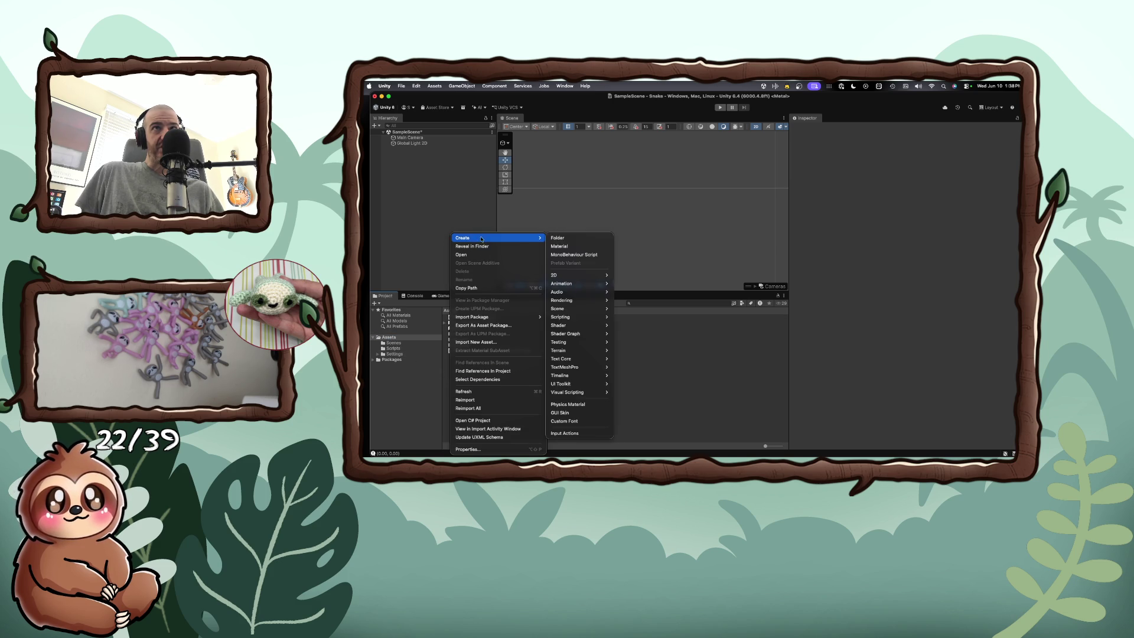
pyautogui.click(561, 237)
pyautogui.write('Sprites')
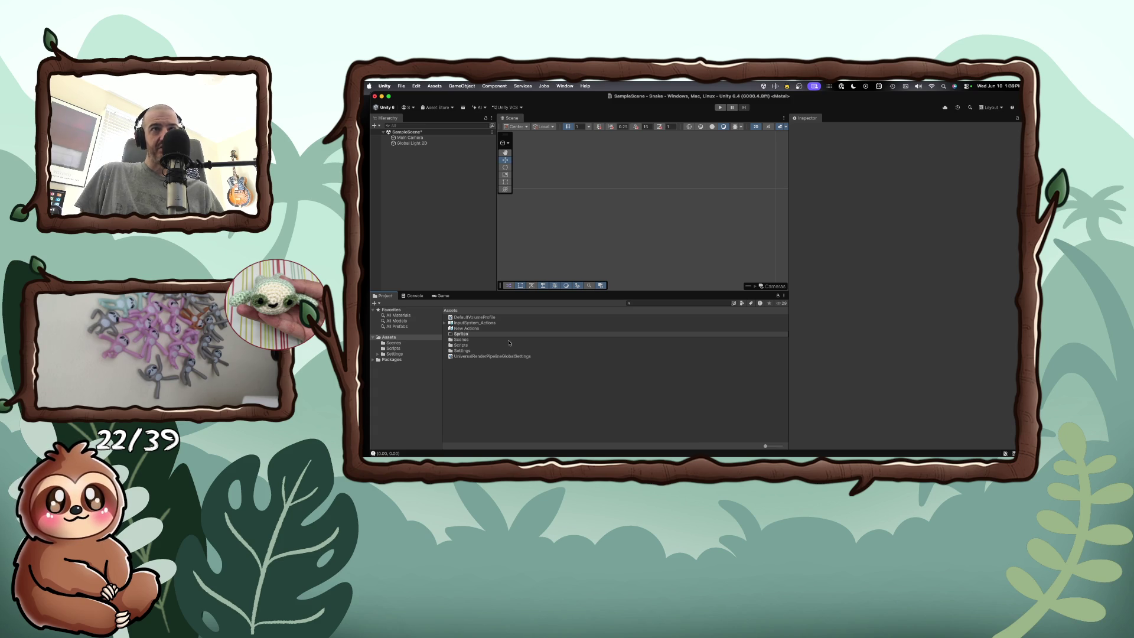
pyautogui.press('Return')
pyautogui.click(487, 373)
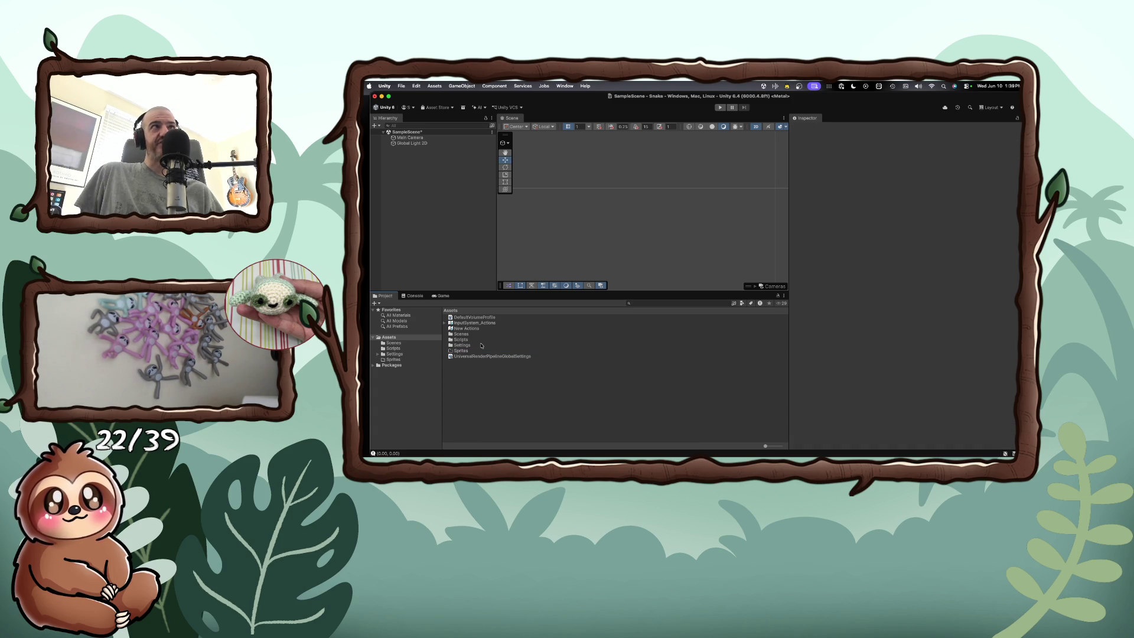
pyautogui.press('super+Tab')
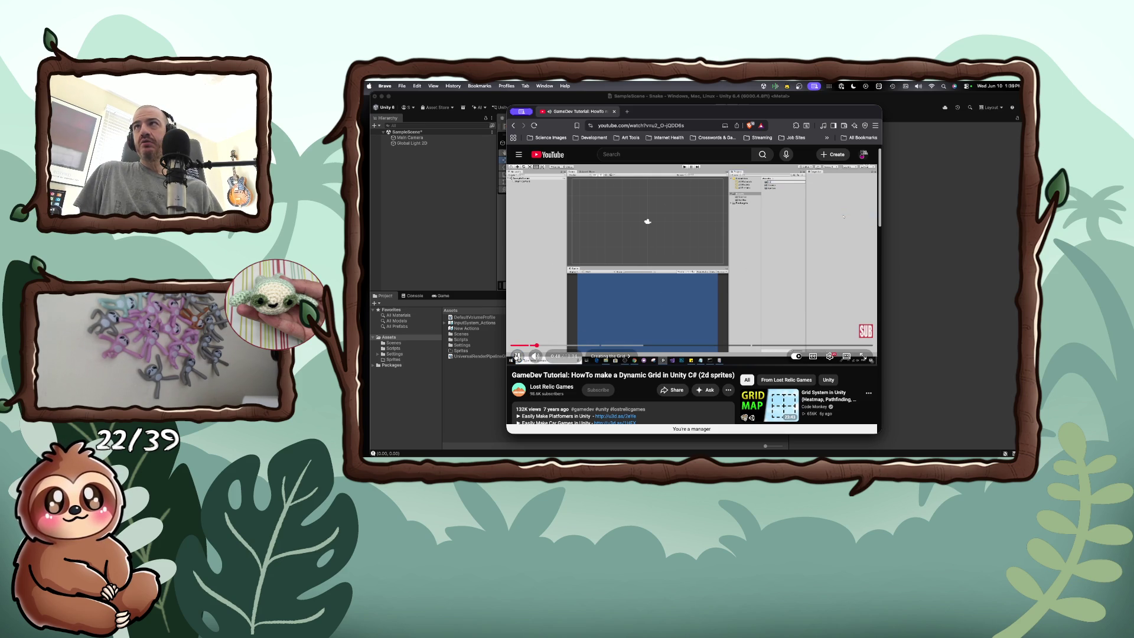
# Step: Toggle the grid tutorial's playback, then open the Assets context menu in Unity
pyautogui.click(518, 356)
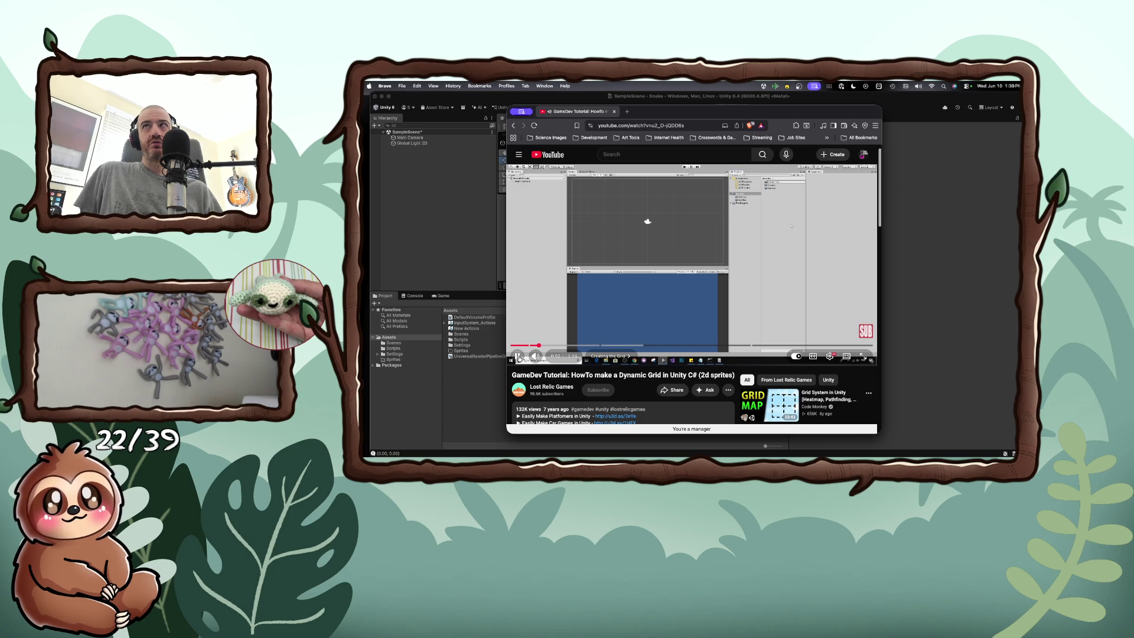
pyautogui.rightClick(477, 366)
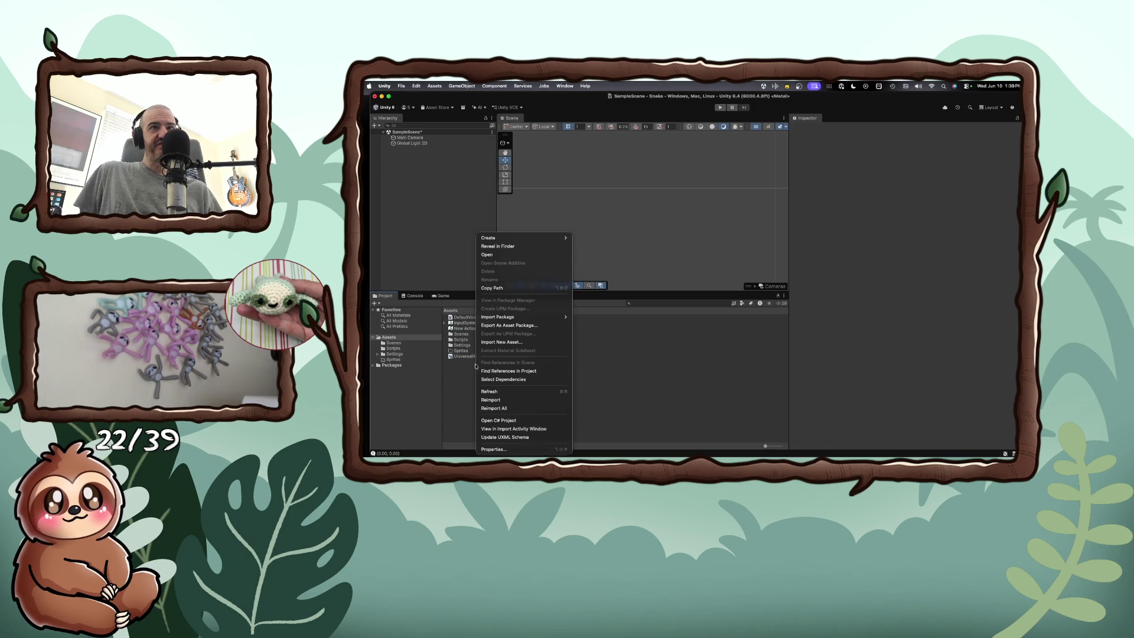
# Step: Create a 'Resources' folder in Assets, then resume the grid tutorial video
pyautogui.moveTo(490, 238)
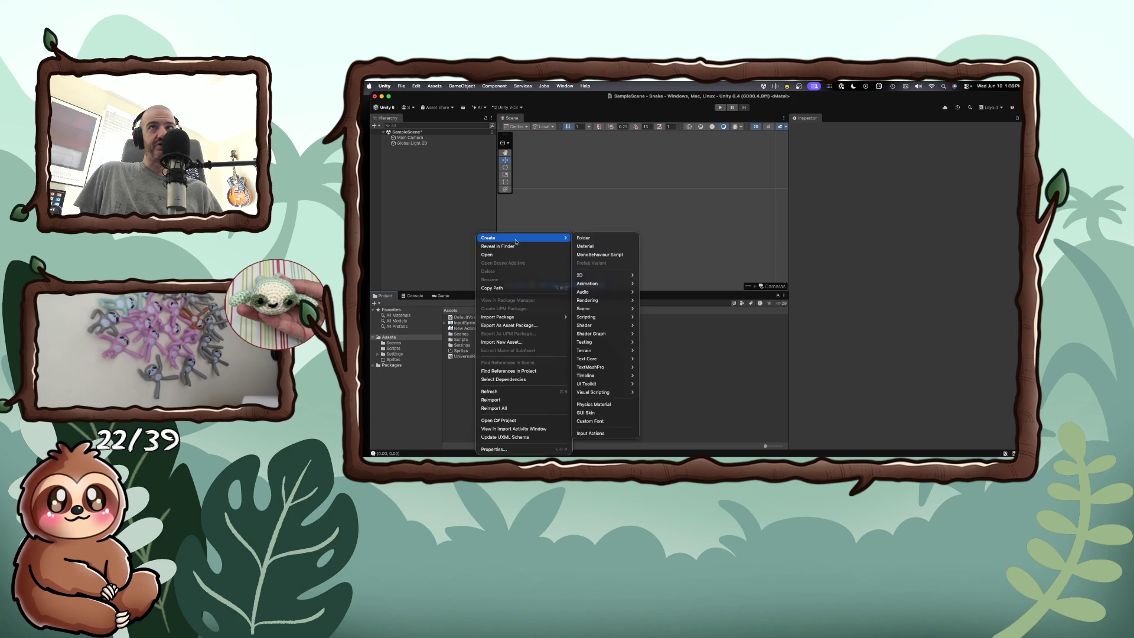
pyautogui.click(588, 239)
pyautogui.write('Reso')
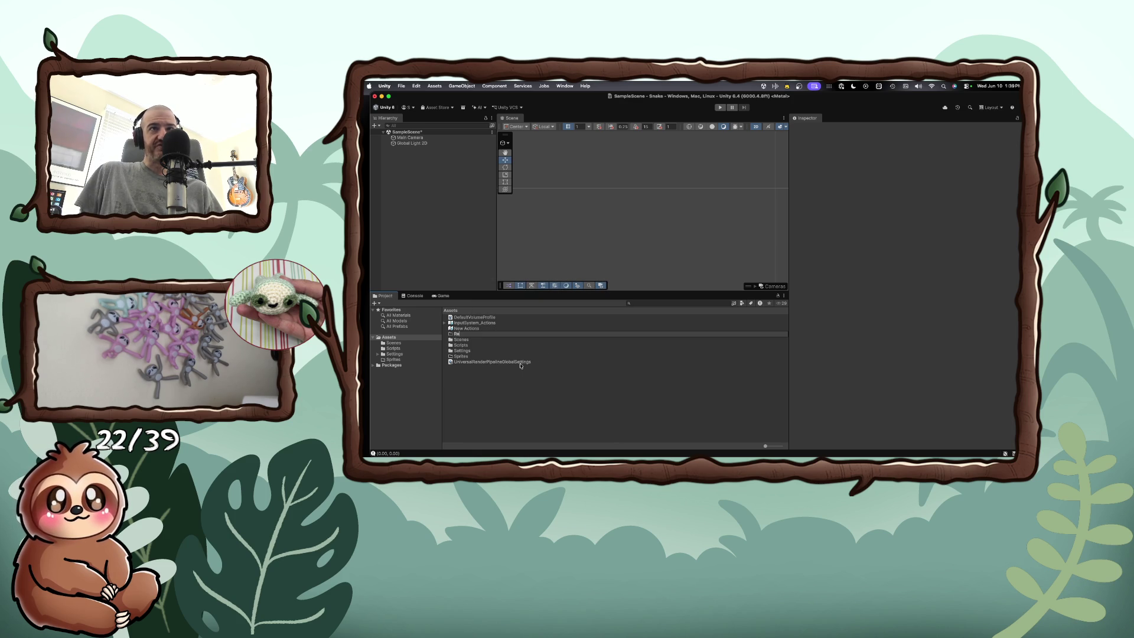
pyautogui.write('urces')
pyautogui.press('Return')
pyautogui.press('super+Tab')
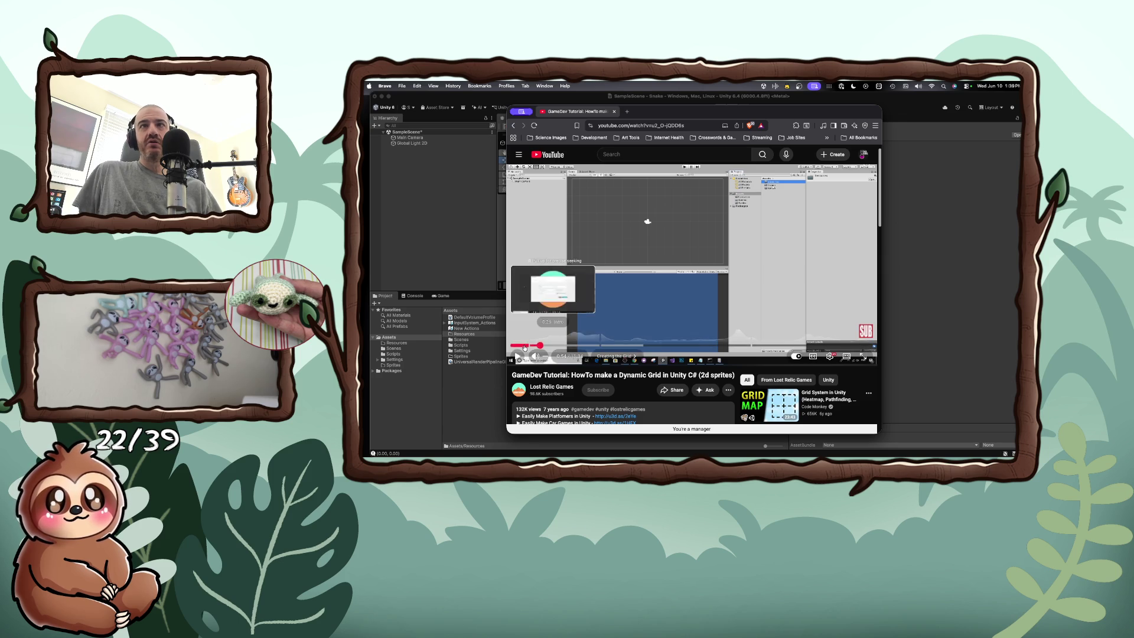
pyautogui.click(519, 357)
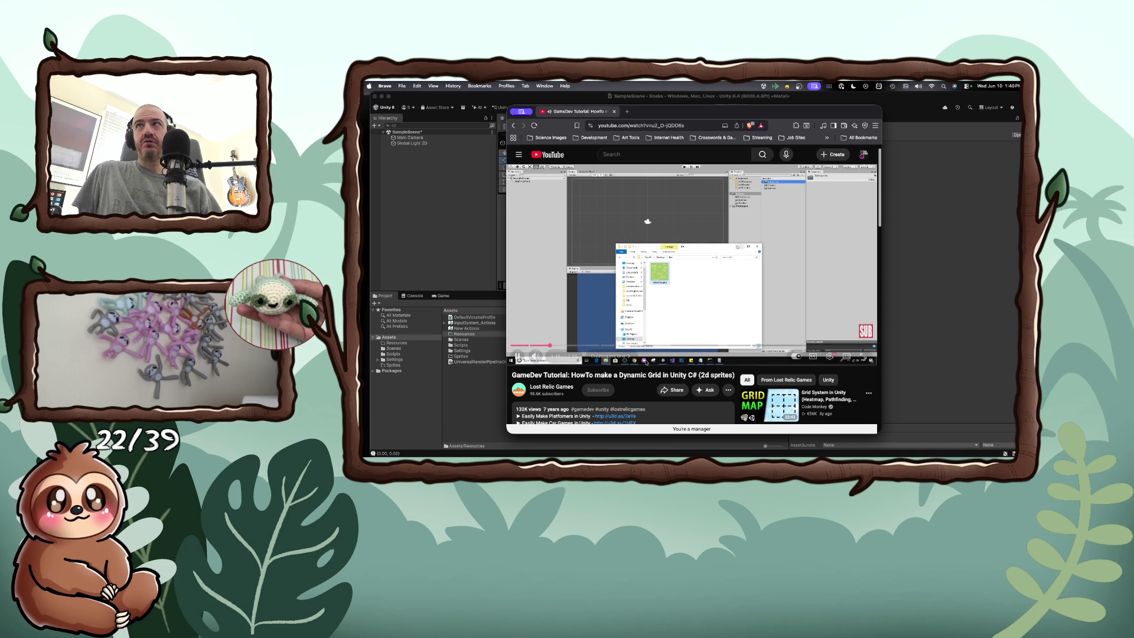
# Step: Pause the grid tutorial at 1:15 and switch over to GIMP
pyautogui.click(620, 316)
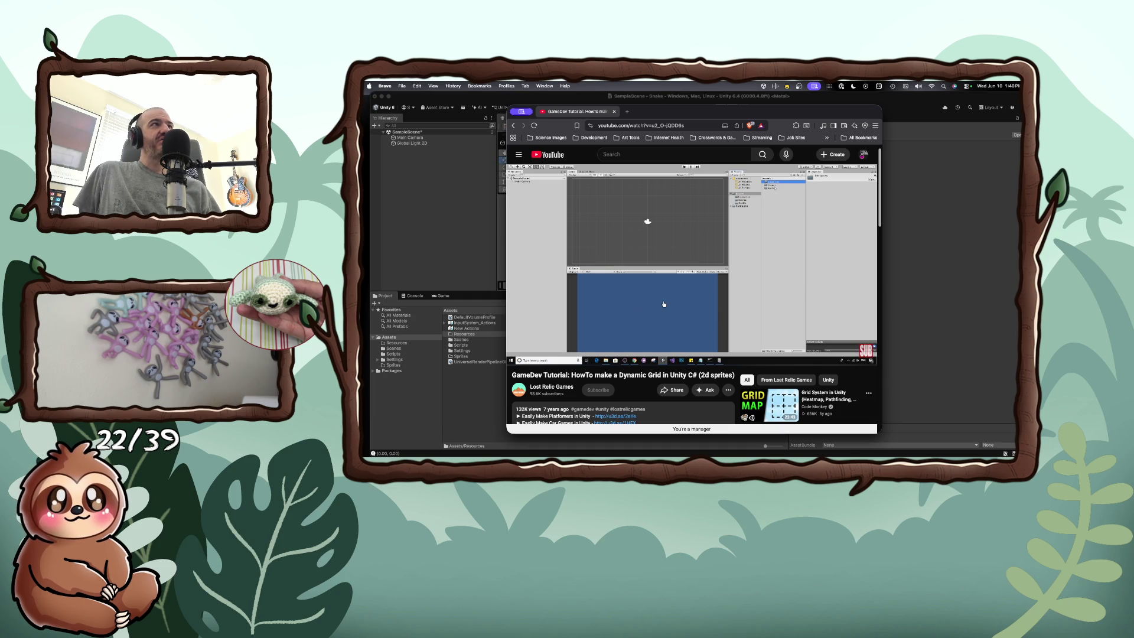
pyautogui.press('super+Tab')
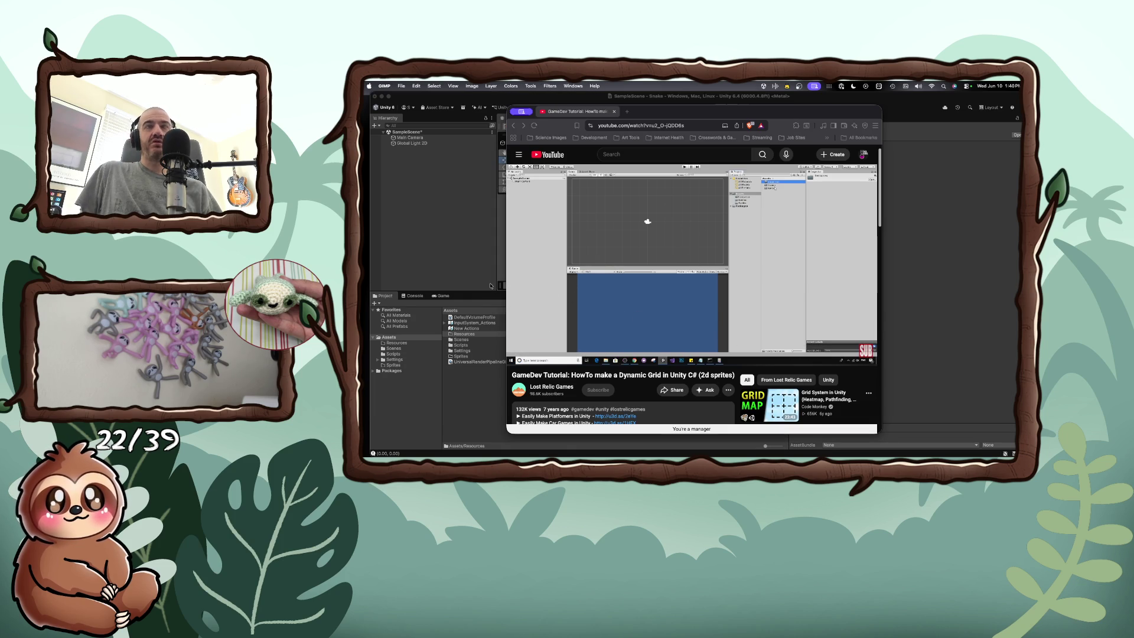
# Step: Launch GIMP from the Raycast launcher by searching 'gim'
pyautogui.press('super+space')
pyautogui.write('gim')
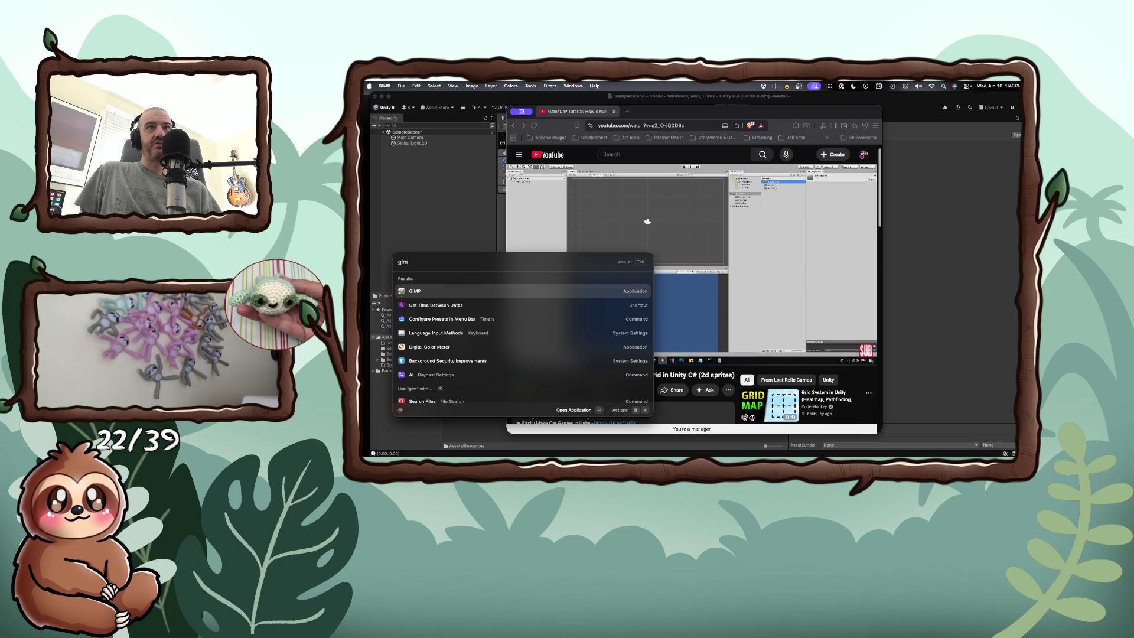
pyautogui.press('Return')
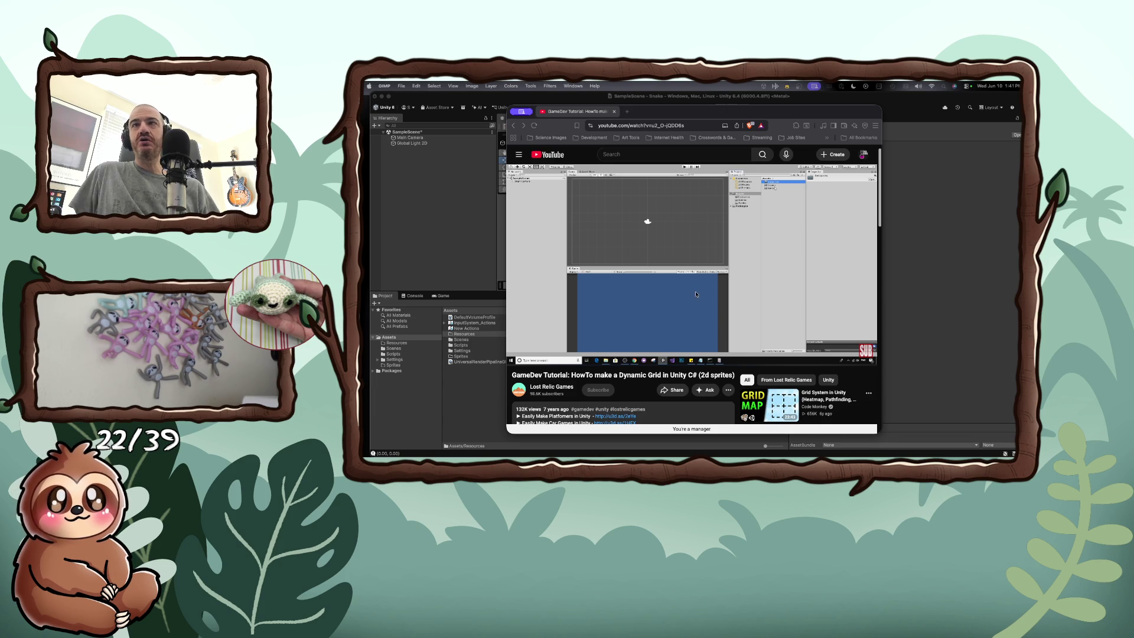
# Step: Play the tutorial on to the grass tile sprite's import settings, then move the browser aside
pyautogui.click(517, 357)
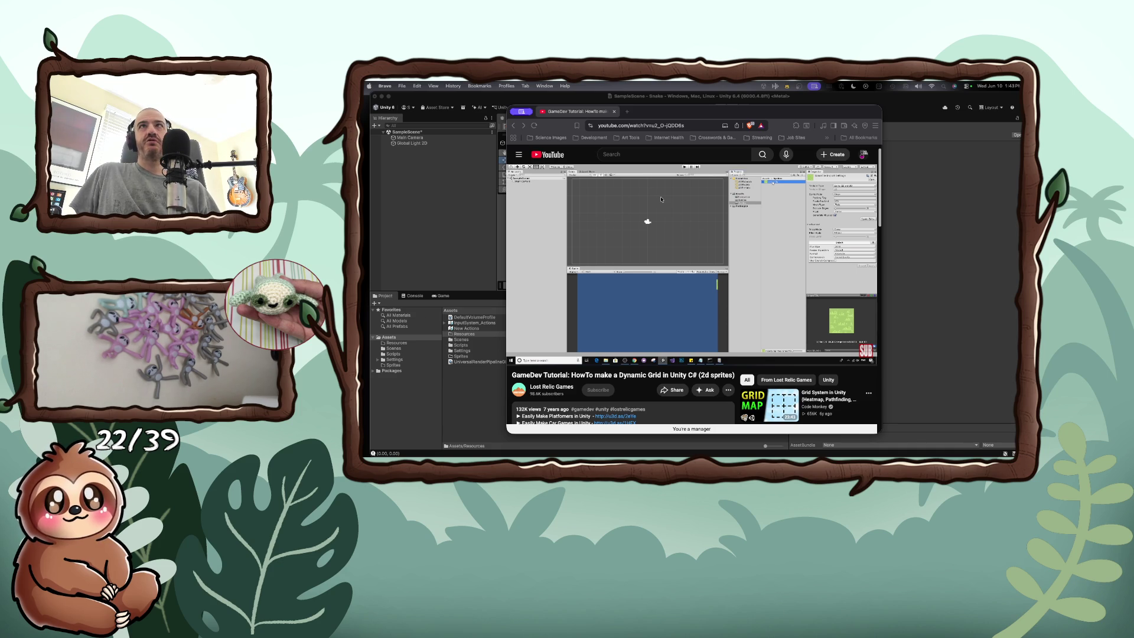
pyautogui.moveTo(649, 109); pyautogui.dragTo(711, 106)
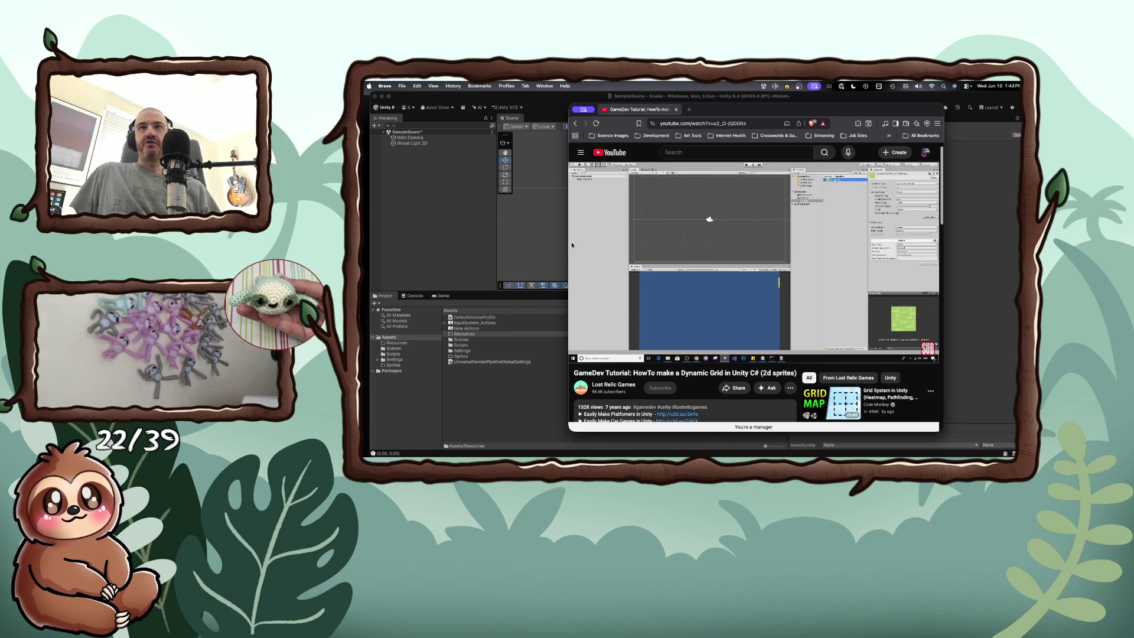
# Step: Open Unity's Sprites folder to show GrassTile, then play a few more seconds of the tutorial
pyautogui.doubleClick(462, 358)
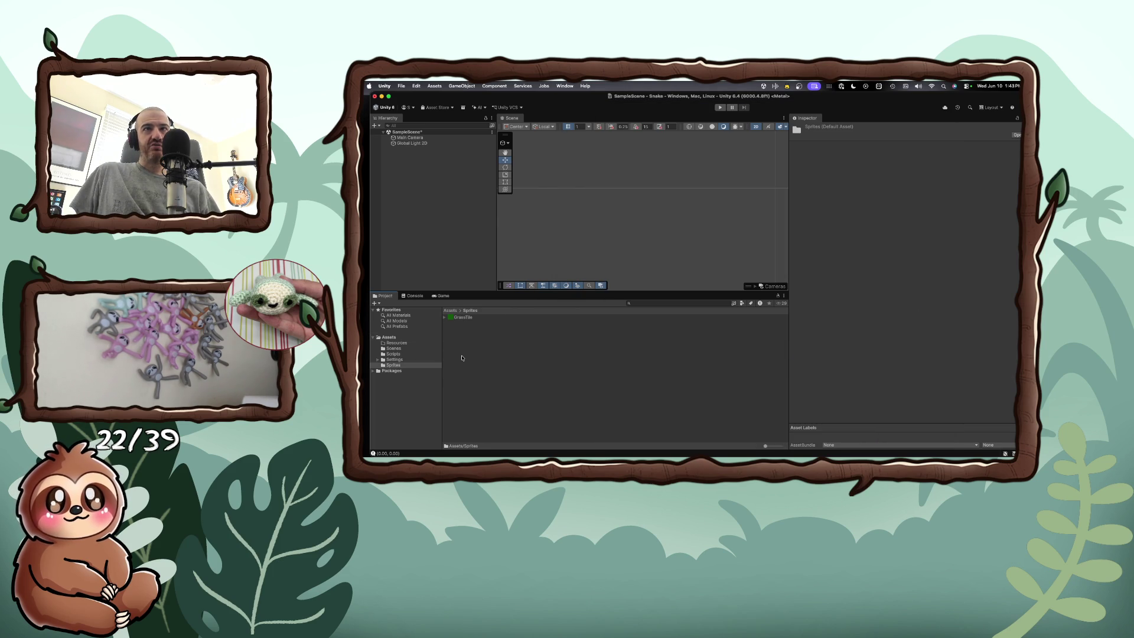
pyautogui.doubleClick(568, 97)
pyautogui.click(655, 145)
pyautogui.click(745, 242)
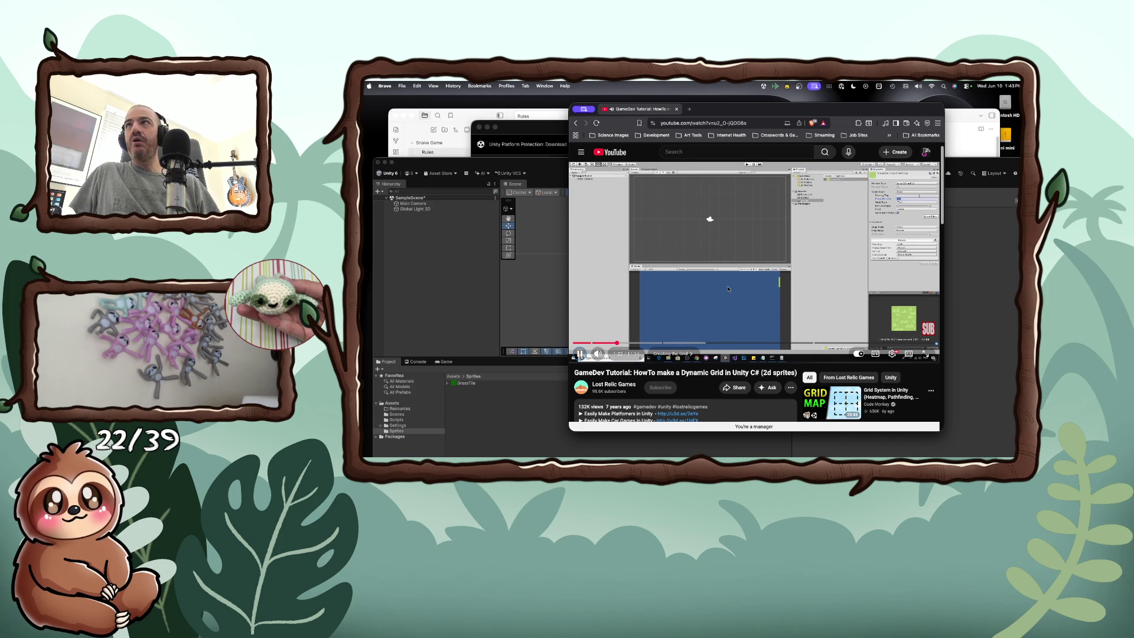
pyautogui.click(725, 291)
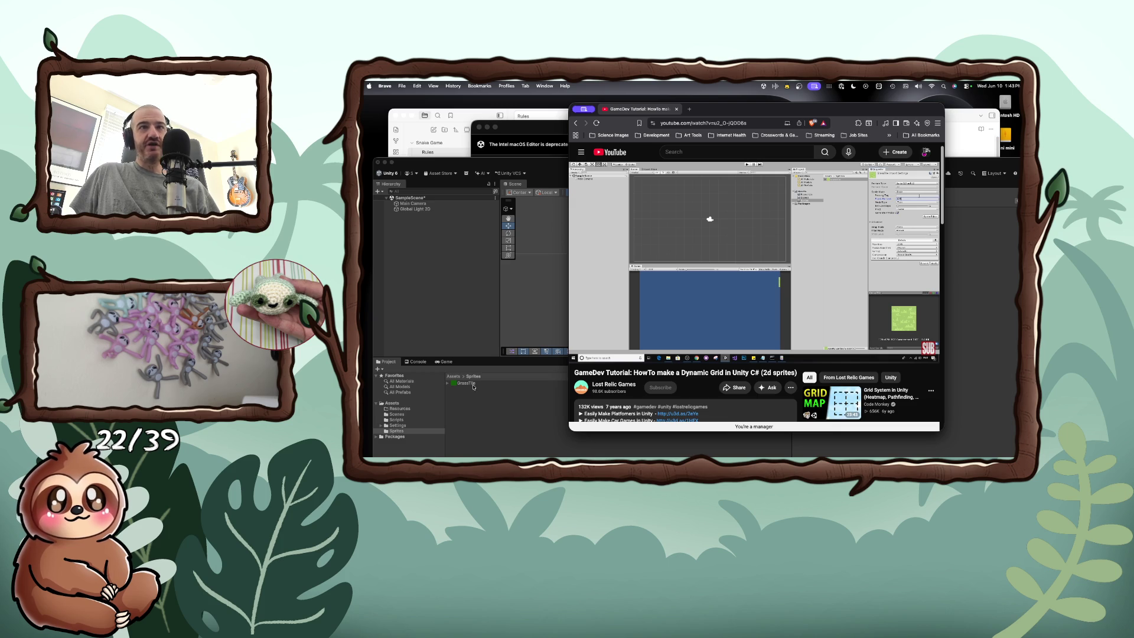
# Step: View GrassTile.png in Preview, close it, and rearrange the Unity and browser windows
pyautogui.doubleClick(473, 385)
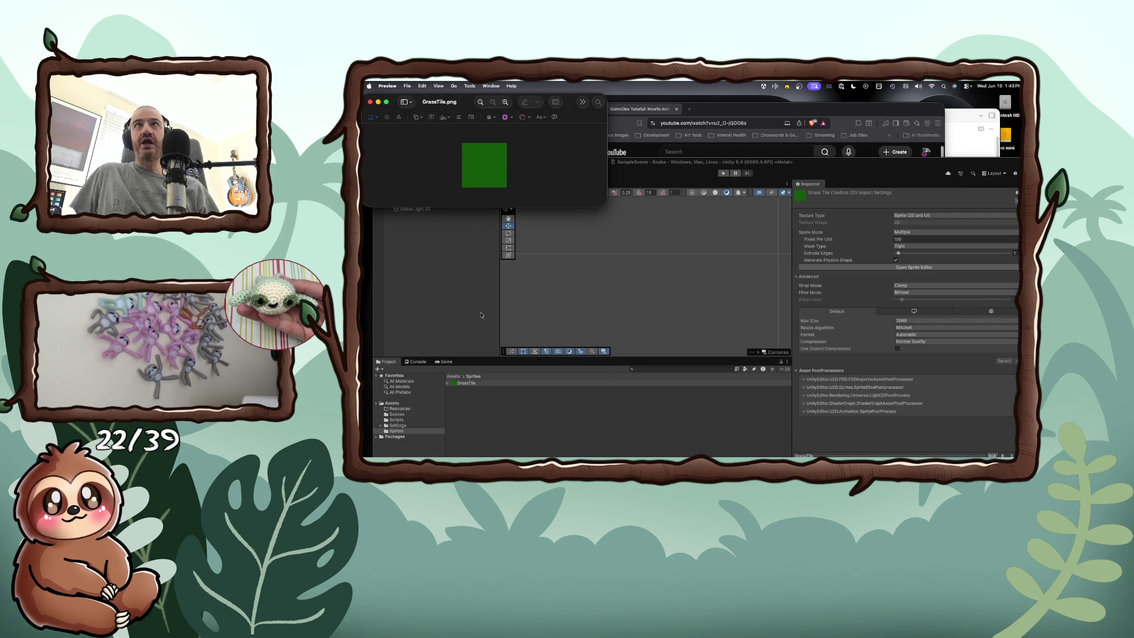
pyautogui.press('super+w')
pyautogui.moveTo(702, 159); pyautogui.dragTo(533, 175)
pyautogui.moveTo(704, 110); pyautogui.dragTo(743, 110)
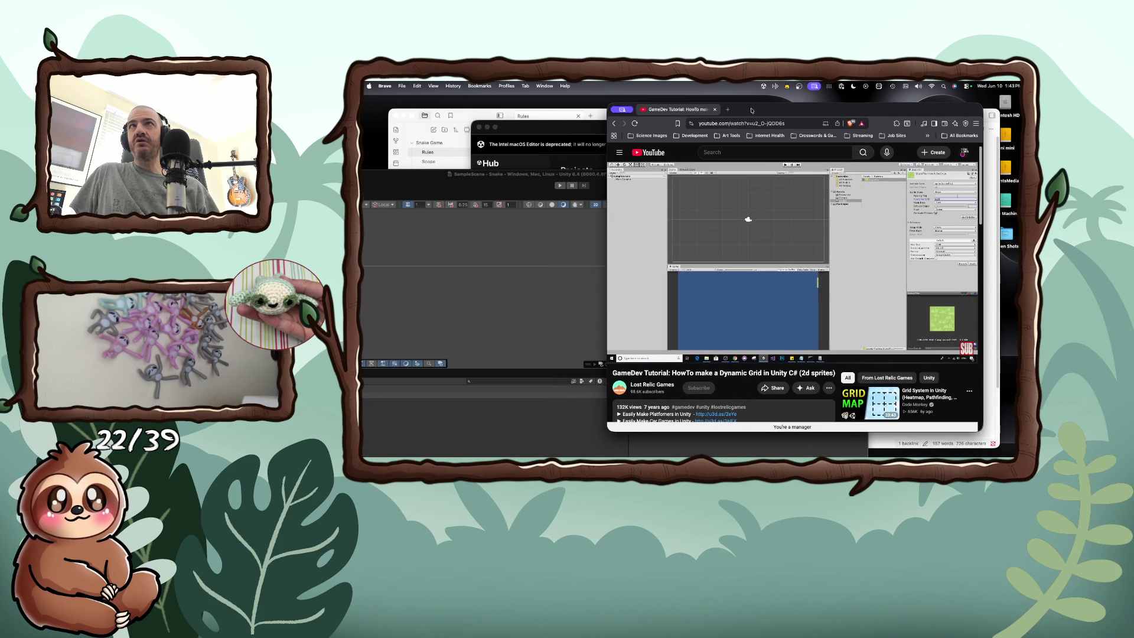
pyautogui.moveTo(515, 177); pyautogui.dragTo(435, 178)
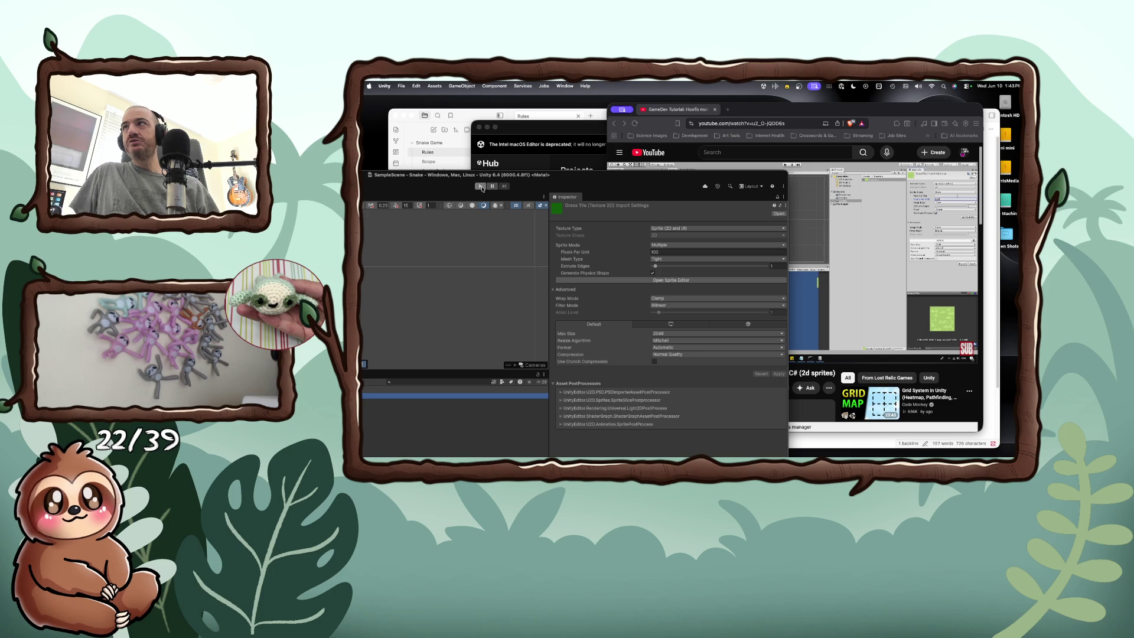
# Step: Play the tutorial briefly, then enlarge Unity and select GrassTile to show its import settings
pyautogui.click(689, 152)
pyautogui.click(785, 242)
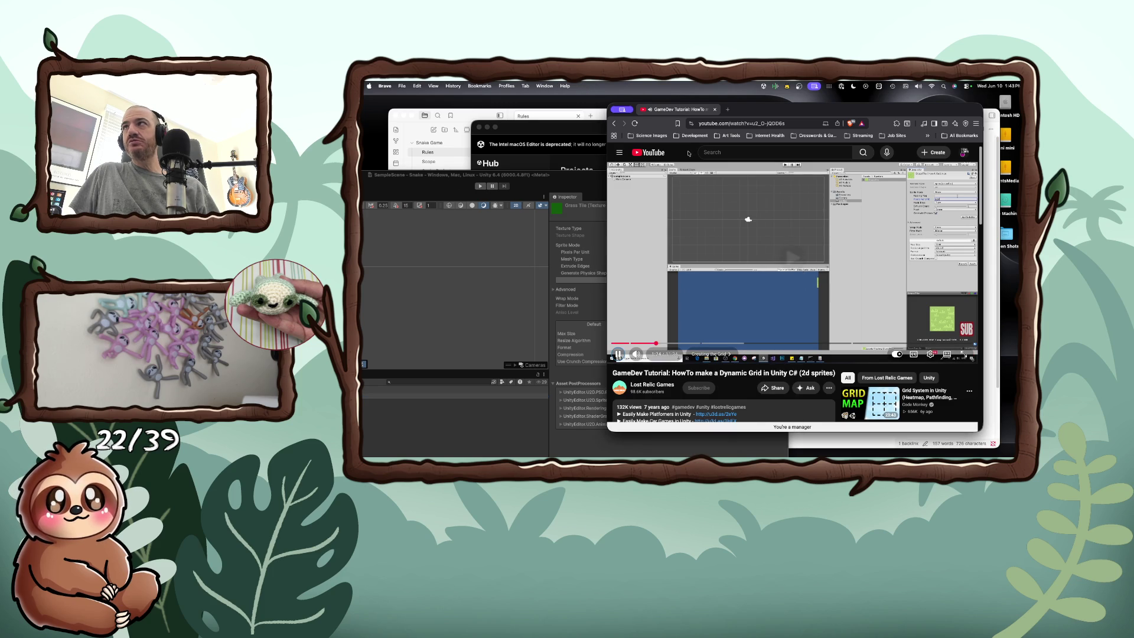
pyautogui.click(514, 263)
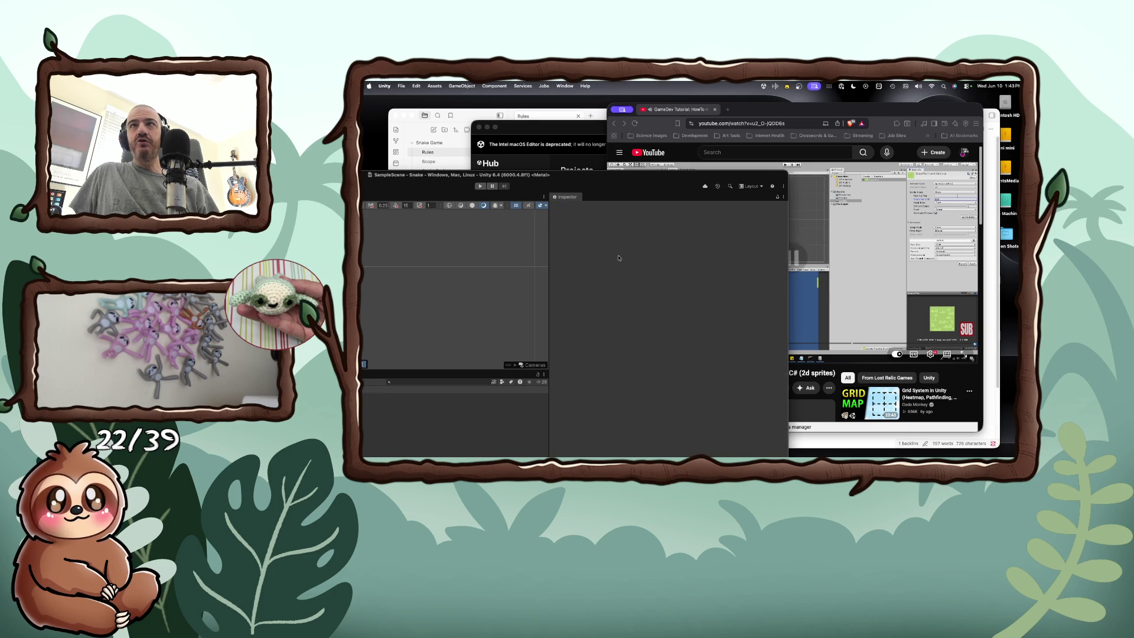
pyautogui.doubleClick(747, 176)
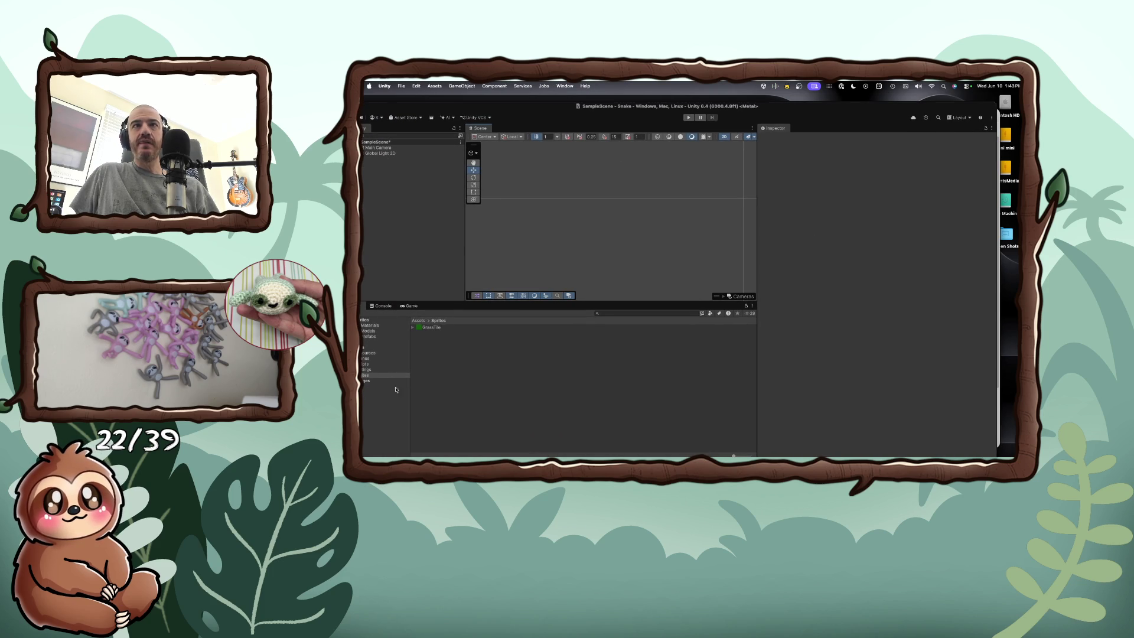
pyautogui.click(430, 327)
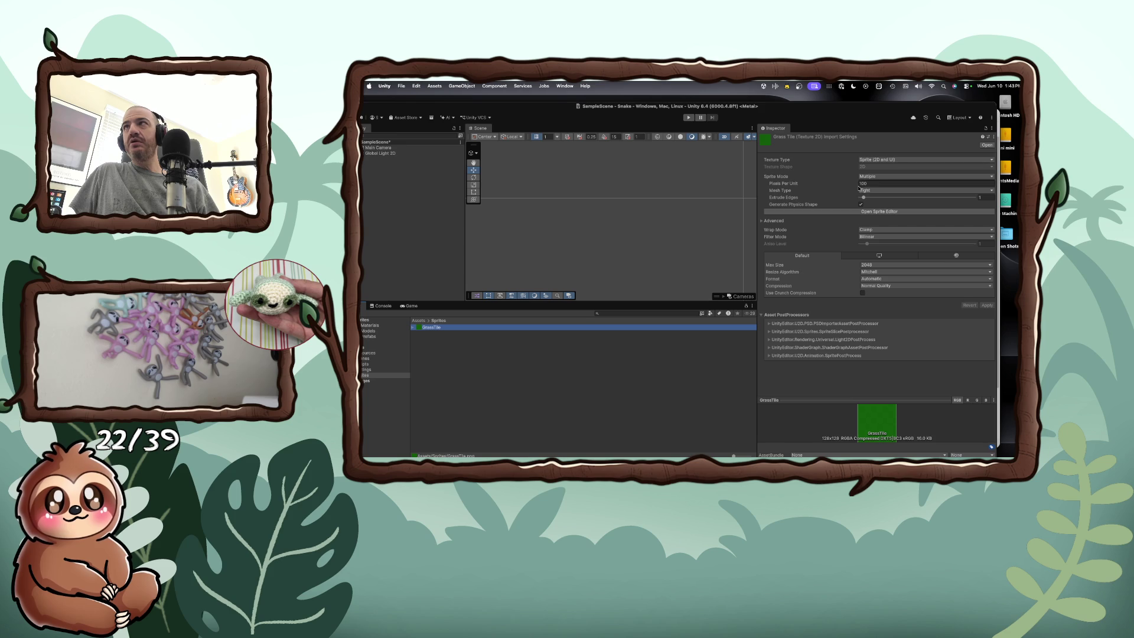
# Step: Give GrassTile 128 Pixels Per Unit and Sprite Mode Multiple, then resume the tutorial video
pyautogui.doubleClick(907, 109)
pyautogui.click(839, 248)
pyautogui.write('128')
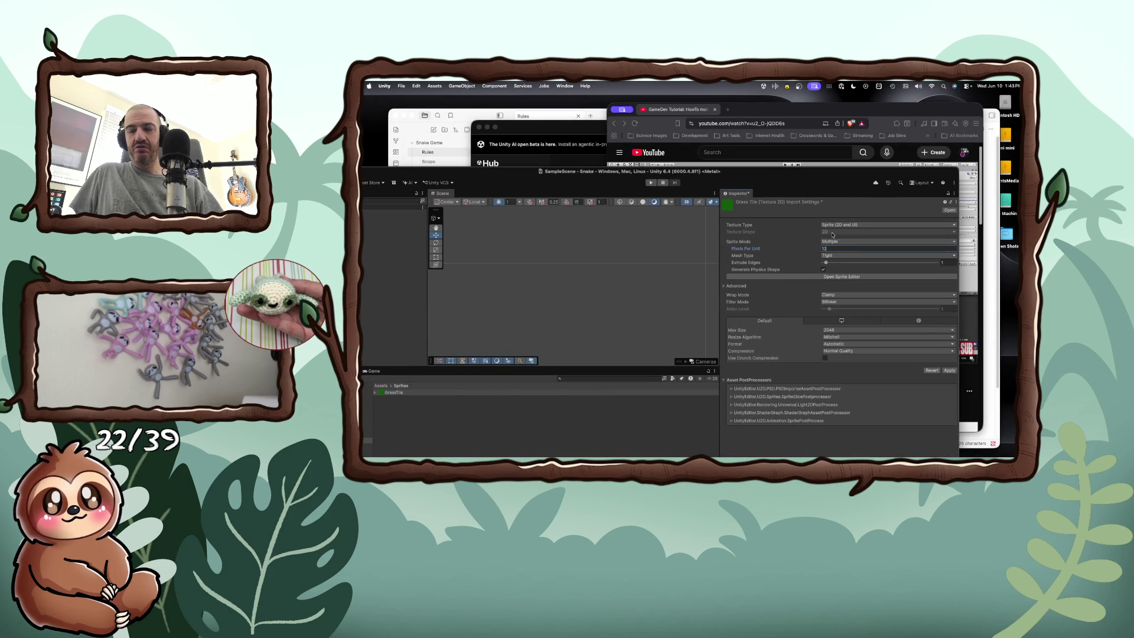
pyautogui.click(835, 256)
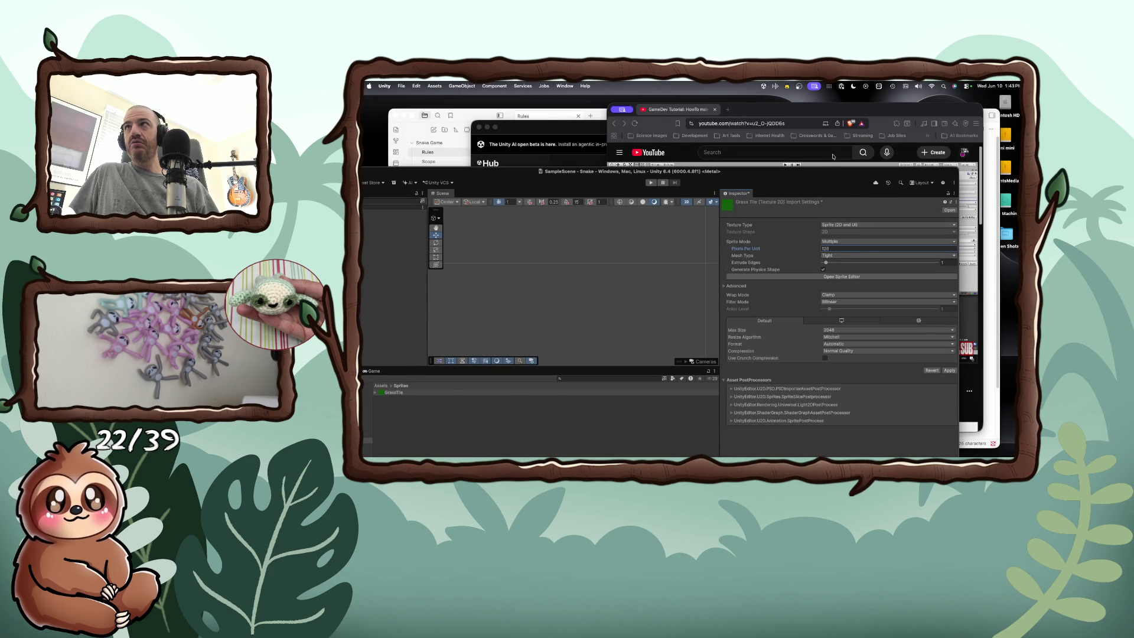
pyautogui.press('super+Tab')
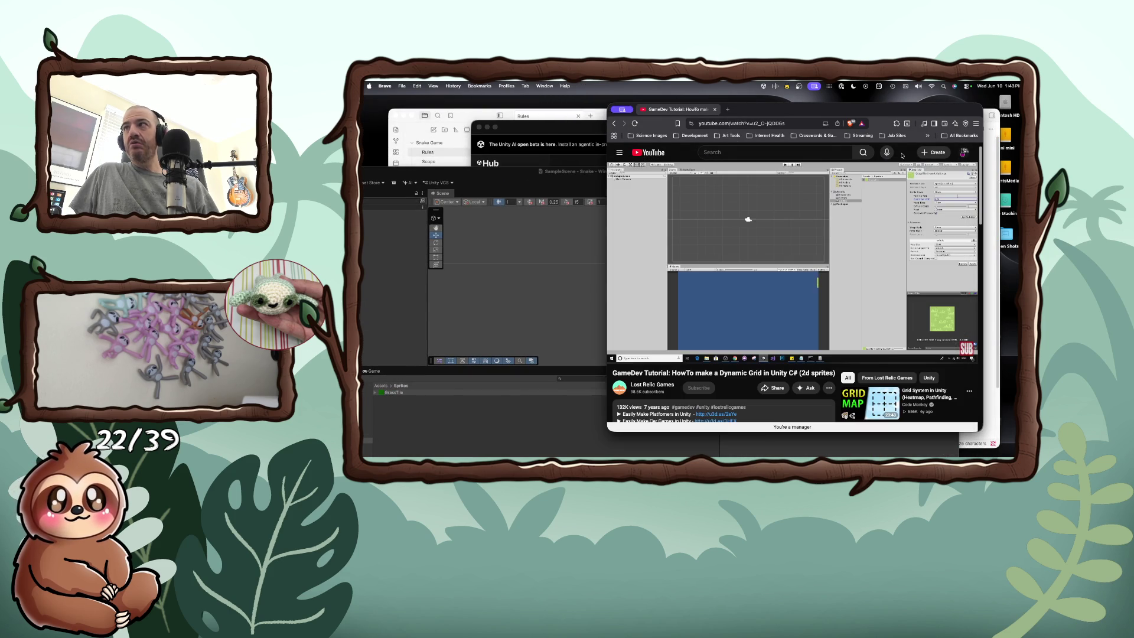
pyautogui.click(785, 242)
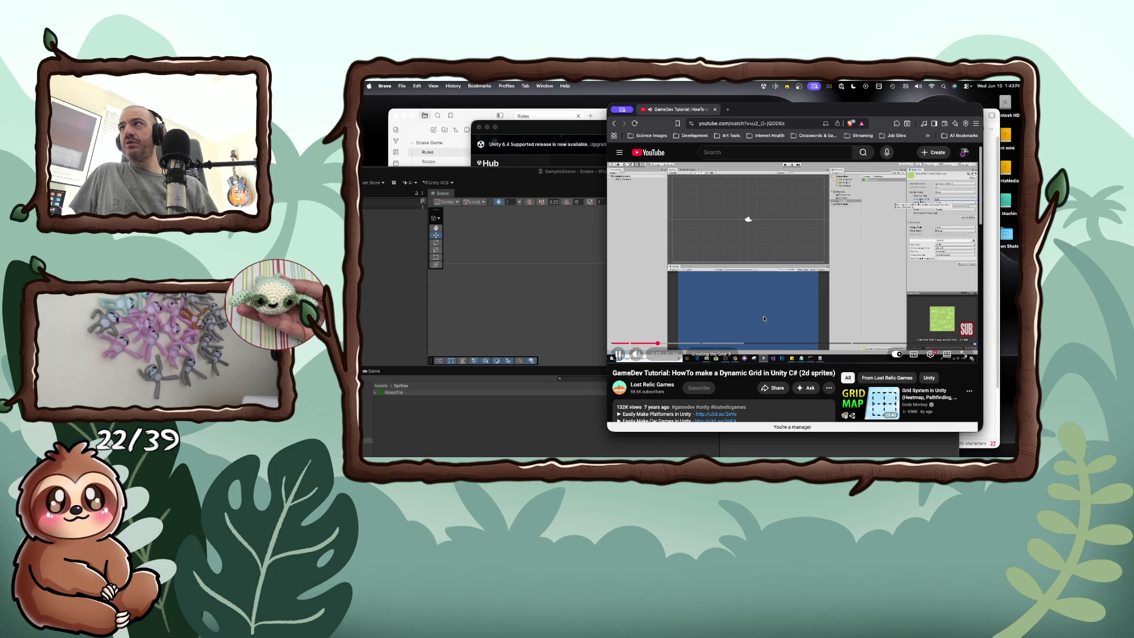
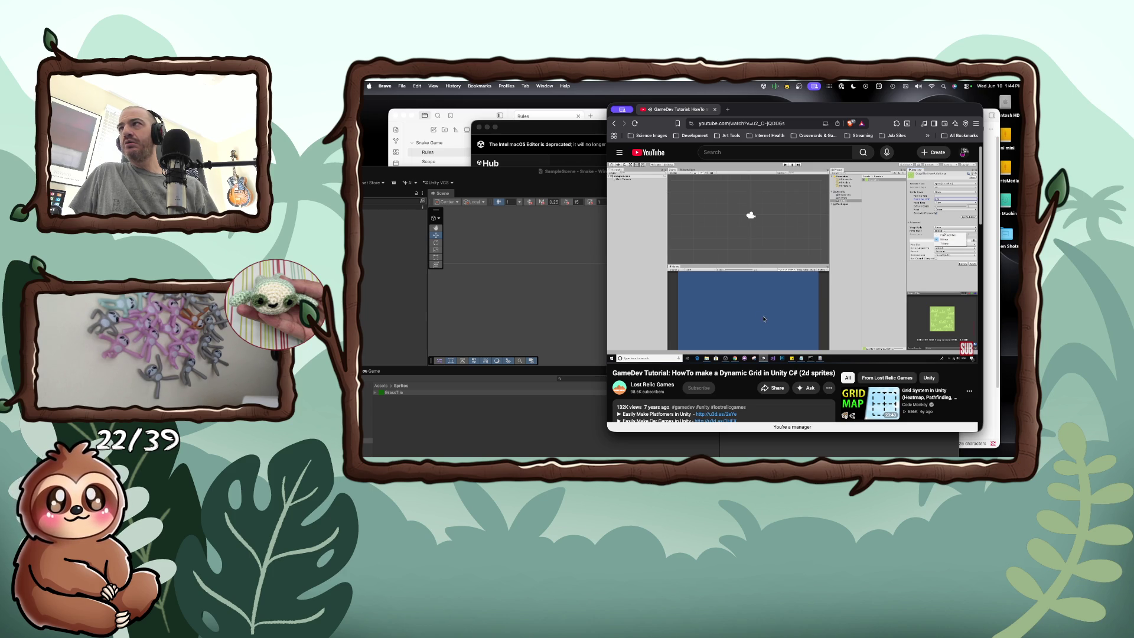
# Step: Pause the grid tutorial and open GrassTile's Sprite Editor in Unity, raising the unsaved-settings prompt
pyautogui.moveTo(695, 321)
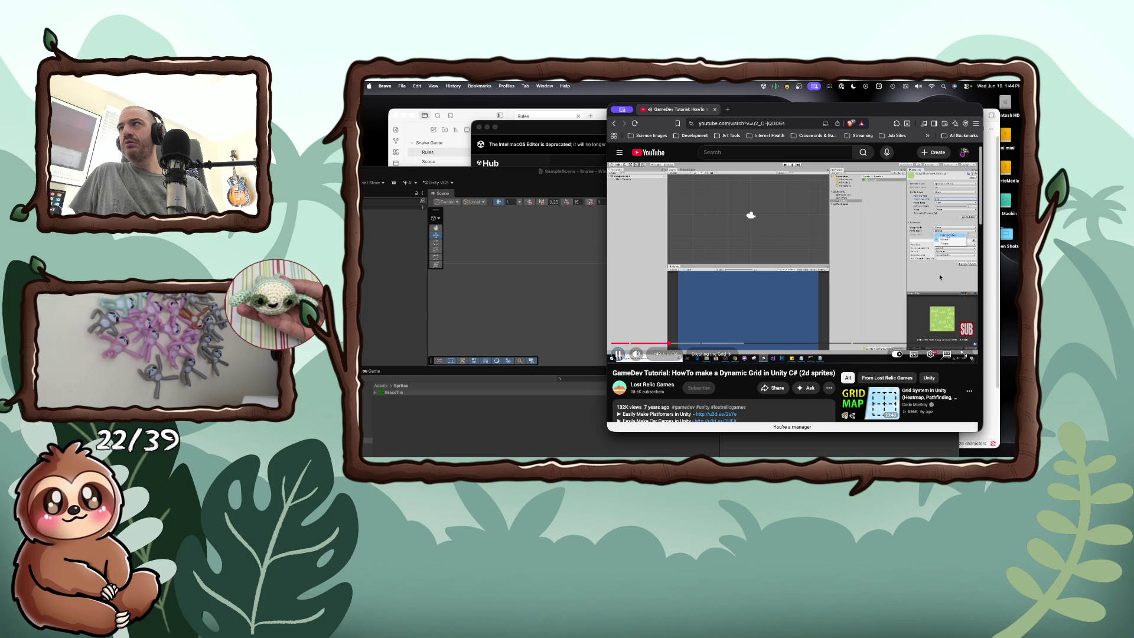
pyautogui.press('space')
pyautogui.press('space')
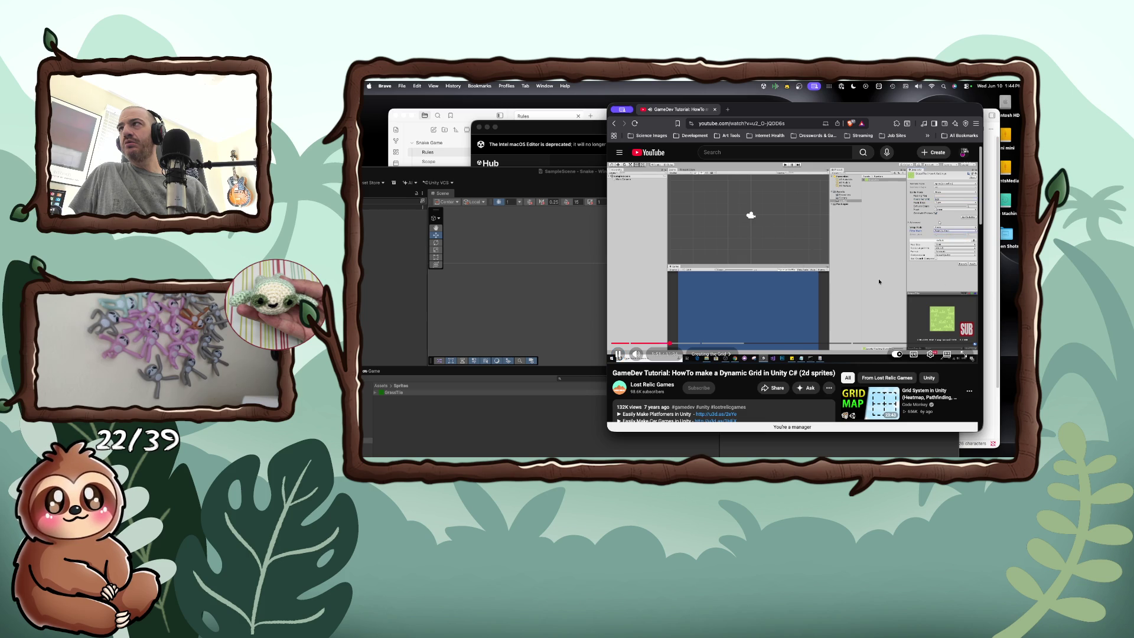
pyautogui.press('space')
pyautogui.press('super+Tab')
pyautogui.click(829, 277)
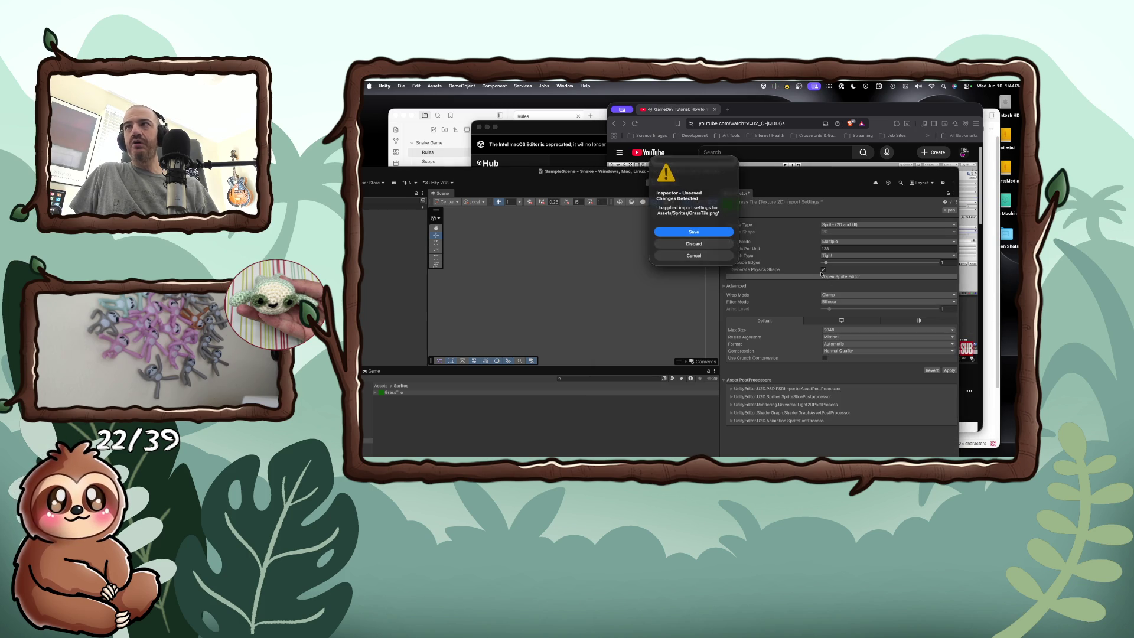
# Step: Save the pending GrassTile import settings and preview the GrassTile image
pyautogui.click(703, 235)
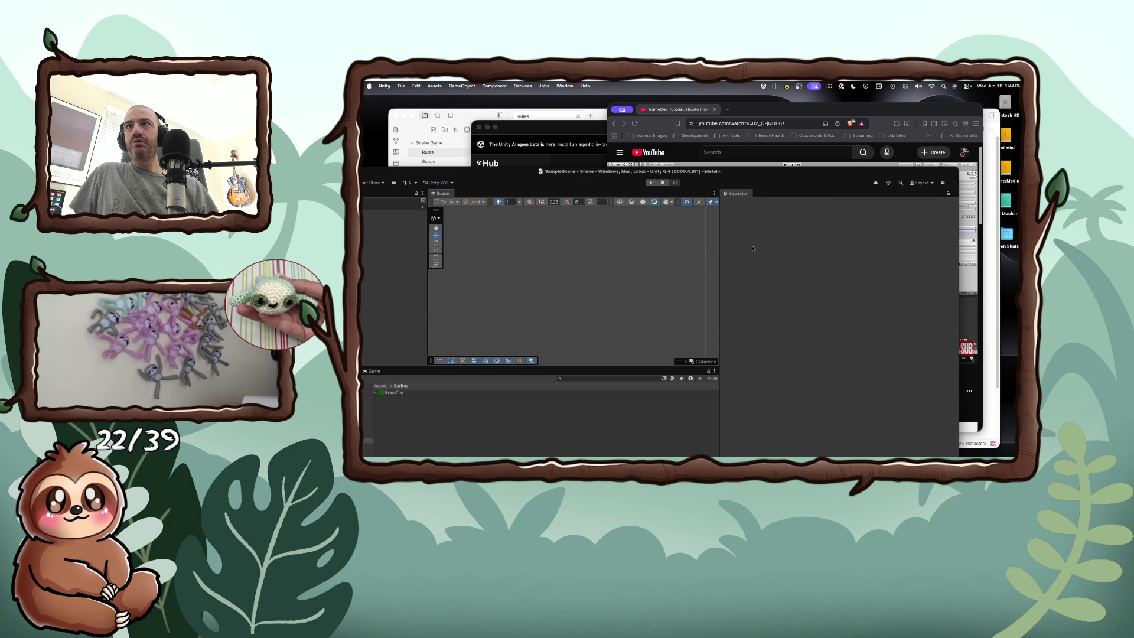
pyautogui.moveTo(751, 175); pyautogui.dragTo(798, 116)
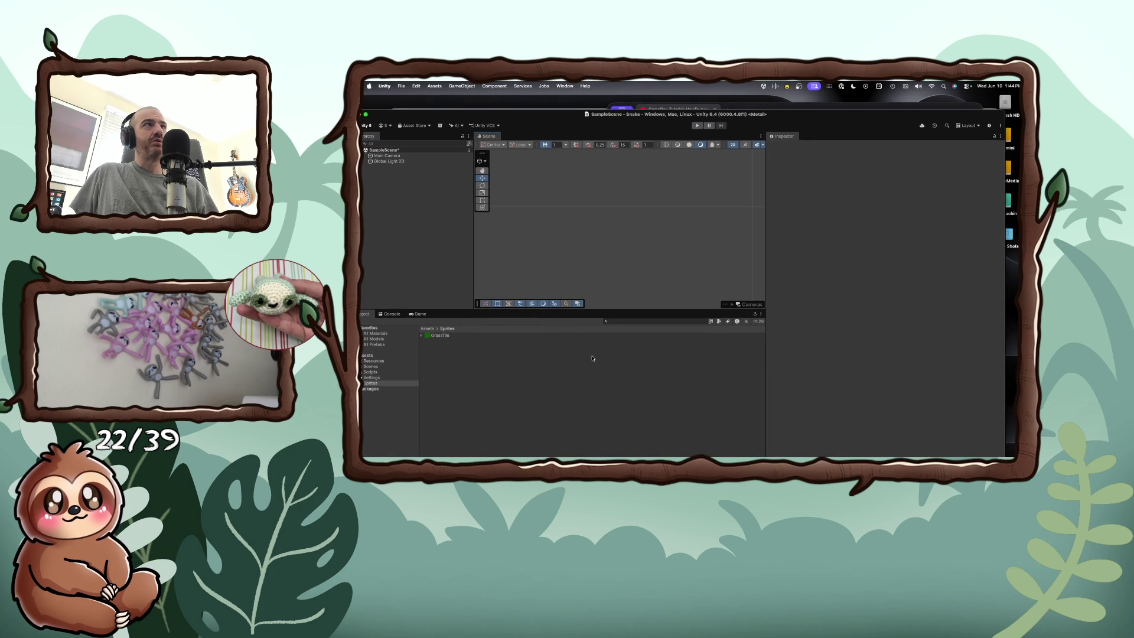
pyautogui.doubleClick(440, 335)
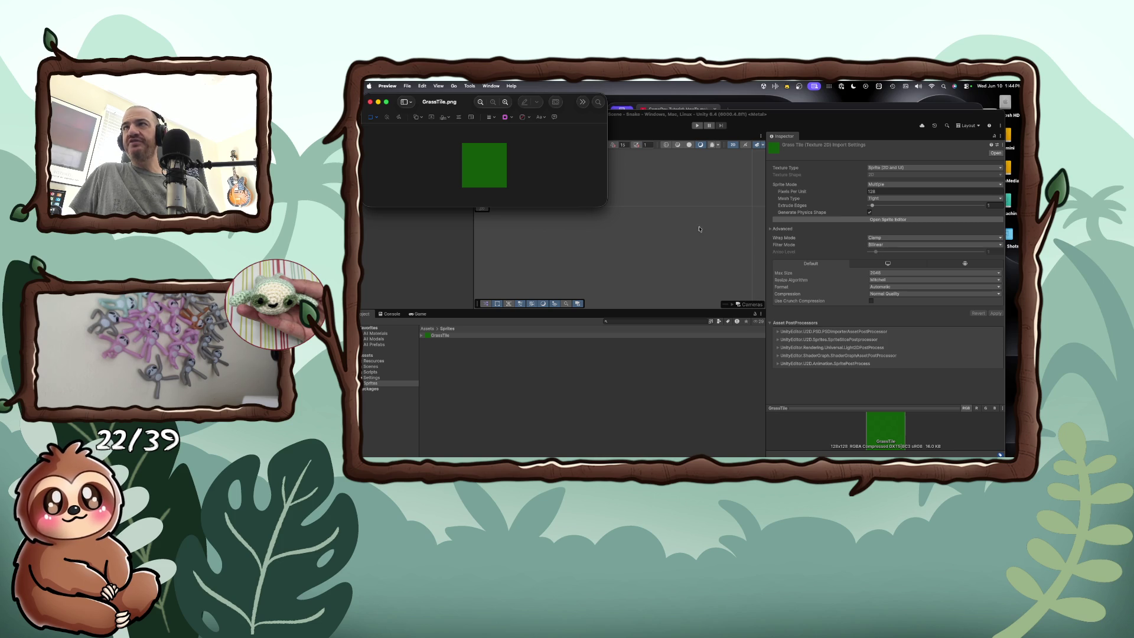
pyautogui.click(371, 103)
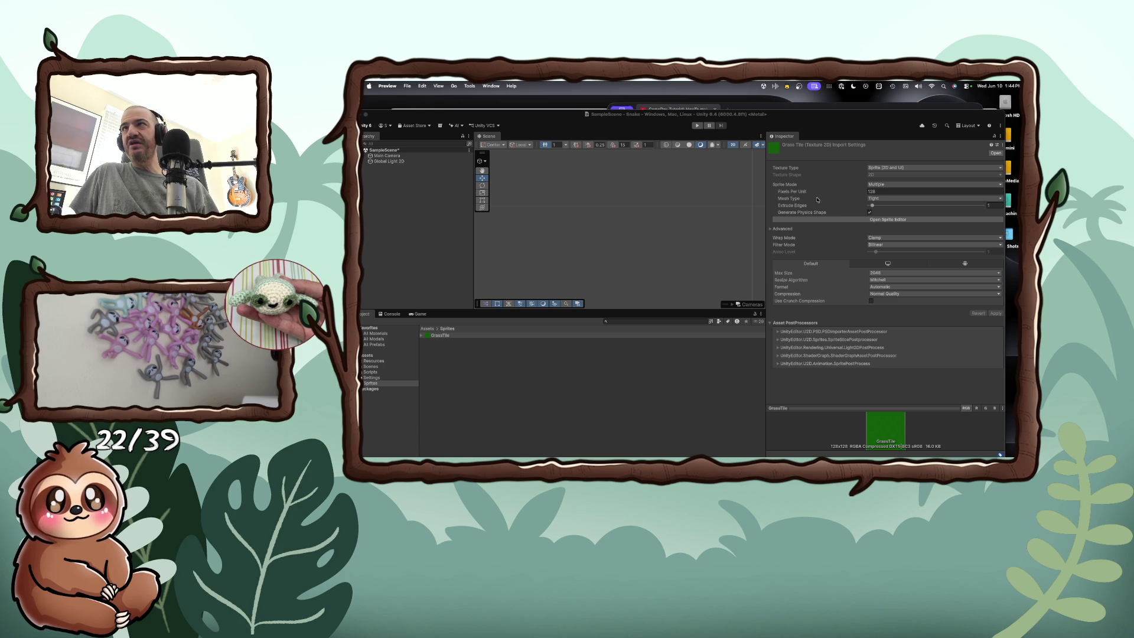
# Step: Tile Unity beside the browser and set GrassTile's Filter Mode to Point (no filter)
pyautogui.click(863, 168)
pyautogui.hotkey('ctrl', 'alt', 'Left')
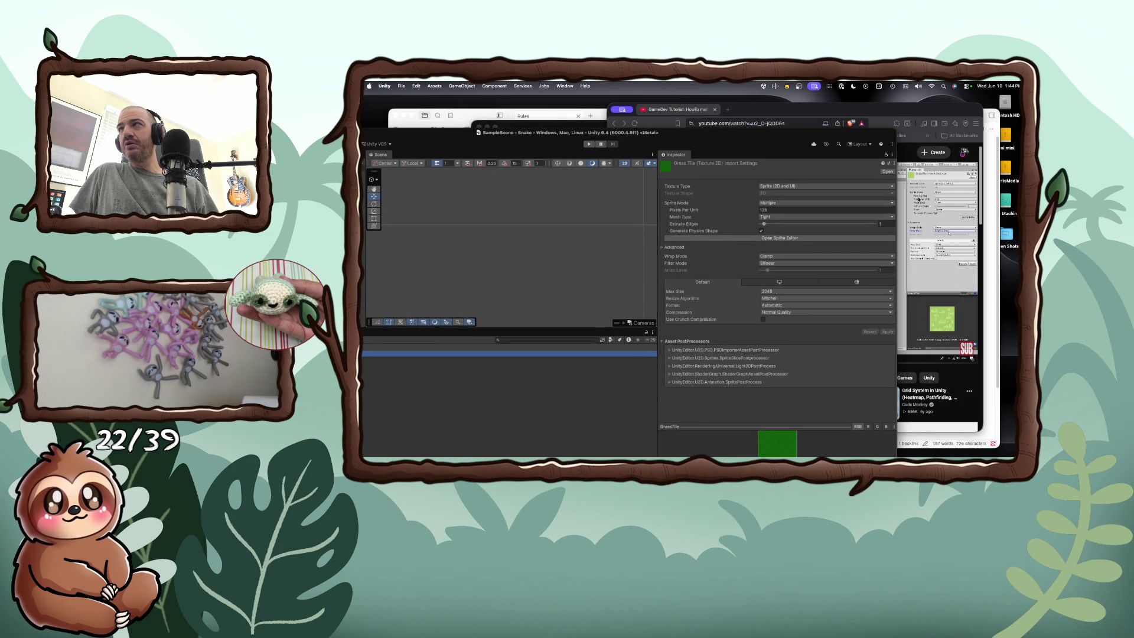
pyautogui.click(794, 264)
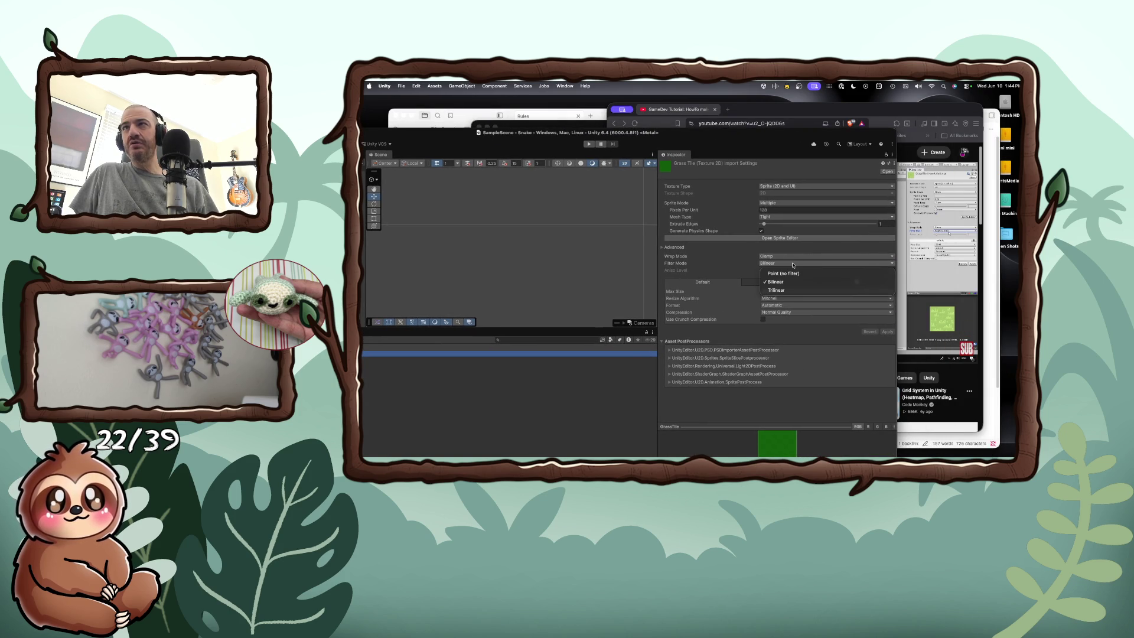
pyautogui.click(791, 273)
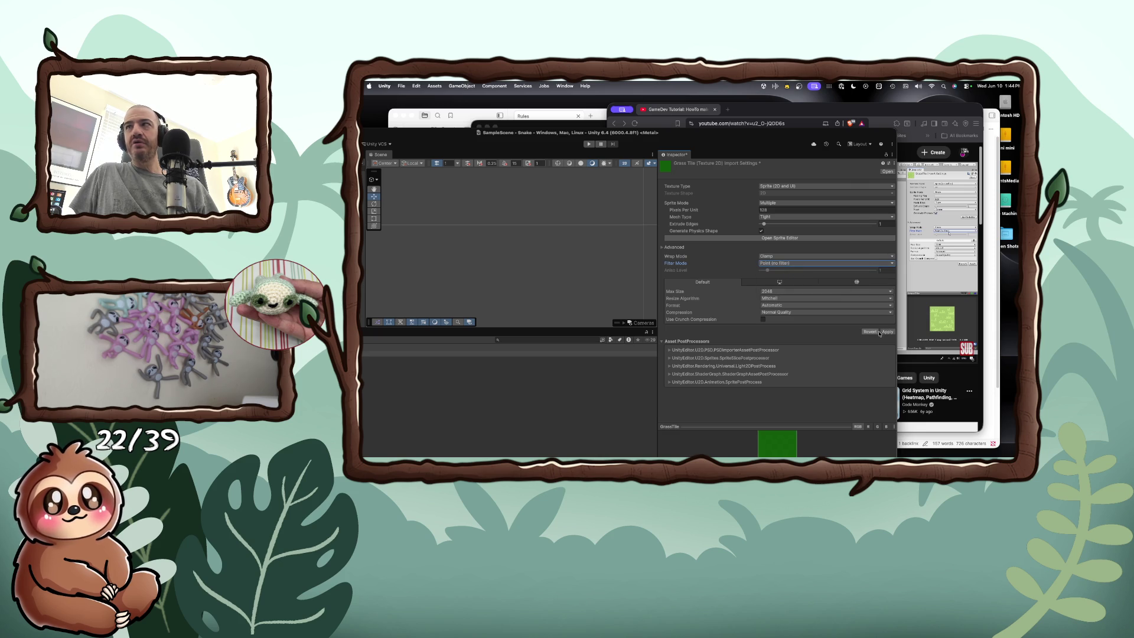
pyautogui.click(911, 300)
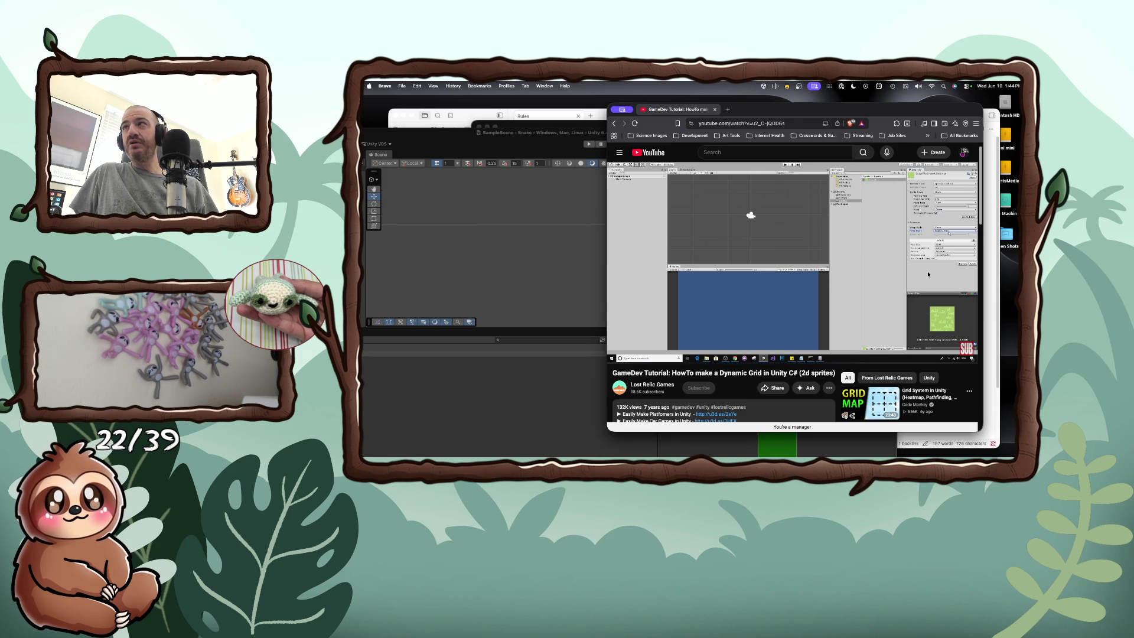
# Step: Play a few more seconds of the grid tutorial, pause it, and switch back to Unity
pyautogui.click(928, 274)
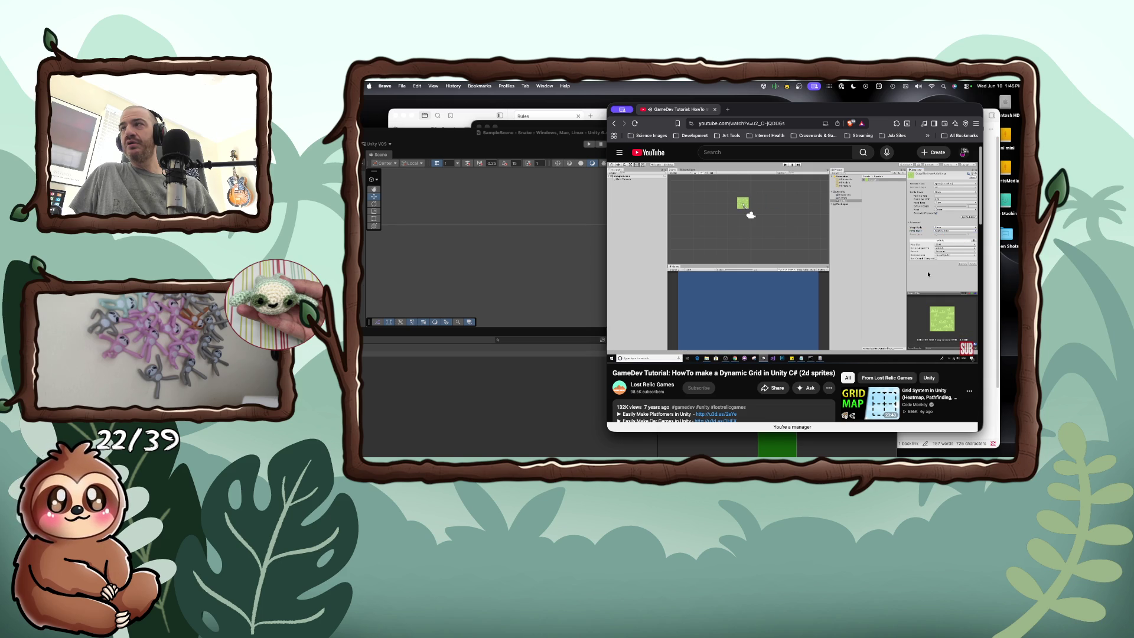
pyautogui.press('space')
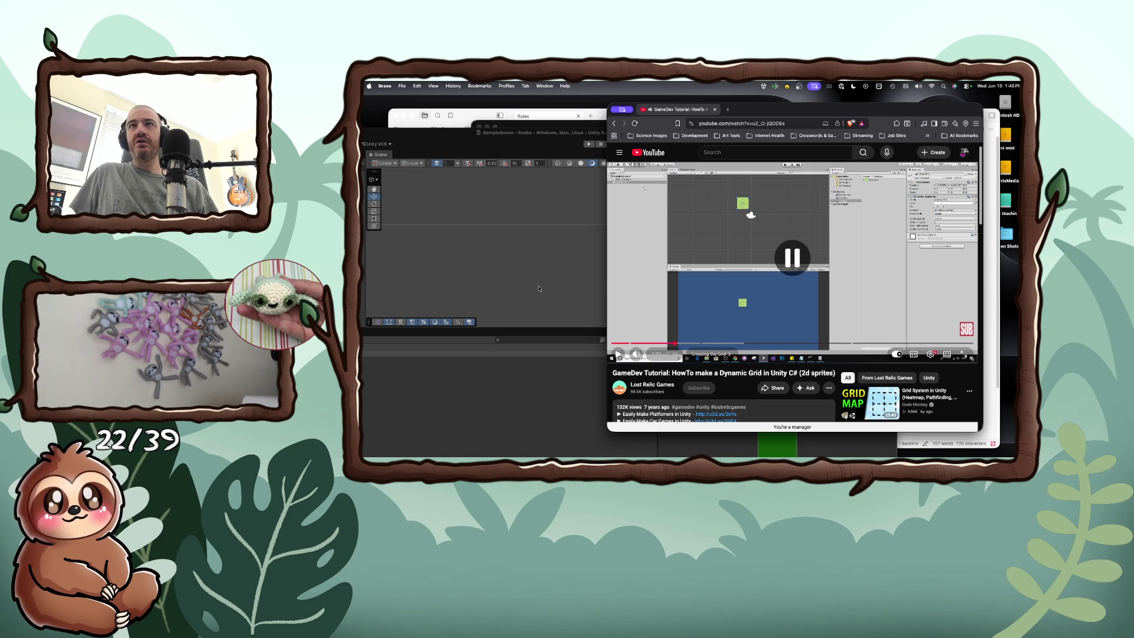
pyautogui.click(539, 289)
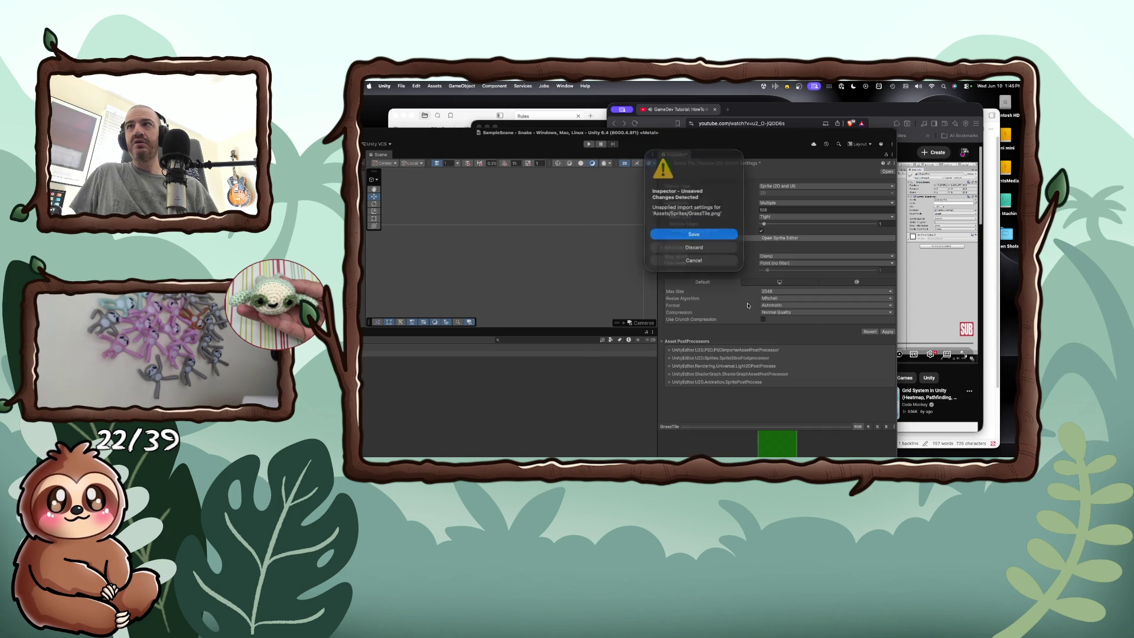
# Step: Maximize Unity and drag the GrassTile sprite into the Scene view, creating GrassTile_0
pyautogui.click(699, 242)
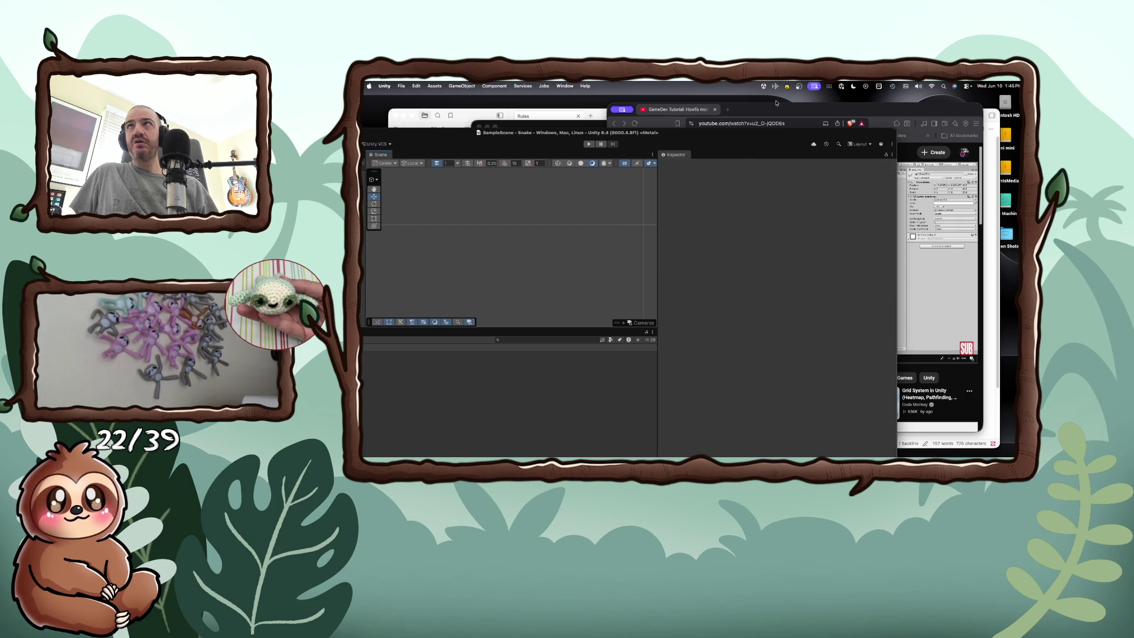
pyautogui.doubleClick(783, 130)
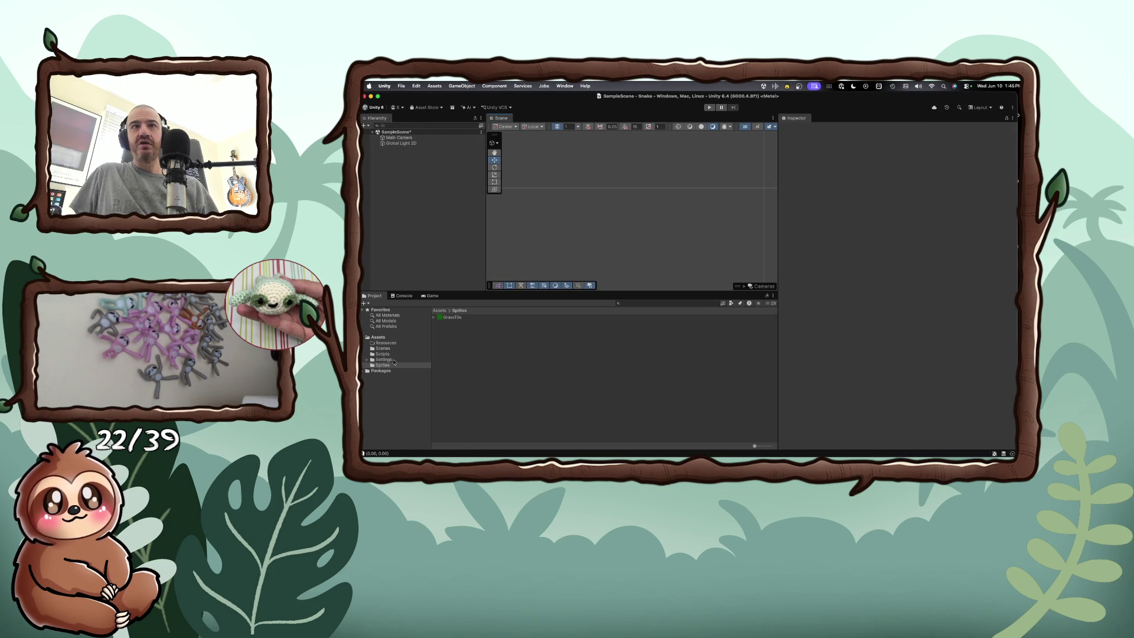
pyautogui.click(452, 317)
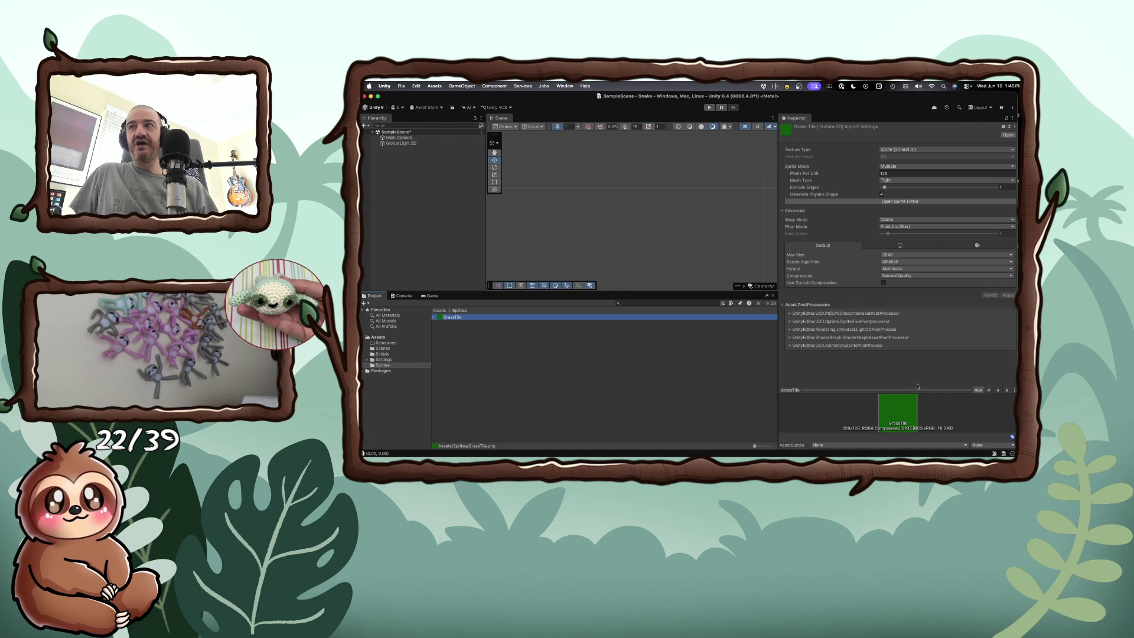
pyautogui.click(761, 300)
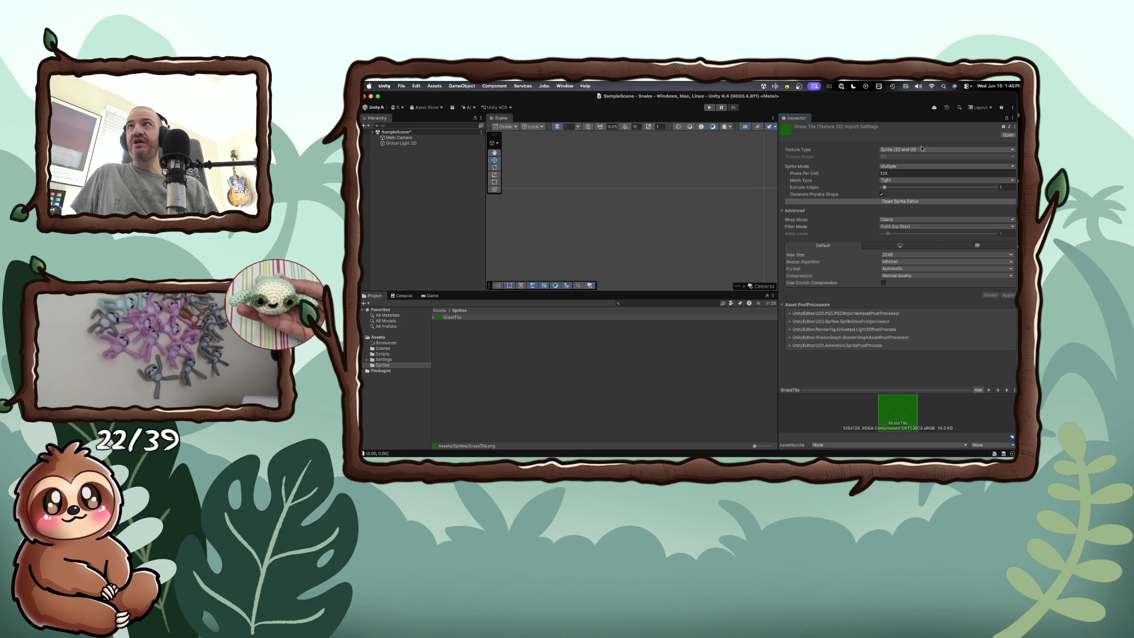
pyautogui.moveTo(449, 317); pyautogui.dragTo(613, 204)
pyautogui.scroll(-2, 610, 221)
pyautogui.scroll(-5, 611, 221)
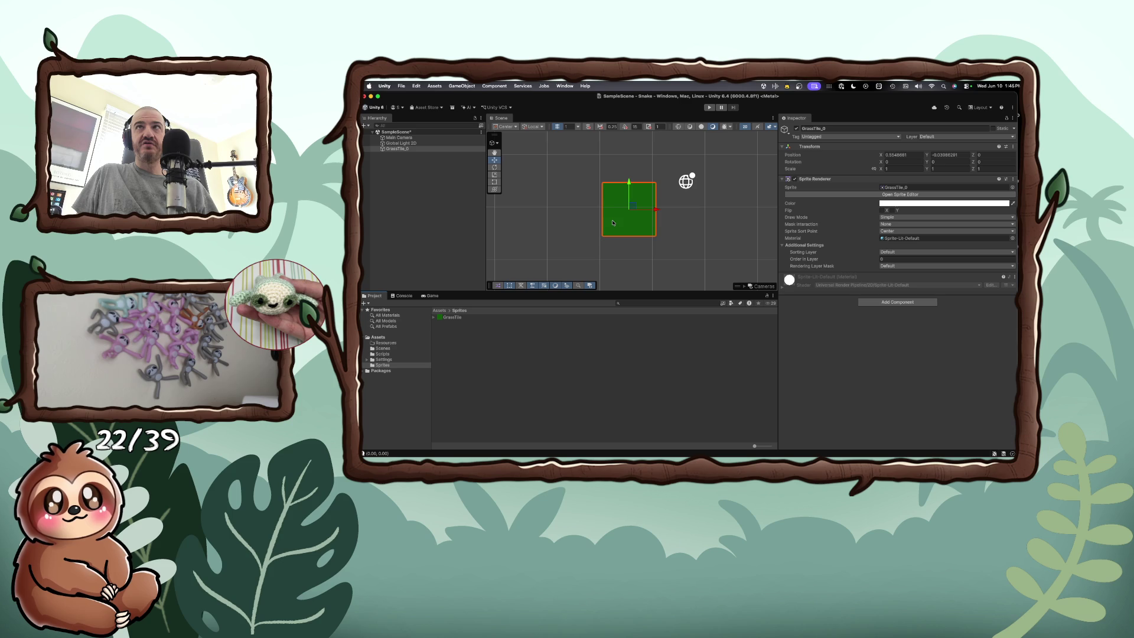
pyautogui.press('super+Tab')
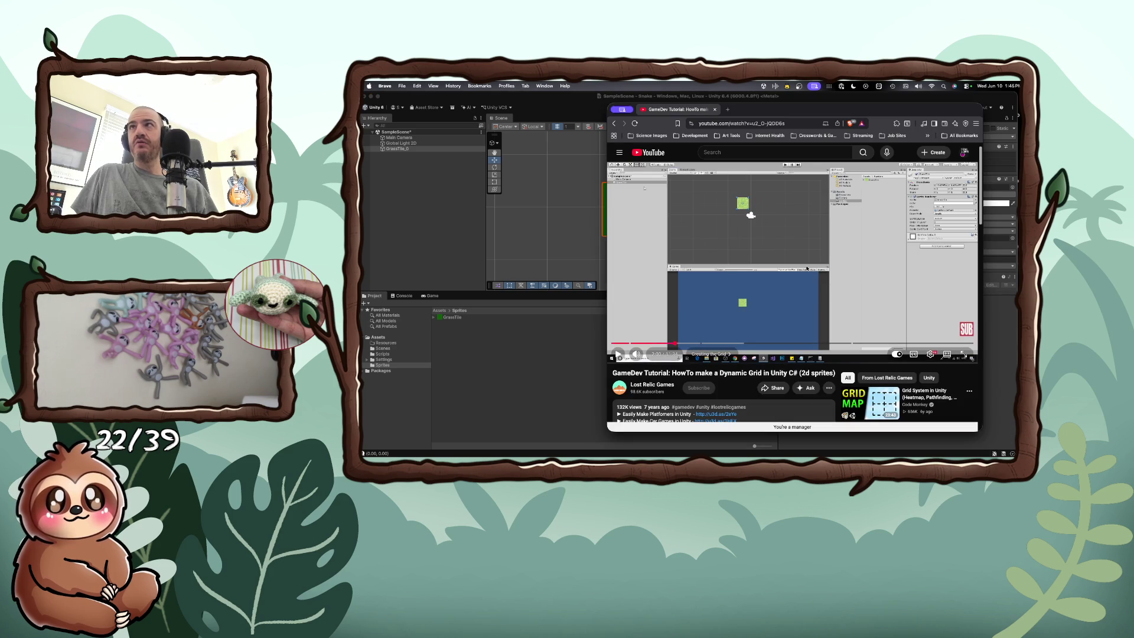
# Step: Watch more of the tutorial, pause it, and select GrassTile_0 in Unity's Hierarchy
pyautogui.click(784, 242)
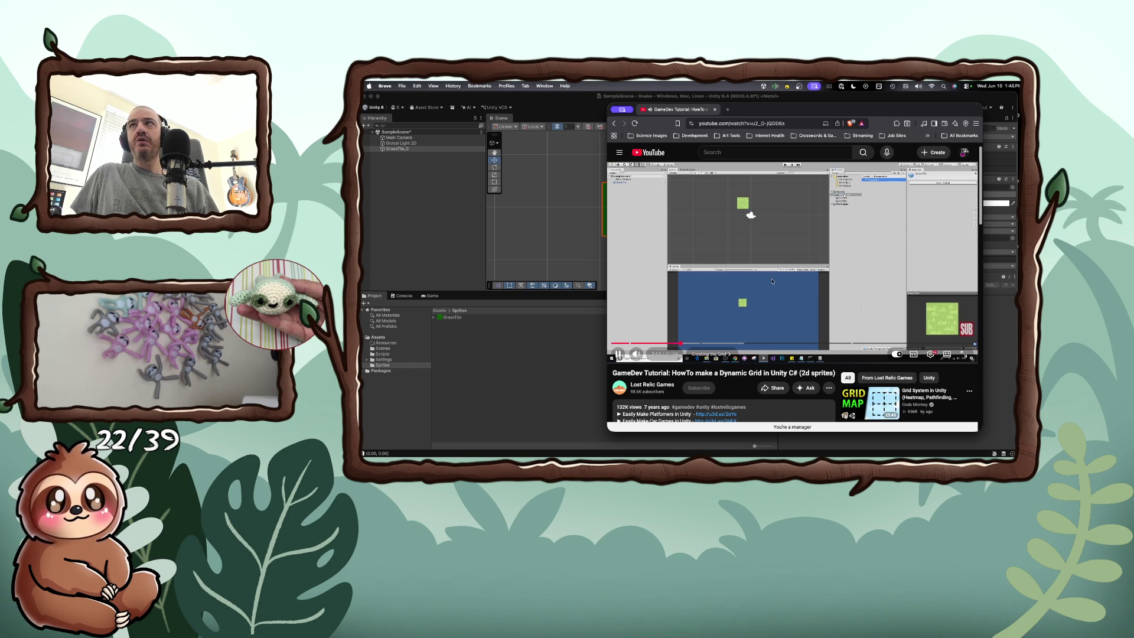
pyautogui.click(759, 280)
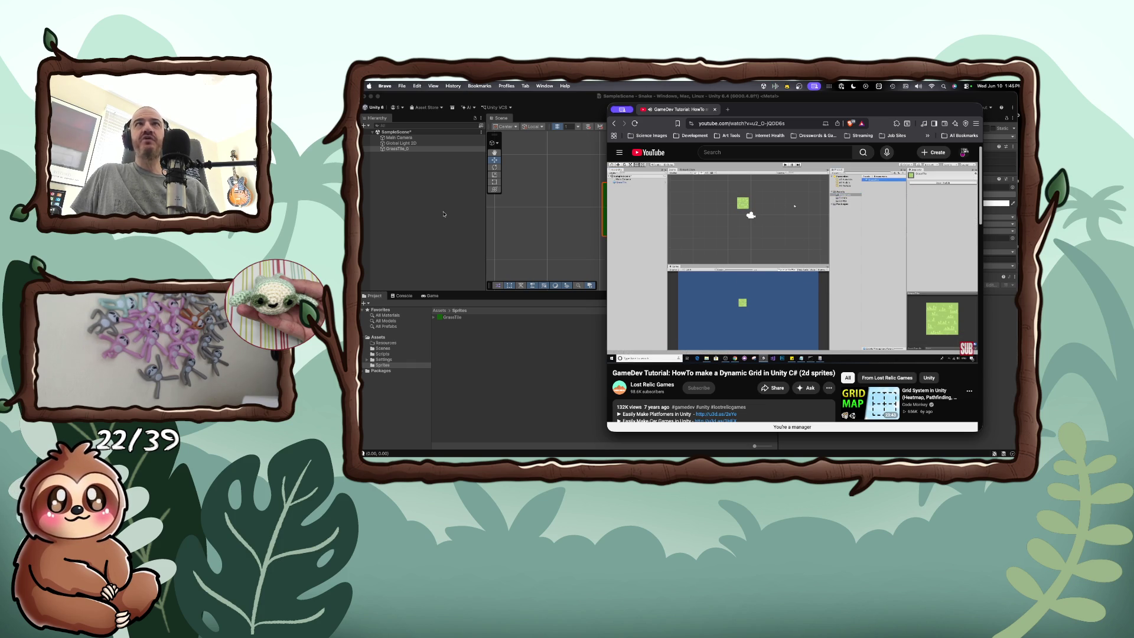
pyautogui.press('super+Tab')
pyautogui.click(392, 149)
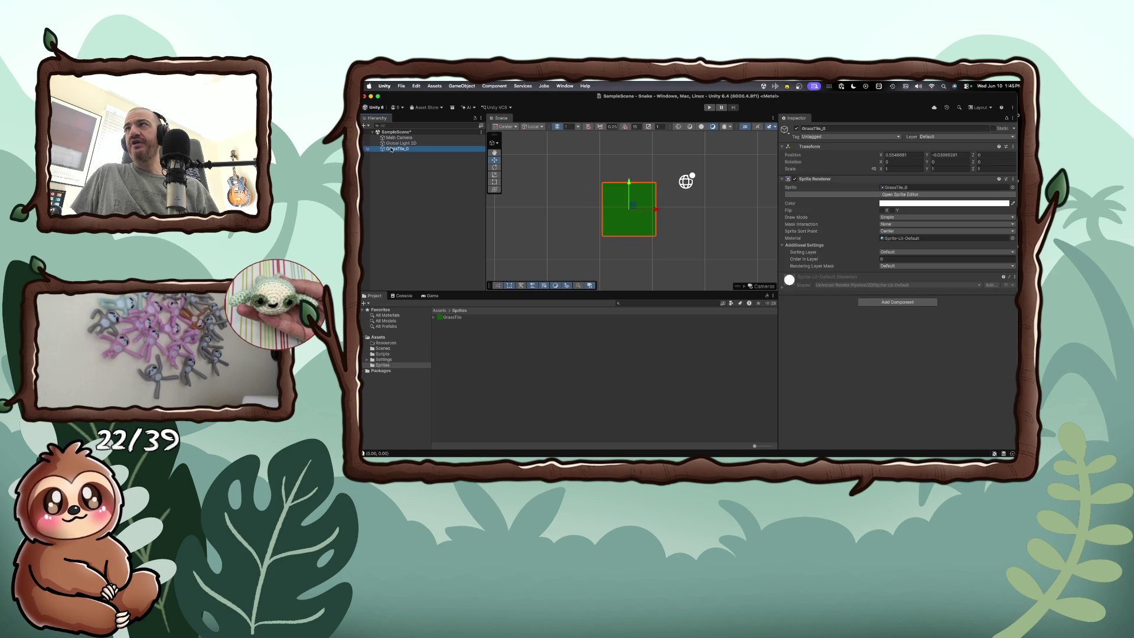
# Step: Locate and preview the sprite asset used by GrassTile_0
pyautogui.click(913, 188)
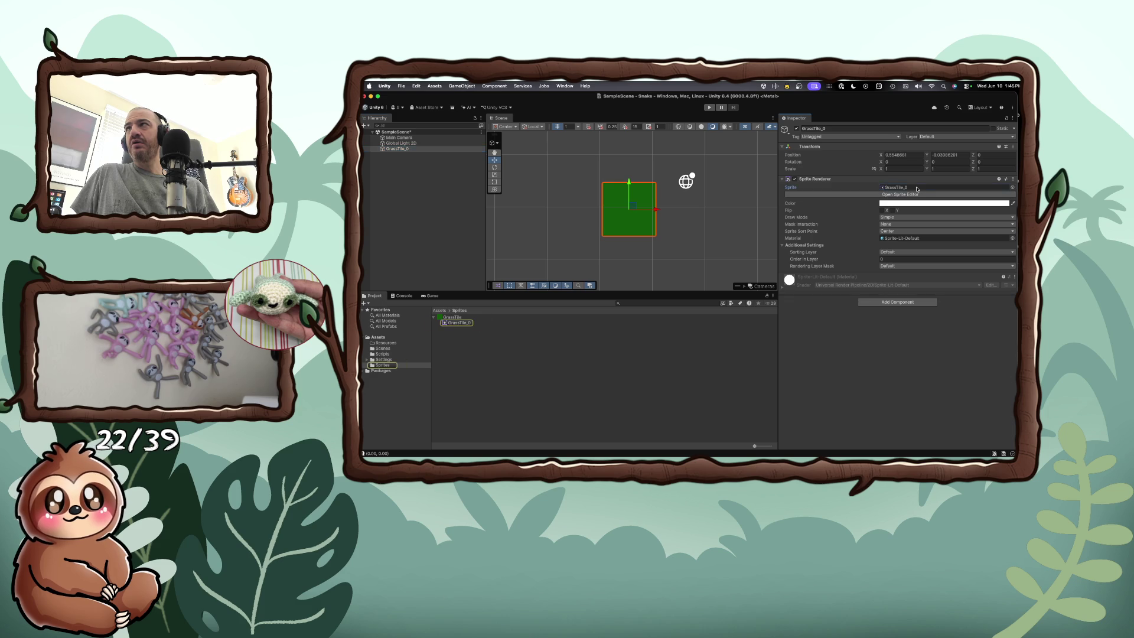
pyautogui.doubleClick(912, 187)
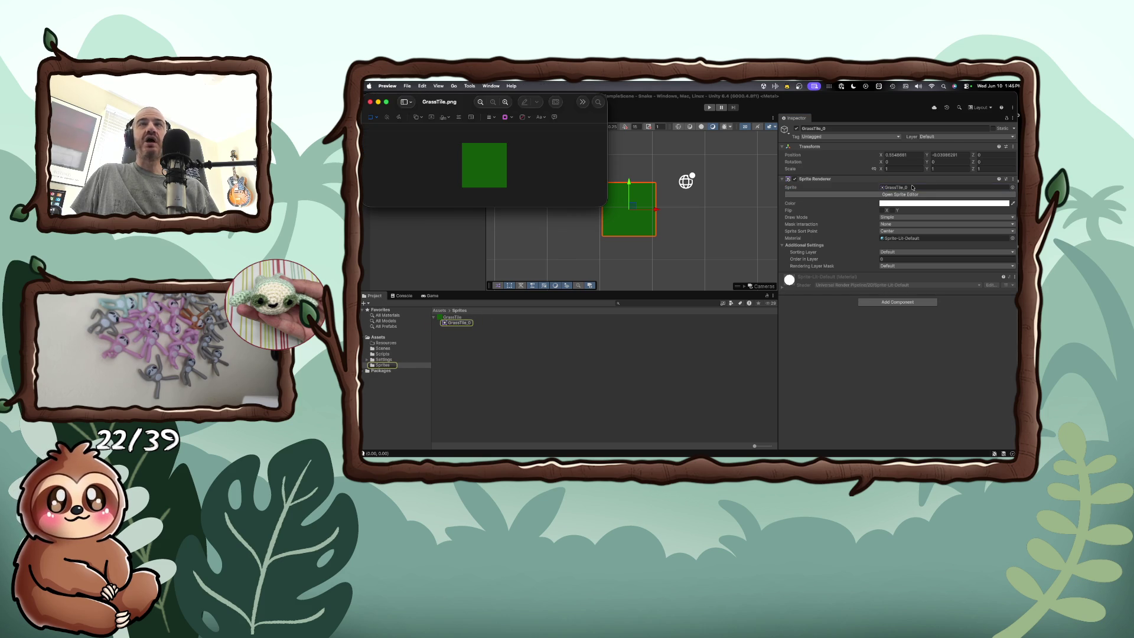
pyautogui.click(912, 187)
pyautogui.click(897, 188)
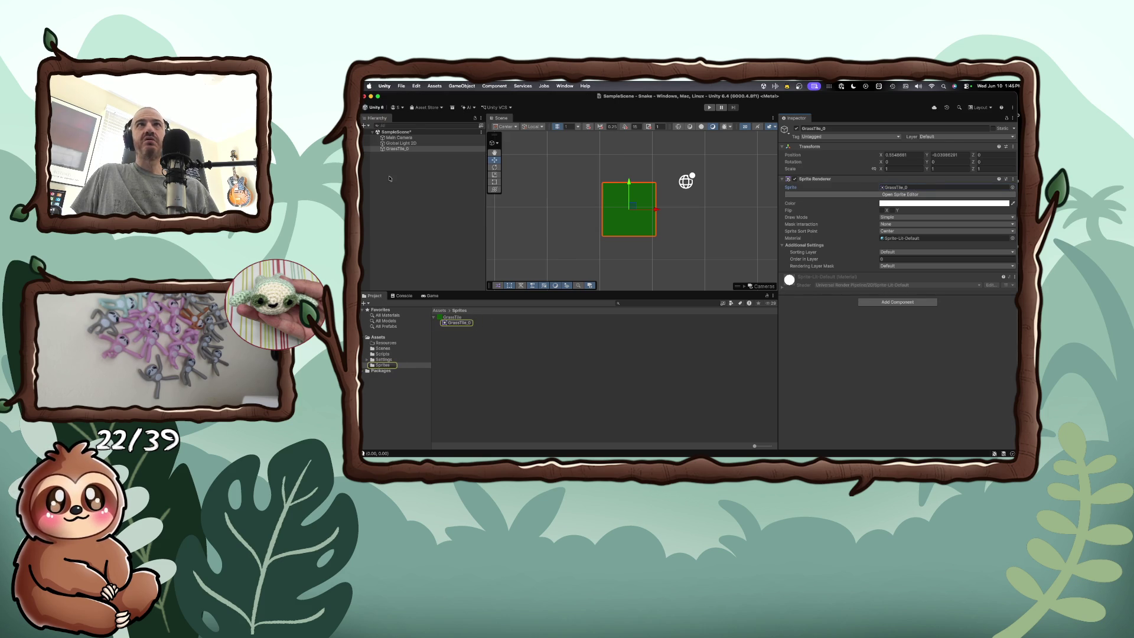
# Step: Rename the GrassTile_0 object to GrassTile in the Hierarchy
pyautogui.rightClick(401, 150)
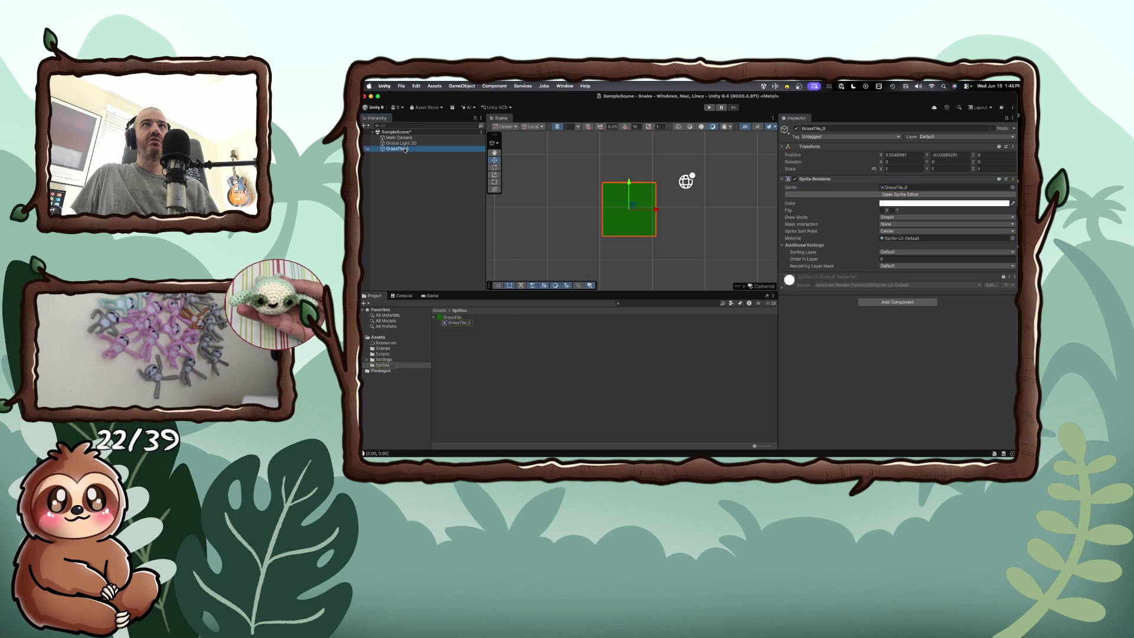
pyautogui.click(420, 151)
pyautogui.press('BackSpace')
pyautogui.press('BackSpace')
pyautogui.press('Return')
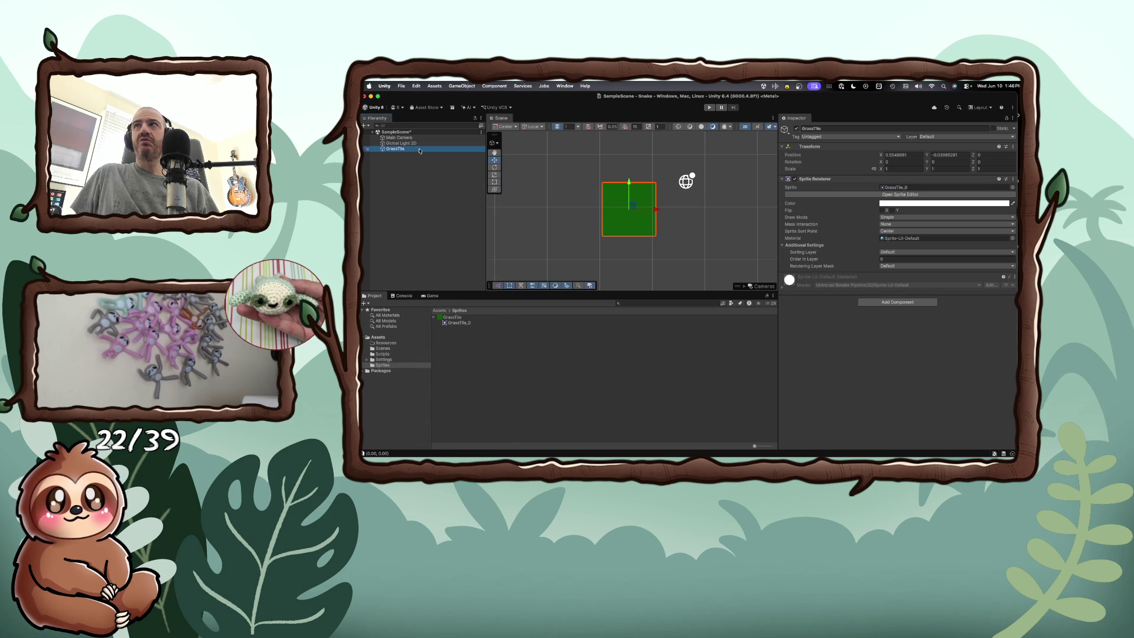
pyautogui.click(416, 207)
pyautogui.click(414, 149)
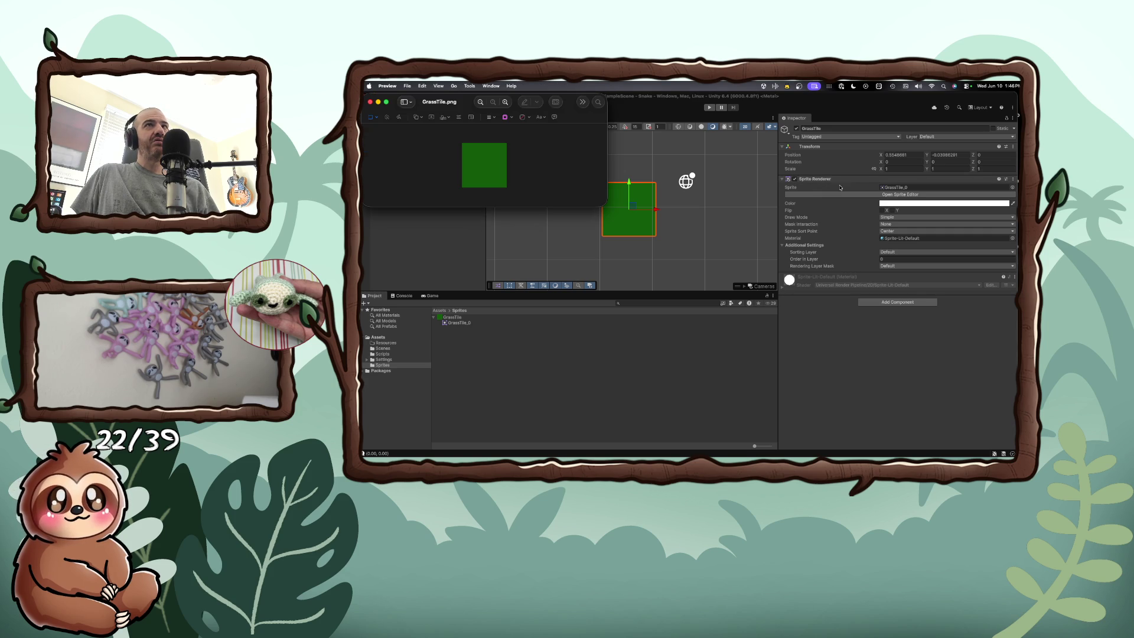
pyautogui.press('super+Tab')
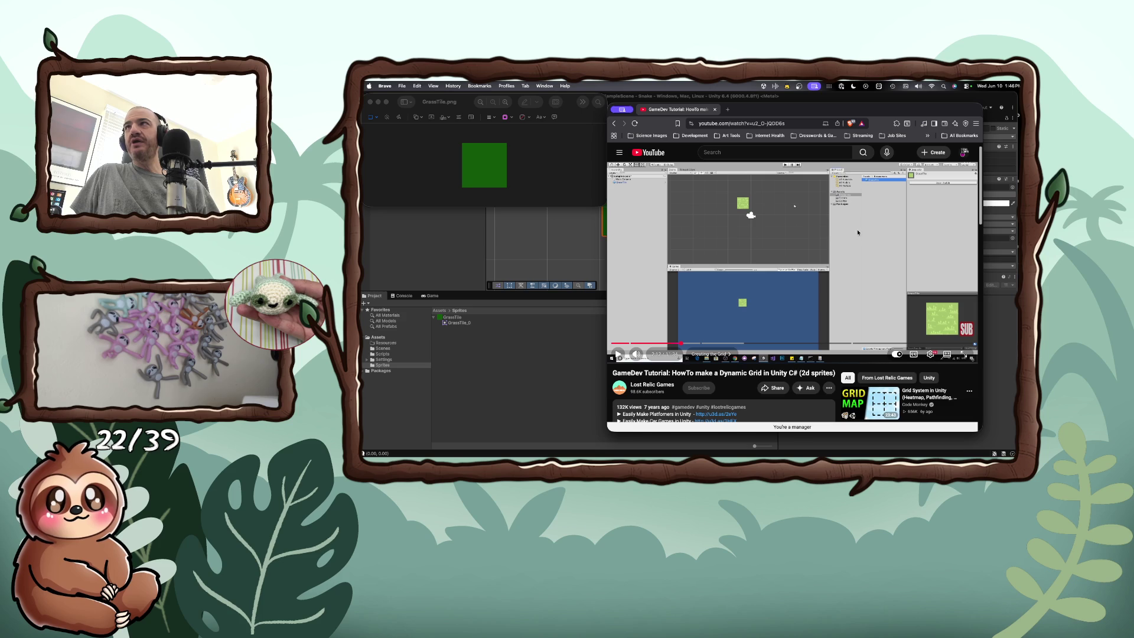
# Step: Play a few more seconds of the tutorial, pause it, and bring Unity forward
pyautogui.click(797, 301)
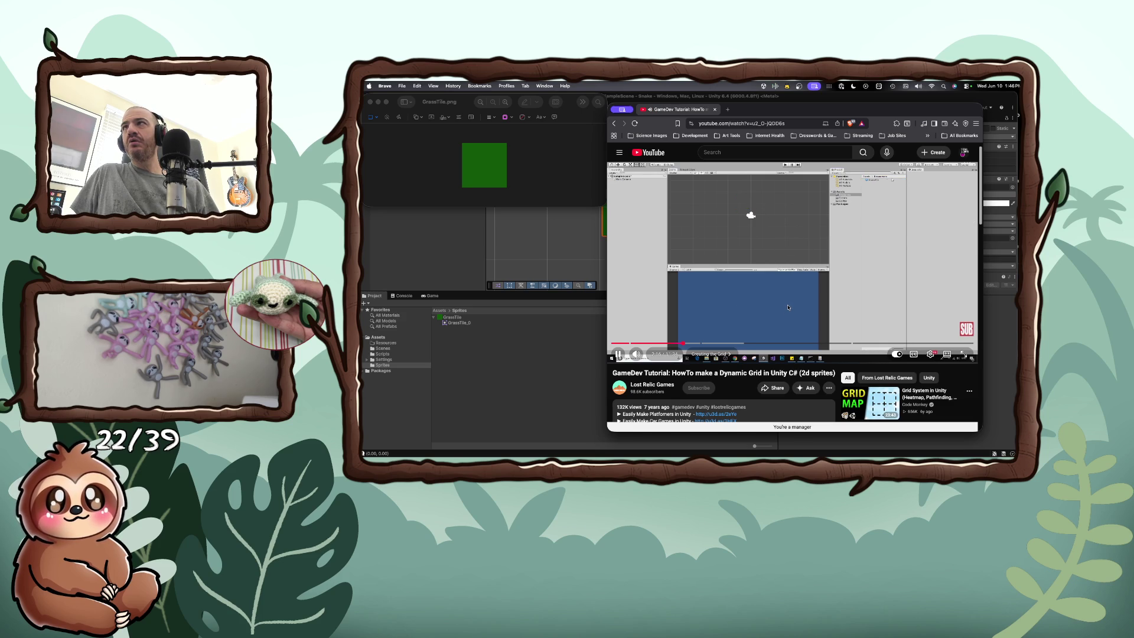
pyautogui.click(788, 307)
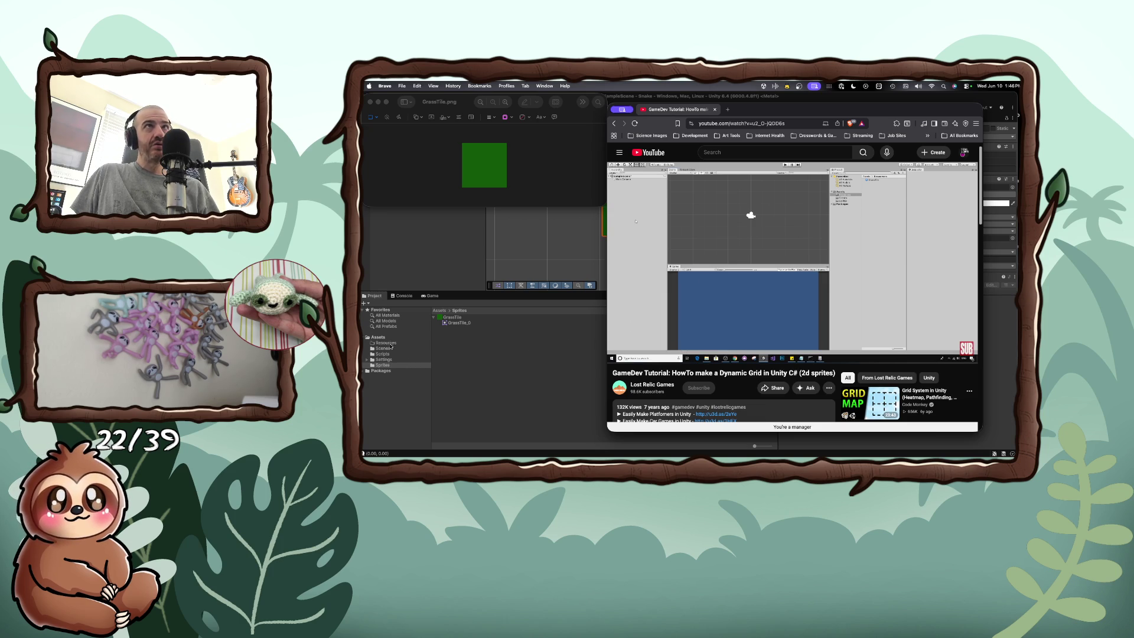
pyautogui.click(452, 261)
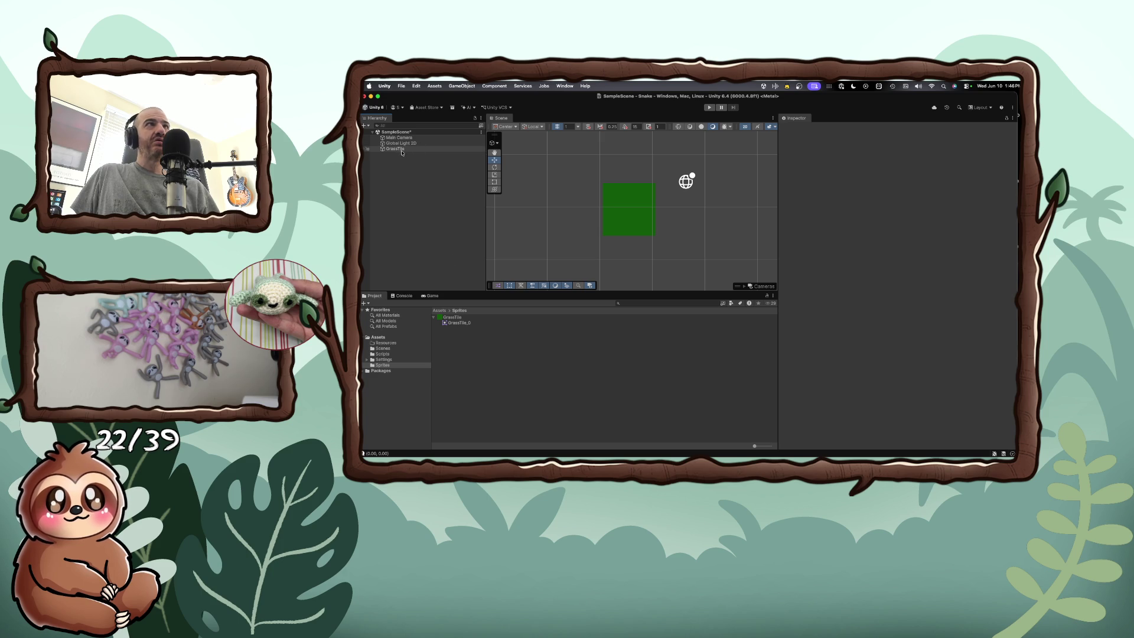
# Step: Drag GrassTile into Assets/Resources to make it a prefab
pyautogui.moveTo(402, 150)
pyautogui.mouseDown()
pyautogui.moveTo(443, 341)
pyautogui.moveTo(420, 358)
pyautogui.moveTo(383, 344)
pyautogui.mouseUp()
pyautogui.click(394, 344)
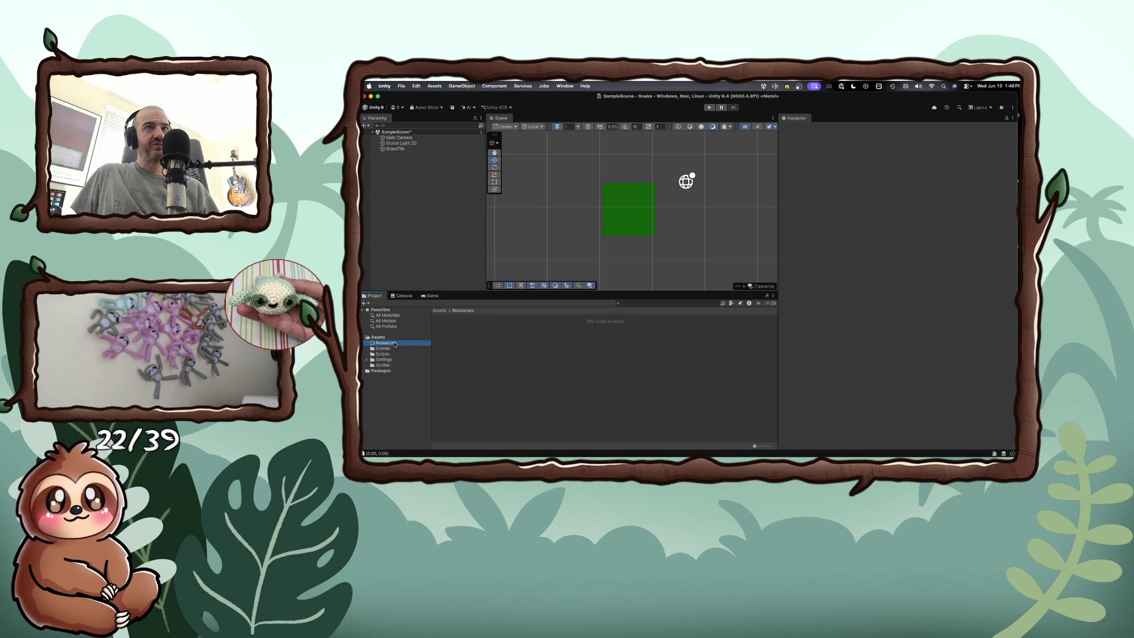
pyautogui.moveTo(397, 149); pyautogui.dragTo(472, 354)
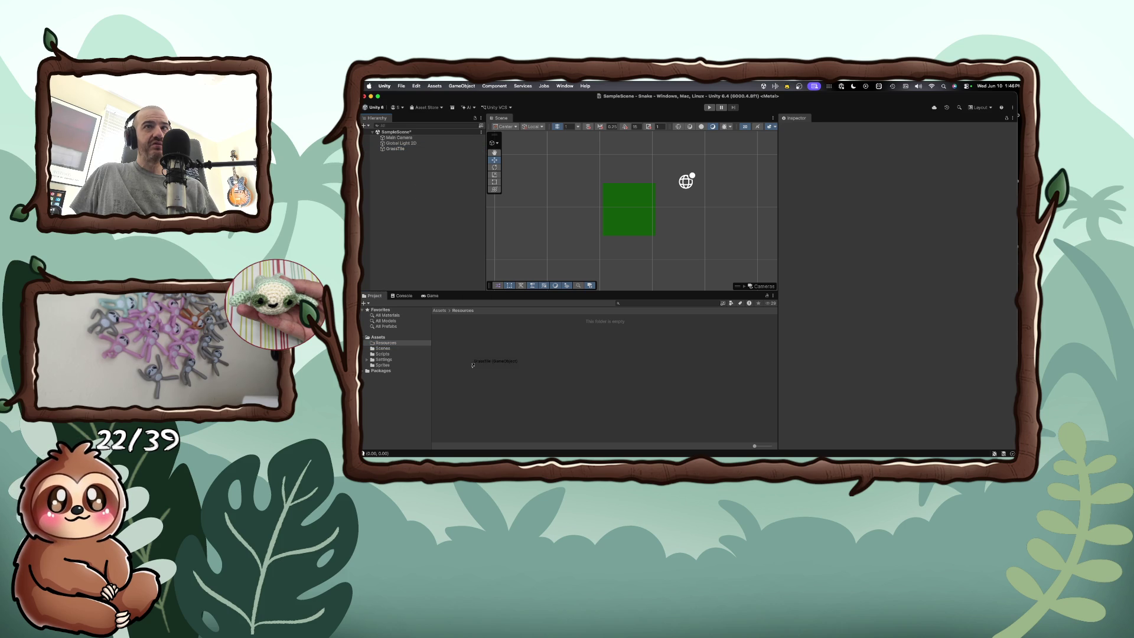
# Step: Delete the GrassTile object from the scene
pyautogui.click(402, 149)
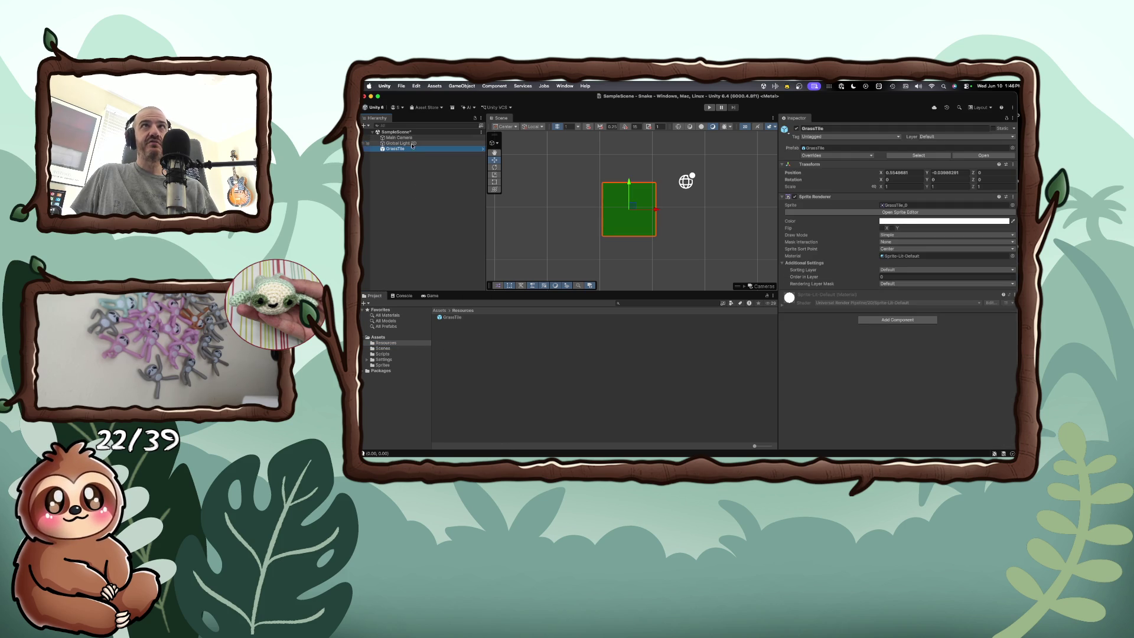
pyautogui.rightClick(411, 149)
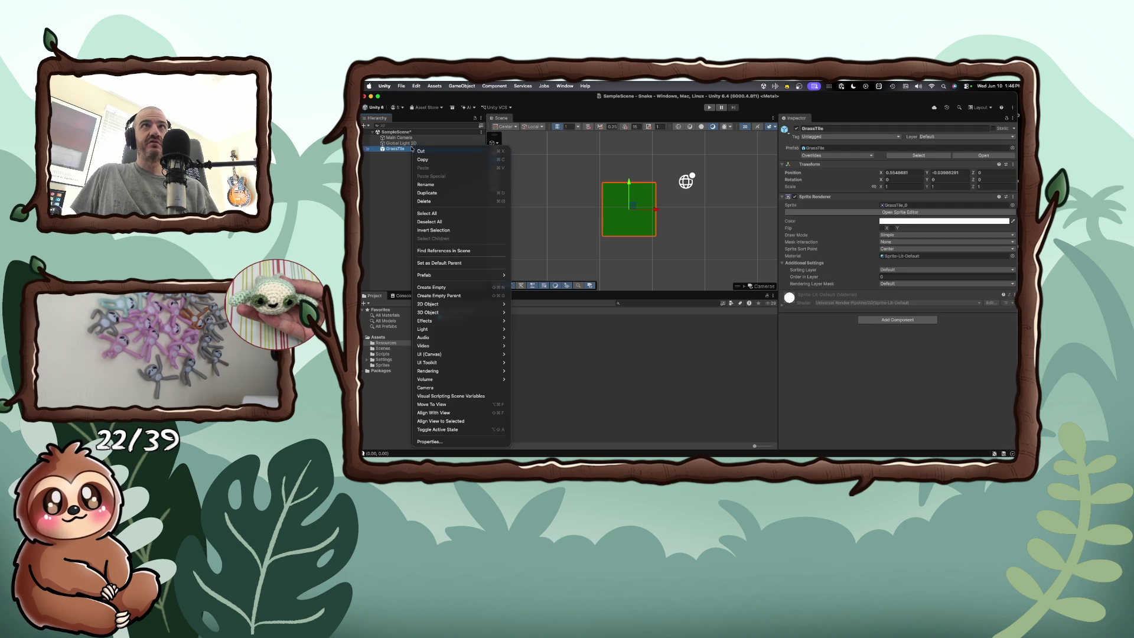
pyautogui.click(425, 202)
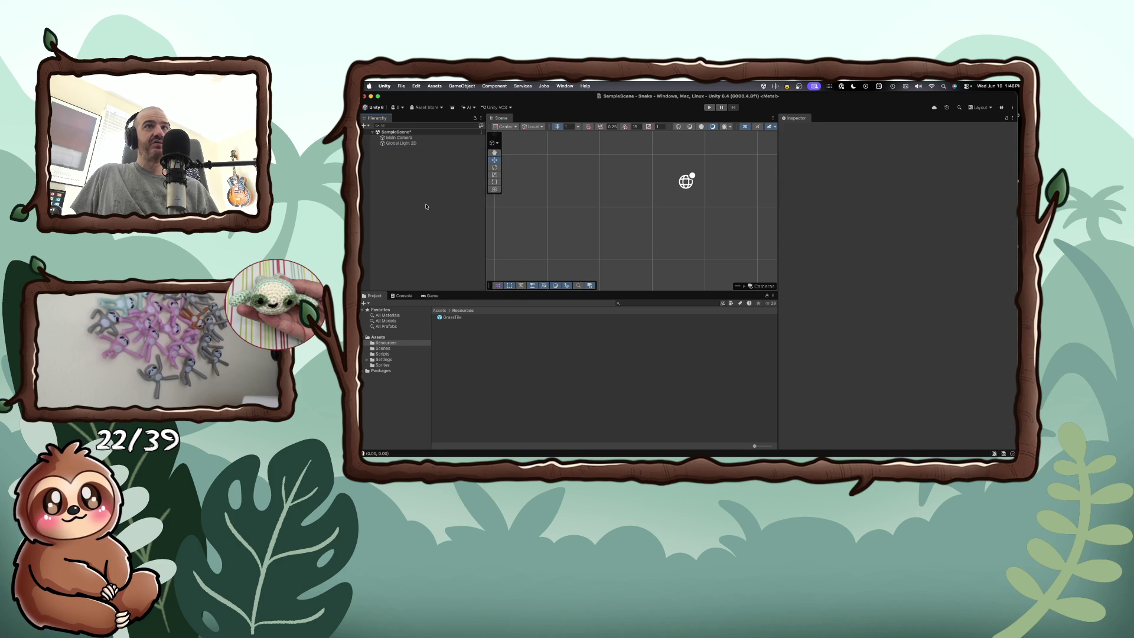
pyautogui.press('super+Tab')
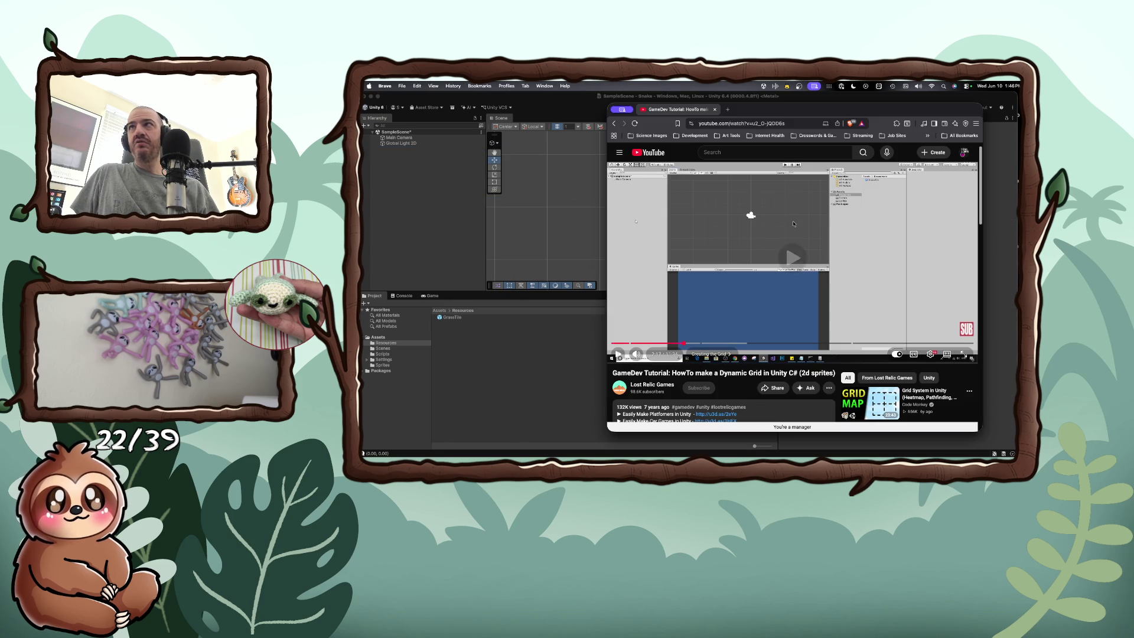
# Step: Play a bit more of the tutorial, pause, and open Unity's Hierarchy create menu
pyautogui.press('space')
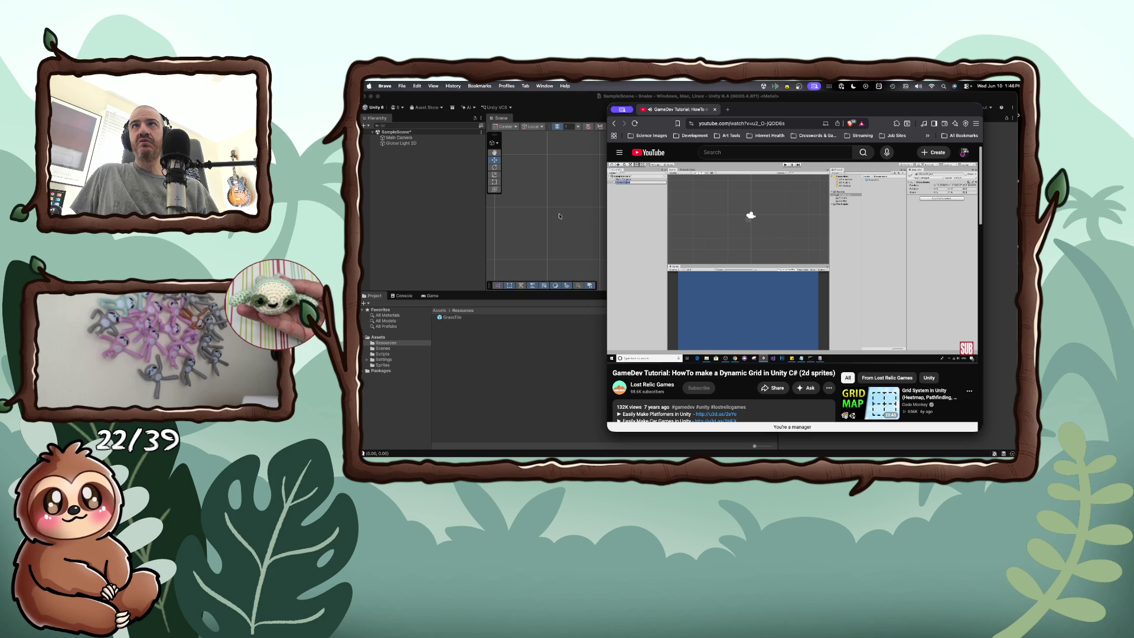
pyautogui.press('space')
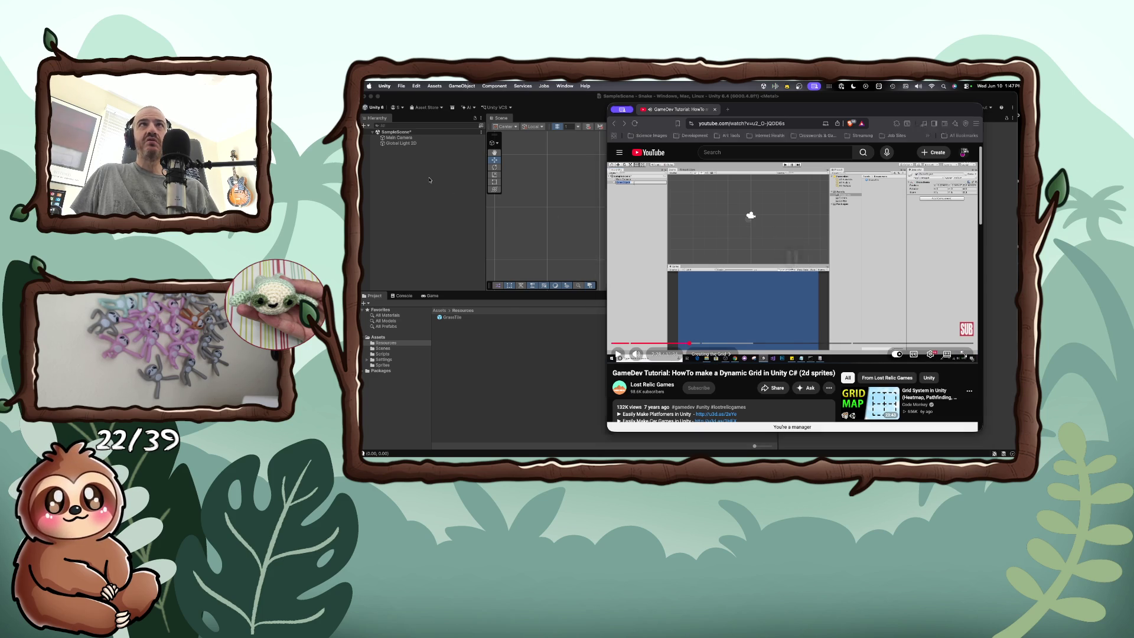
pyautogui.rightClick(431, 186)
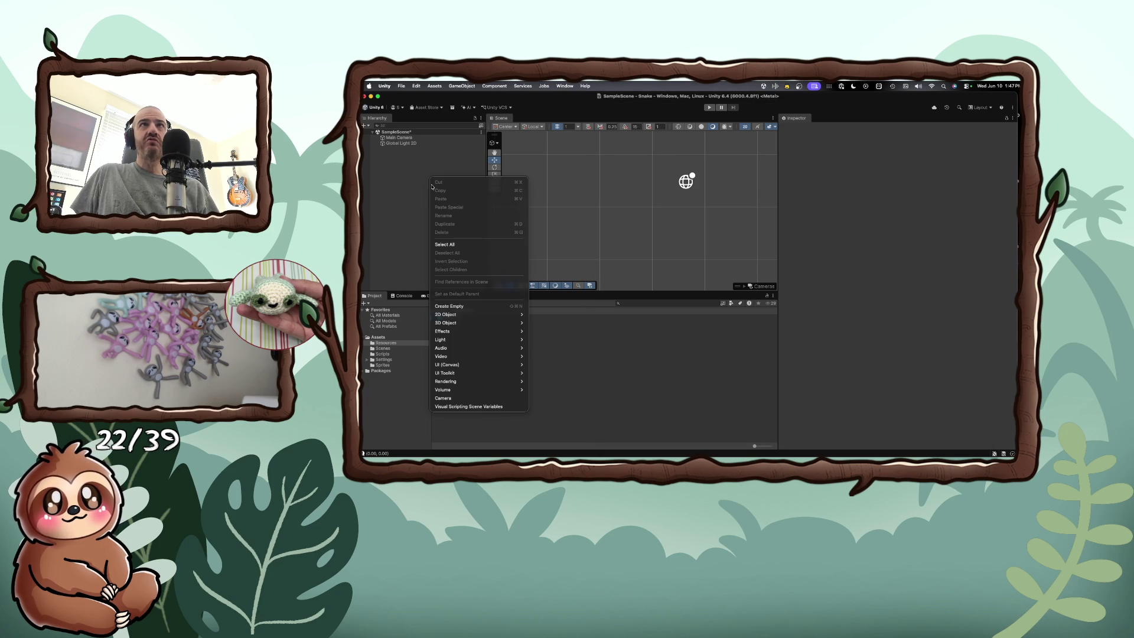
# Step: Create an empty GameObject in the scene
pyautogui.click(457, 306)
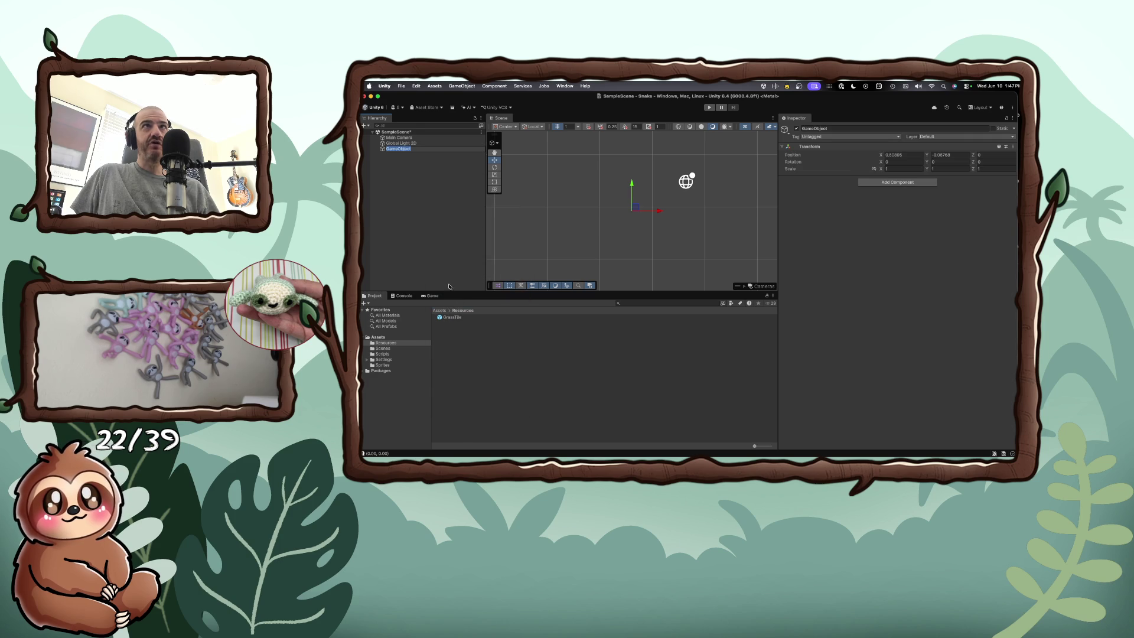
pyautogui.moveTo(674, 92); pyautogui.dragTo(674, 201)
pyautogui.click(768, 177)
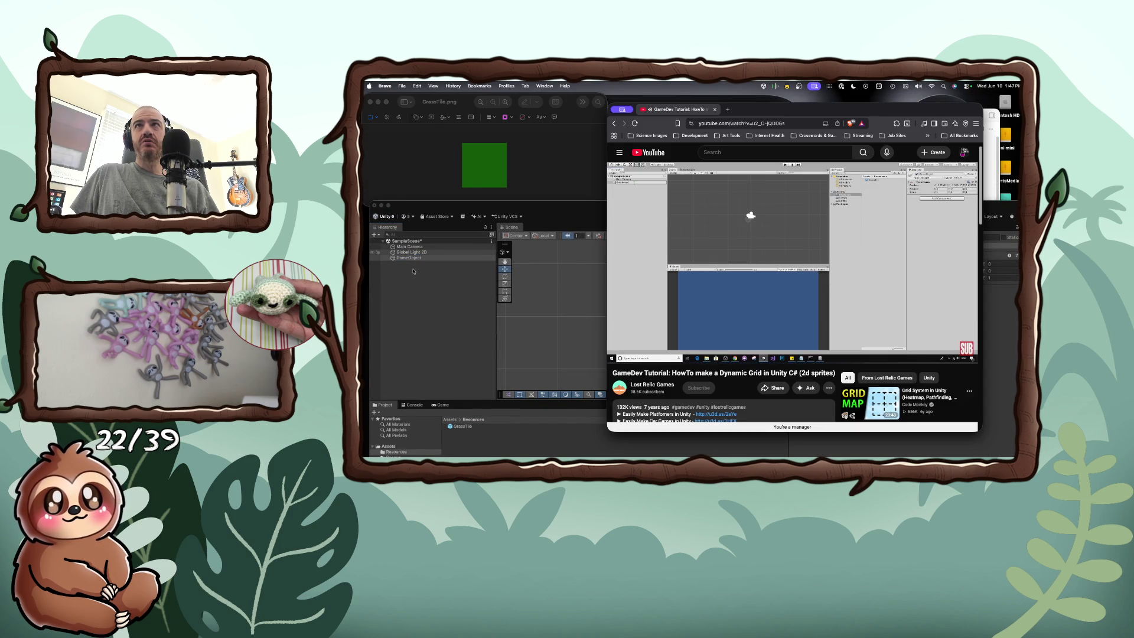
# Step: Rename the empty object to GridHolder and resume the tutorial video
pyautogui.click(407, 261)
pyautogui.rightClick(408, 260)
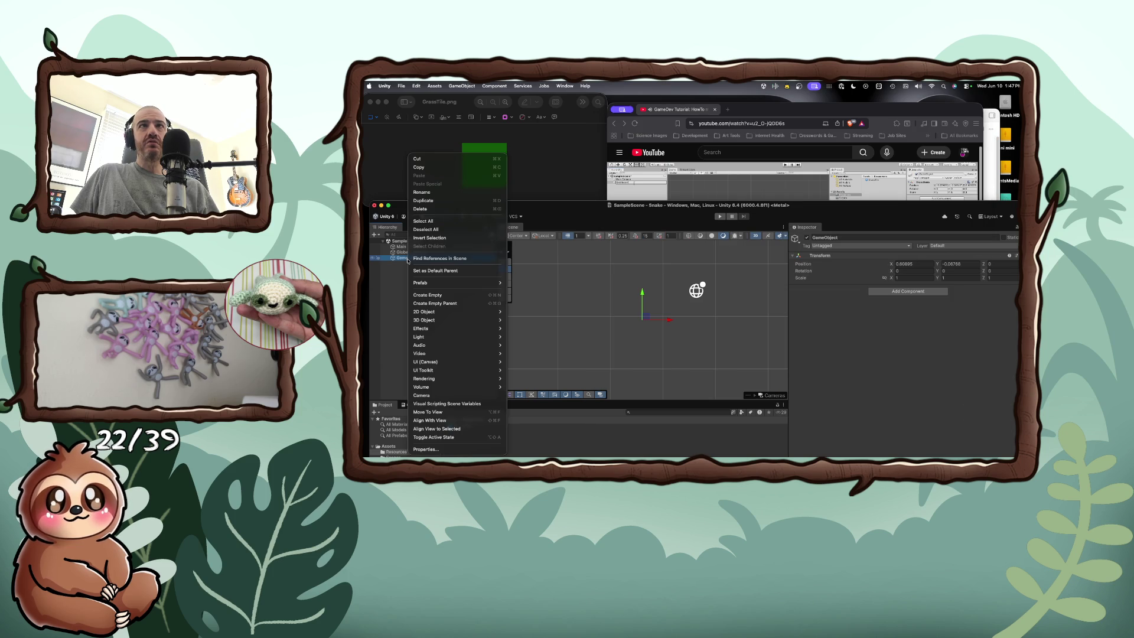
pyautogui.click(434, 190)
pyautogui.write('GridHolder')
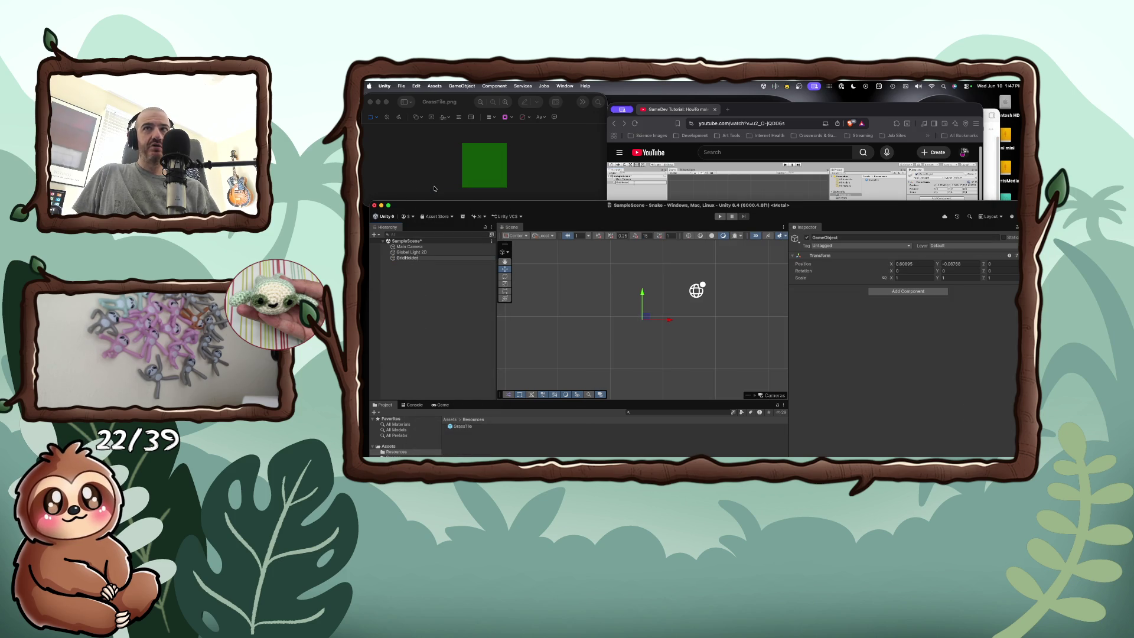
pyautogui.press('Return')
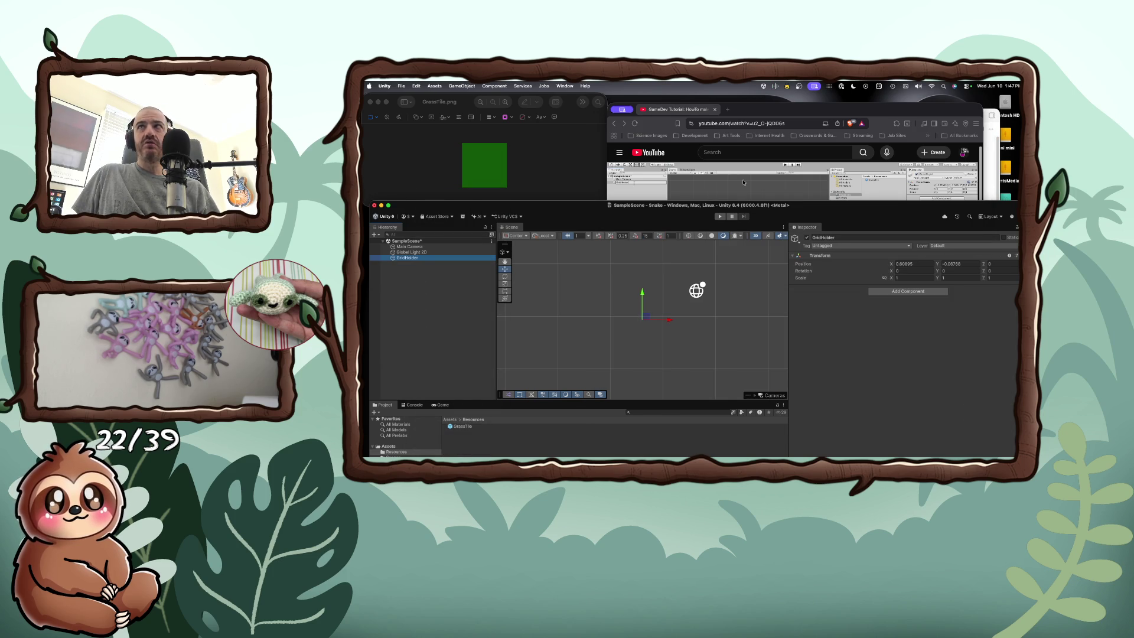
pyautogui.click(731, 194)
pyautogui.click(731, 193)
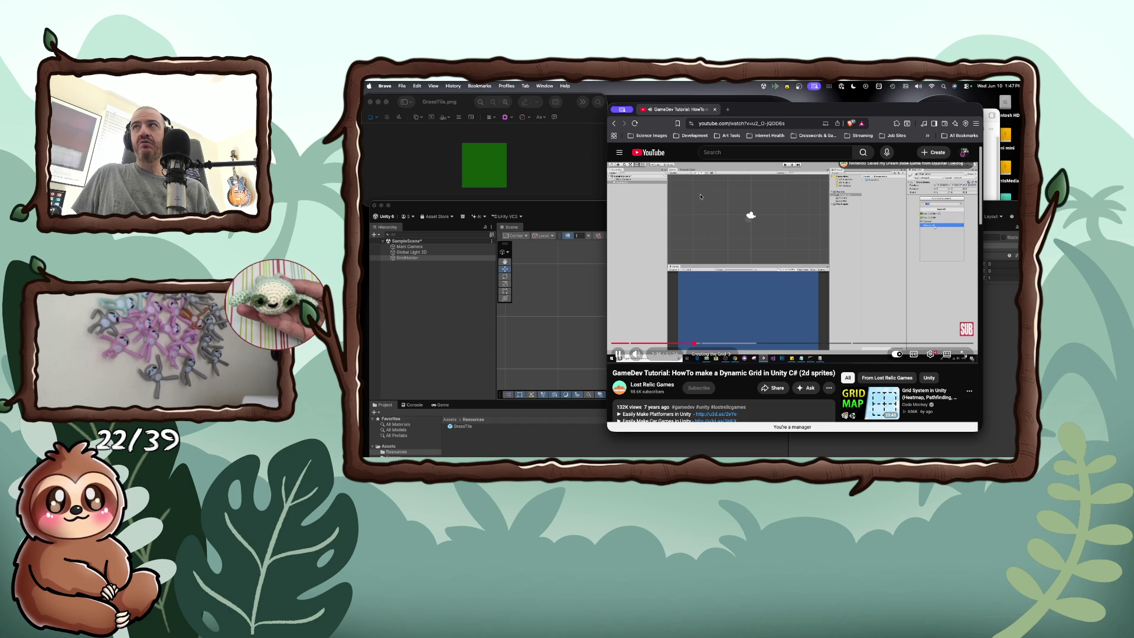
# Step: Start adding a new script component to GridHolder through Add Component
pyautogui.click(470, 302)
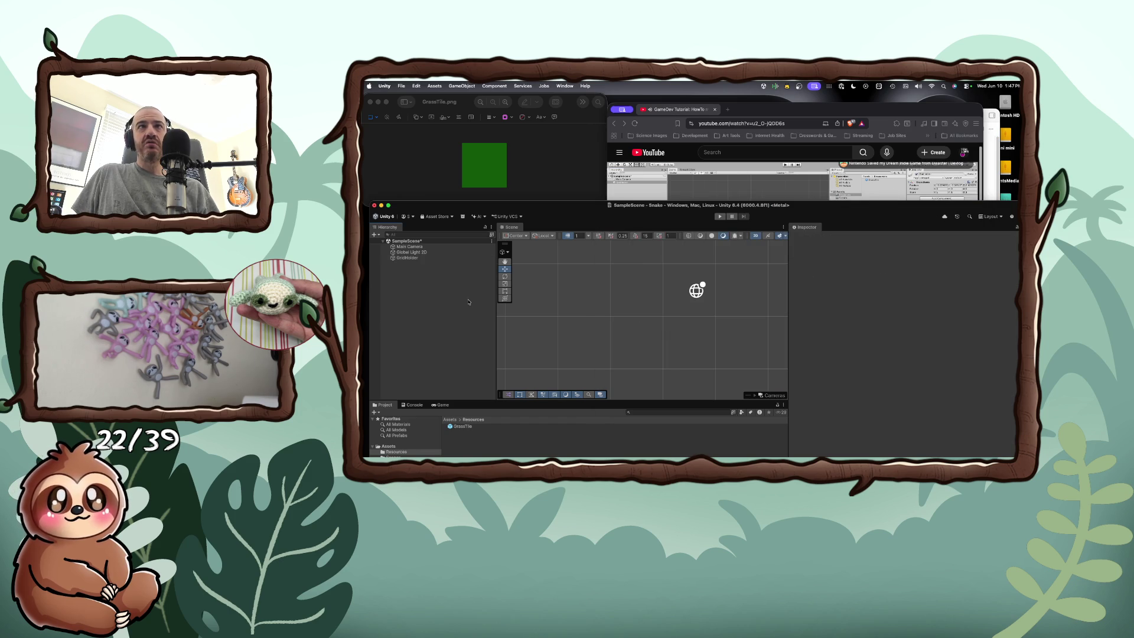
pyautogui.click(407, 258)
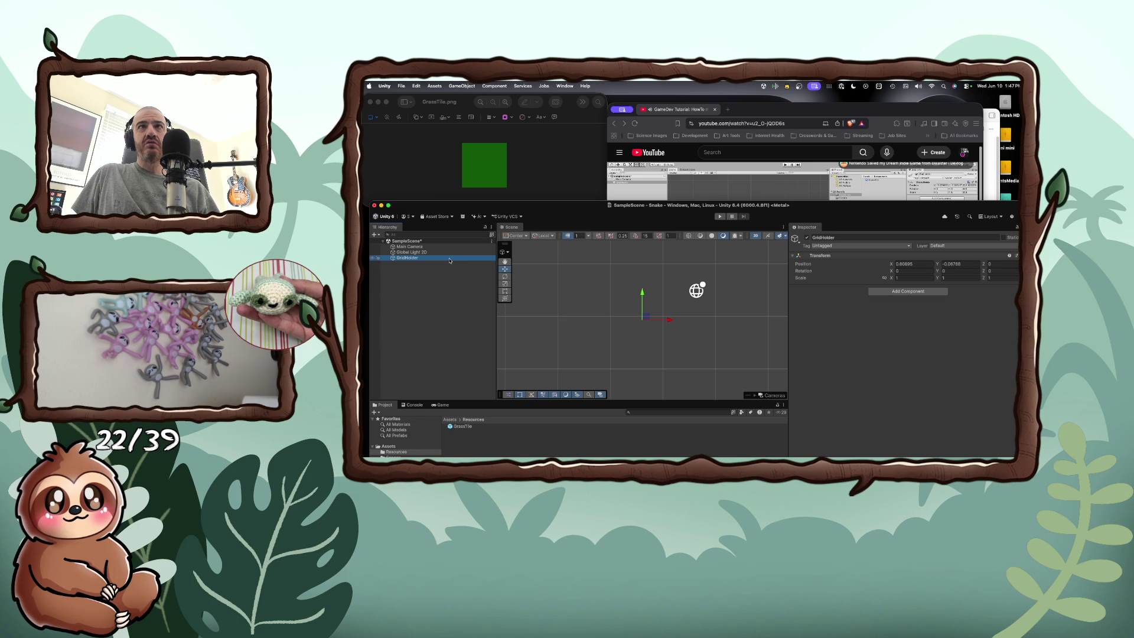
pyautogui.click(898, 291)
pyautogui.write('scr')
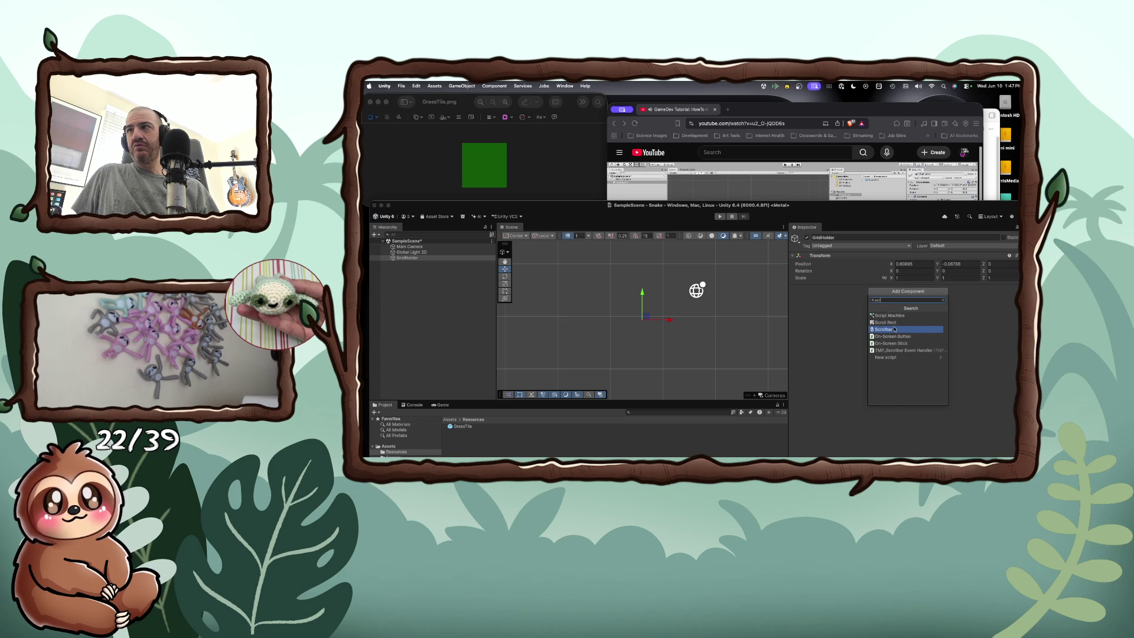
pyautogui.click(913, 358)
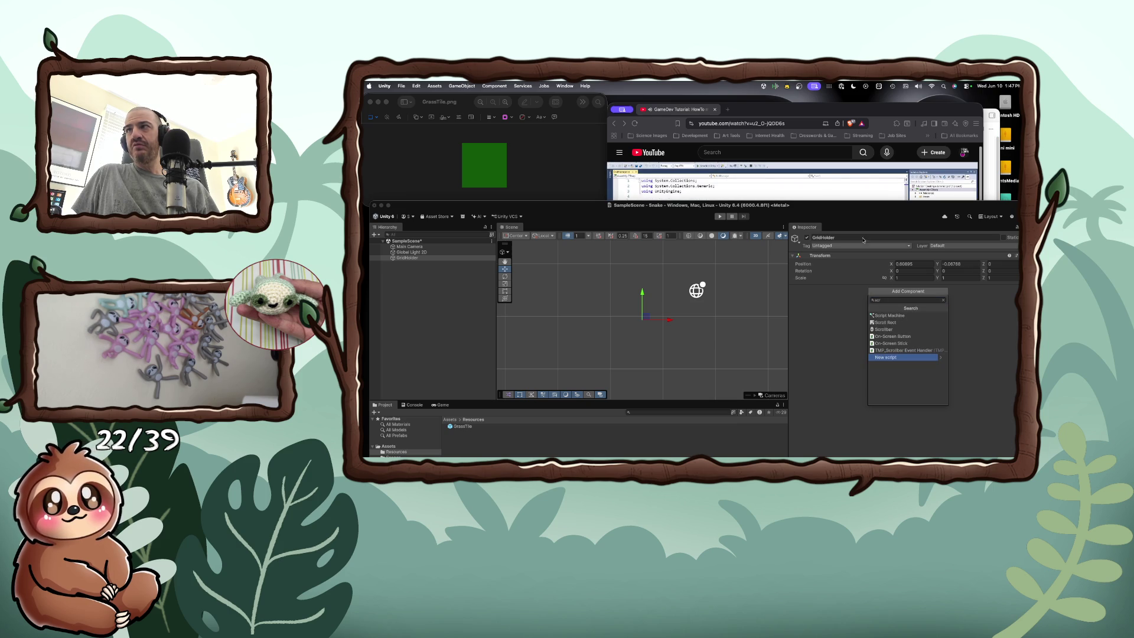
# Step: Rewind the grid tutorial to the Creating the Grid part at 2:39
pyautogui.click(843, 209)
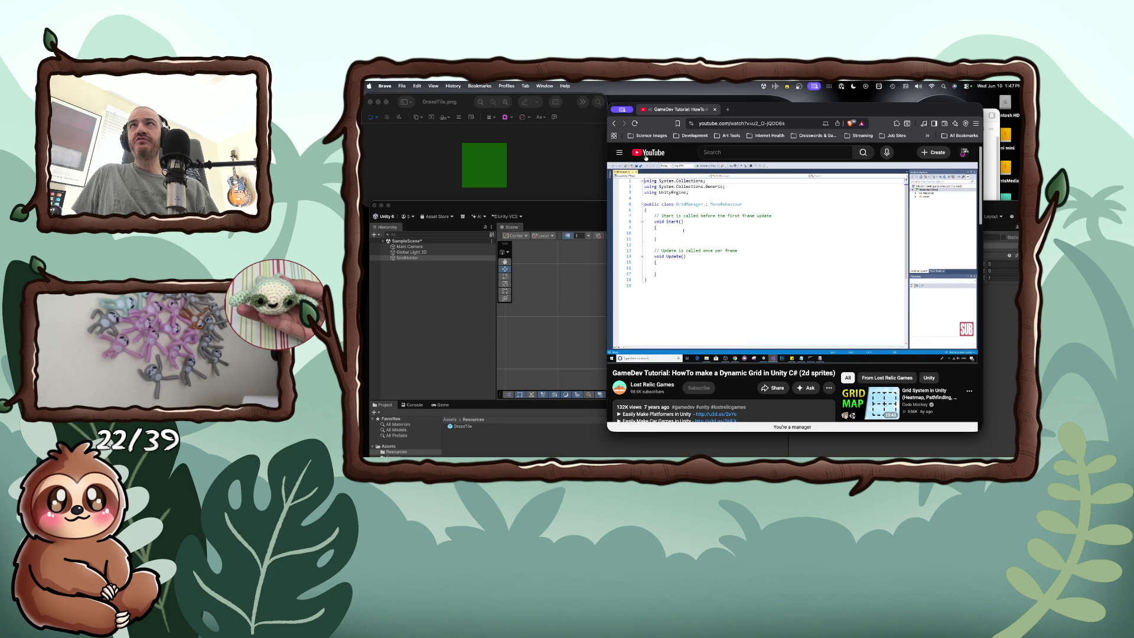
pyautogui.moveTo(703, 343); pyautogui.dragTo(696, 344)
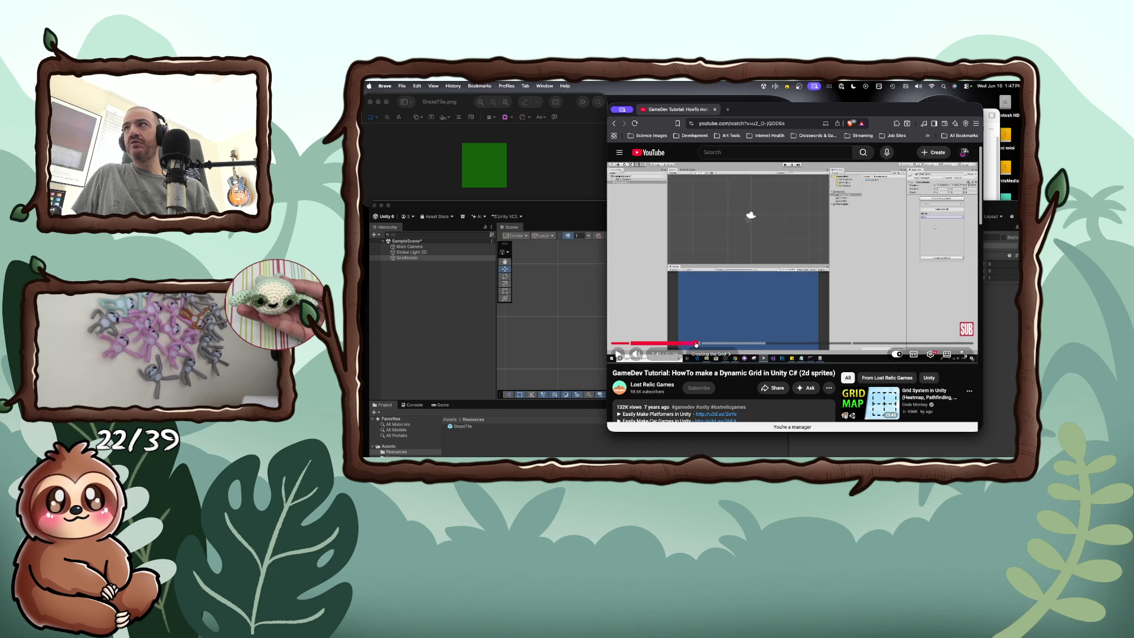
pyautogui.press('space')
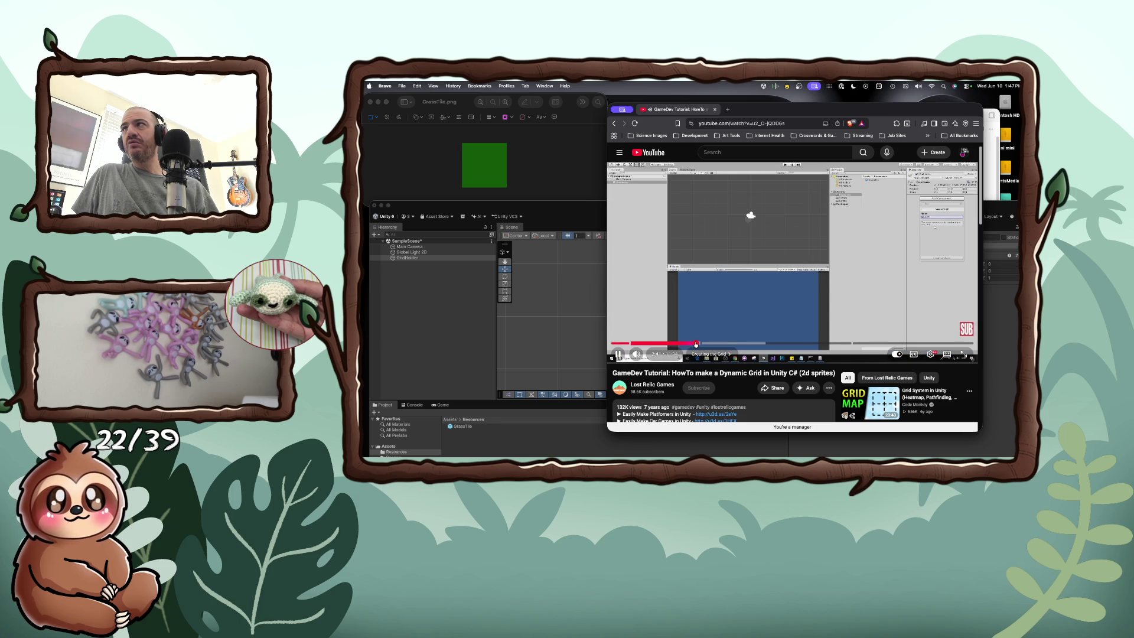
pyautogui.moveTo(696, 344); pyautogui.dragTo(696, 344)
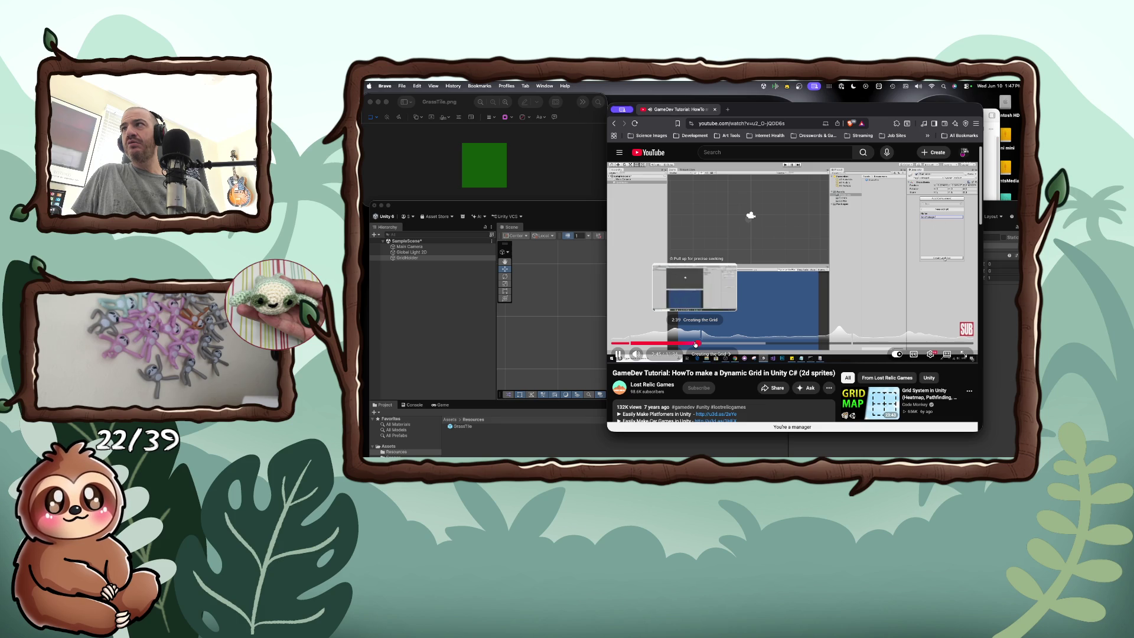
pyautogui.moveTo(696, 344); pyautogui.dragTo(696, 344)
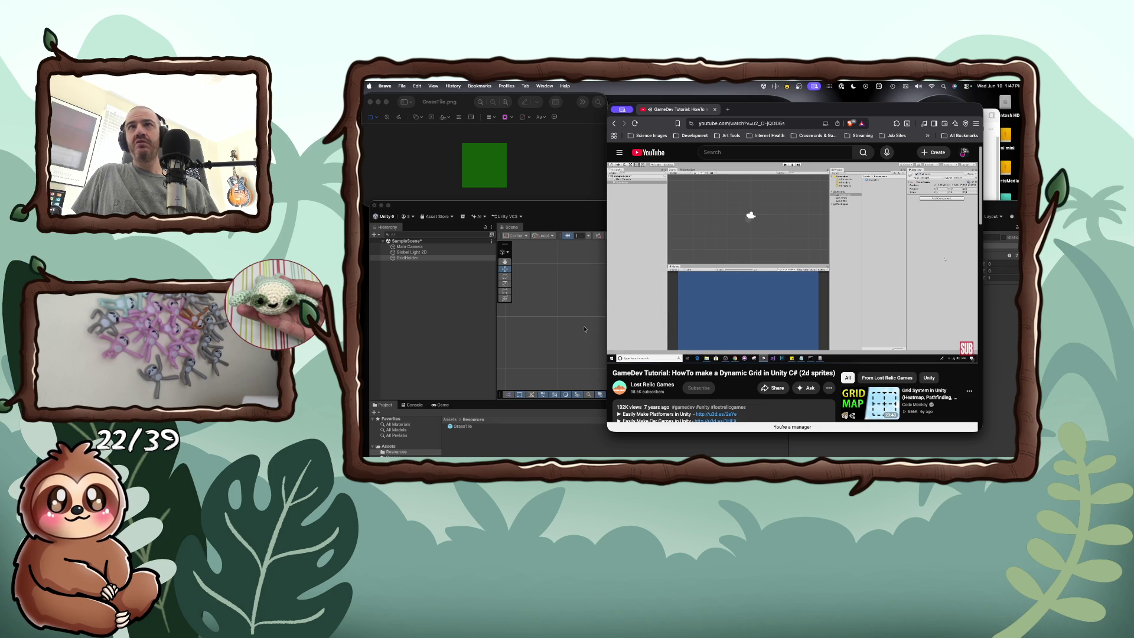
pyautogui.click(585, 329)
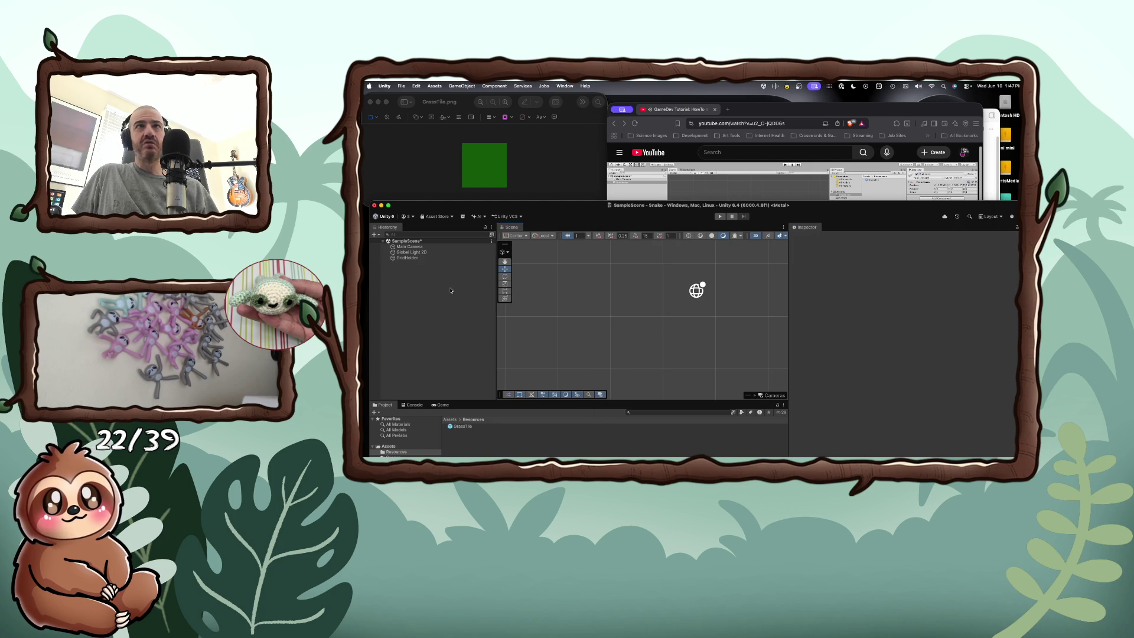
# Step: Select GridHolder and begin adding a new script component
pyautogui.click(408, 259)
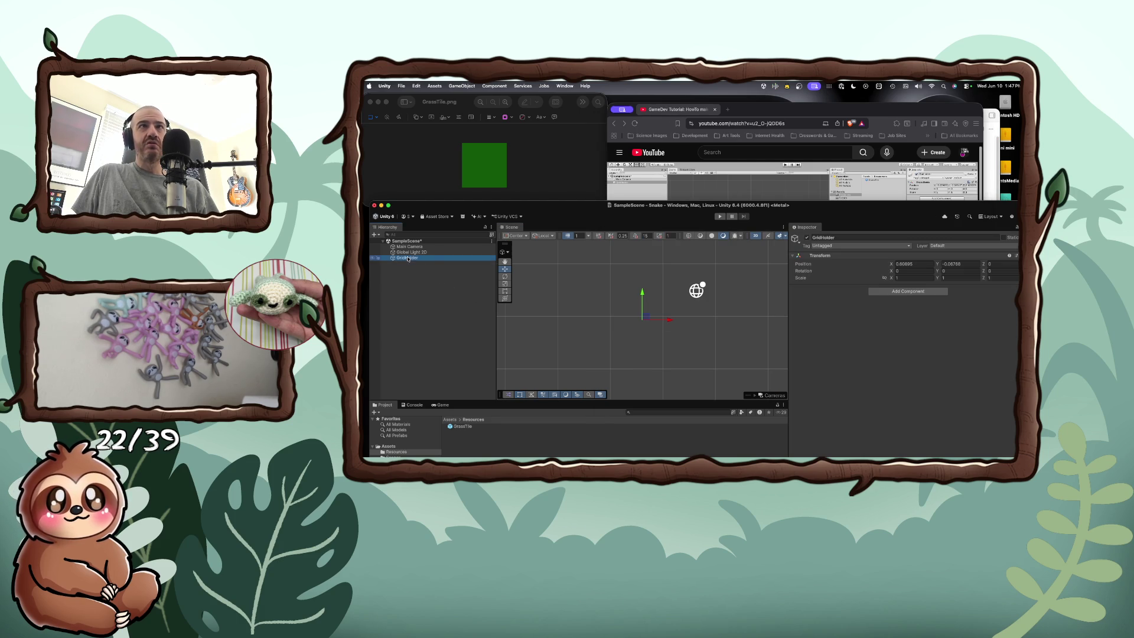
pyautogui.click(900, 292)
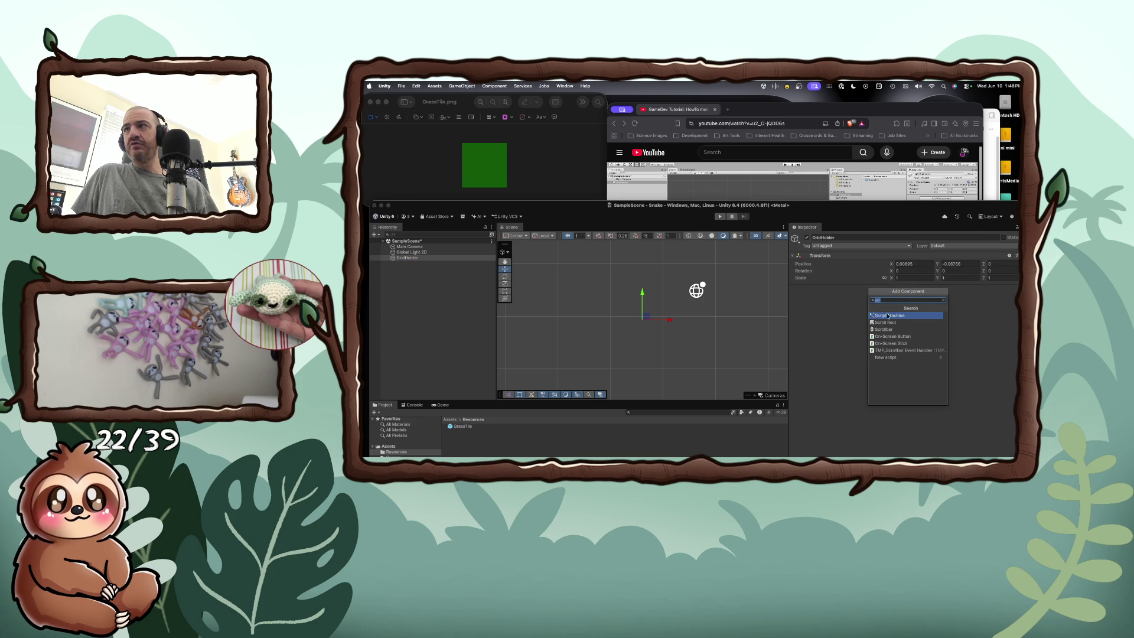
pyautogui.click(883, 358)
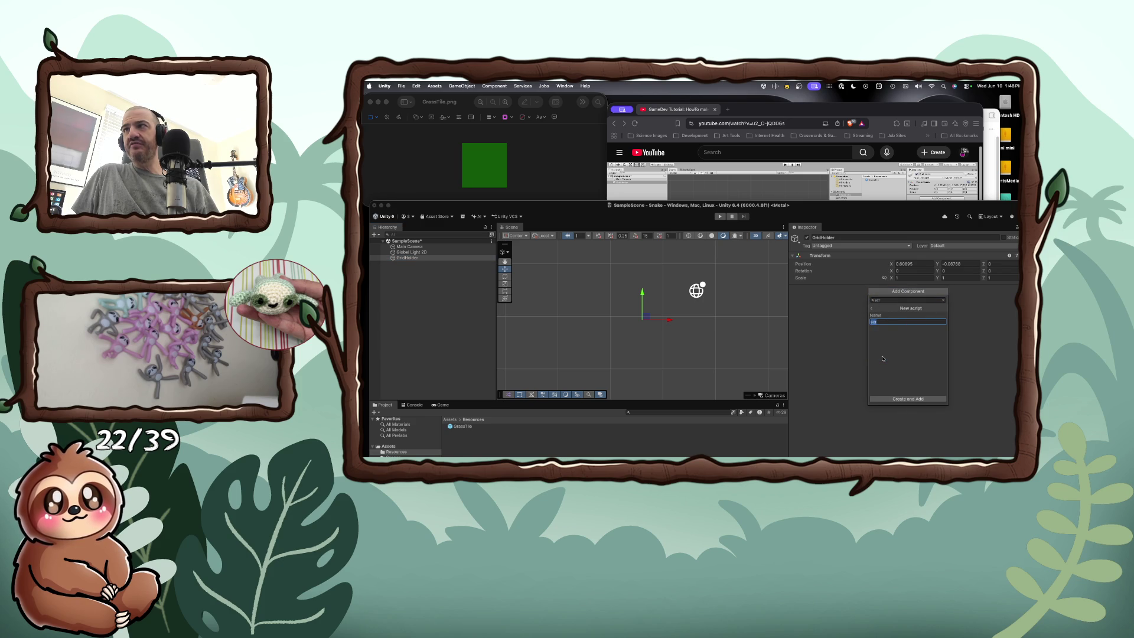
pyautogui.moveTo(919, 206)
pyautogui.mouseDown()
pyautogui.moveTo(926, 278)
pyautogui.moveTo(904, 209)
pyautogui.mouseUp()
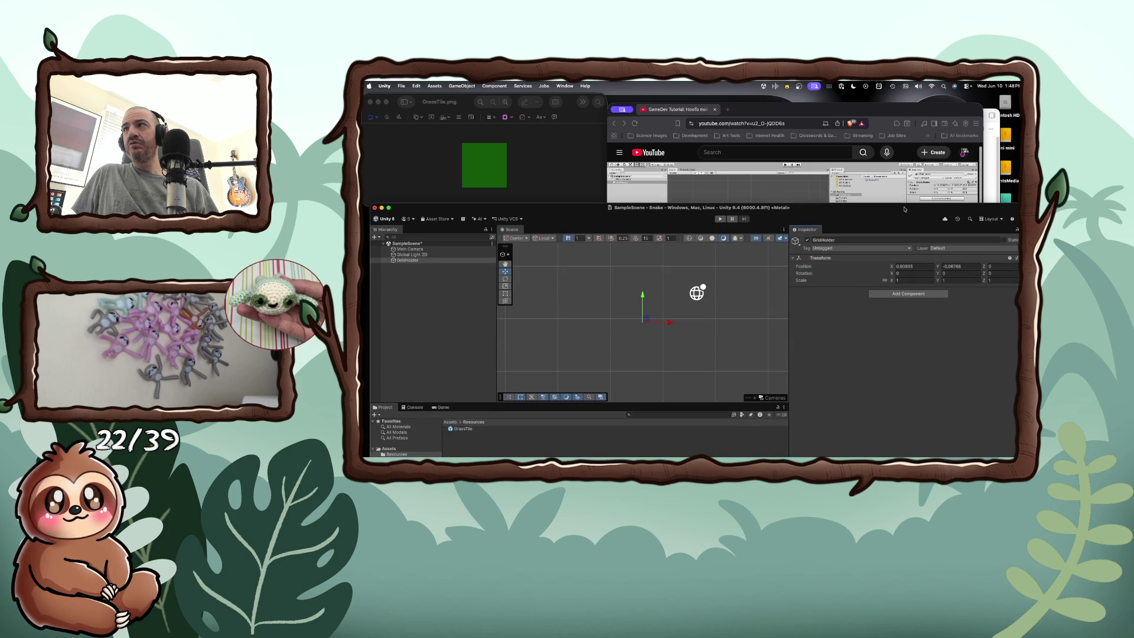
# Step: Rewind the grid tutorial to about 2:35 and pause it
pyautogui.click(893, 199)
pyautogui.moveTo(703, 344); pyautogui.dragTo(694, 344)
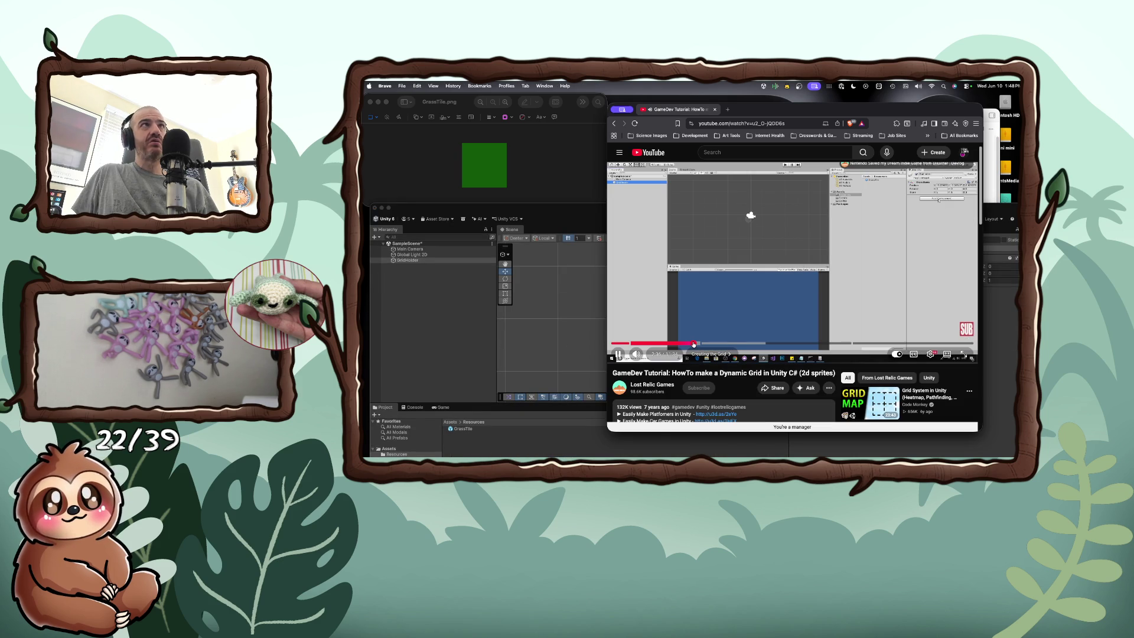
pyautogui.moveTo(694, 343); pyautogui.dragTo(694, 344)
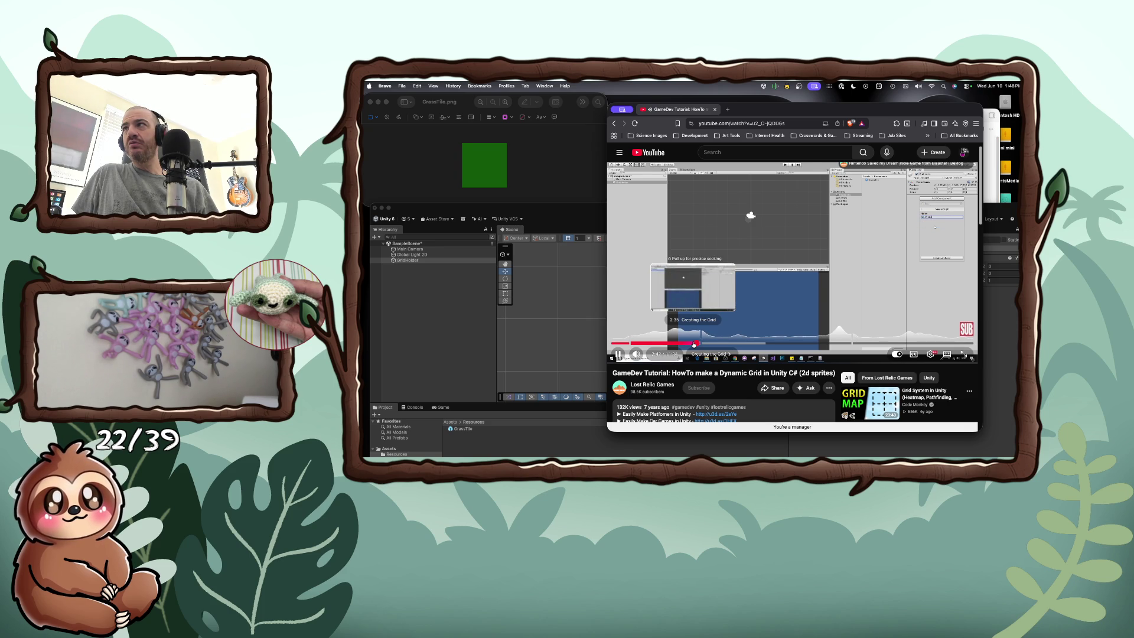
pyautogui.click(733, 346)
pyautogui.press('super+Tab')
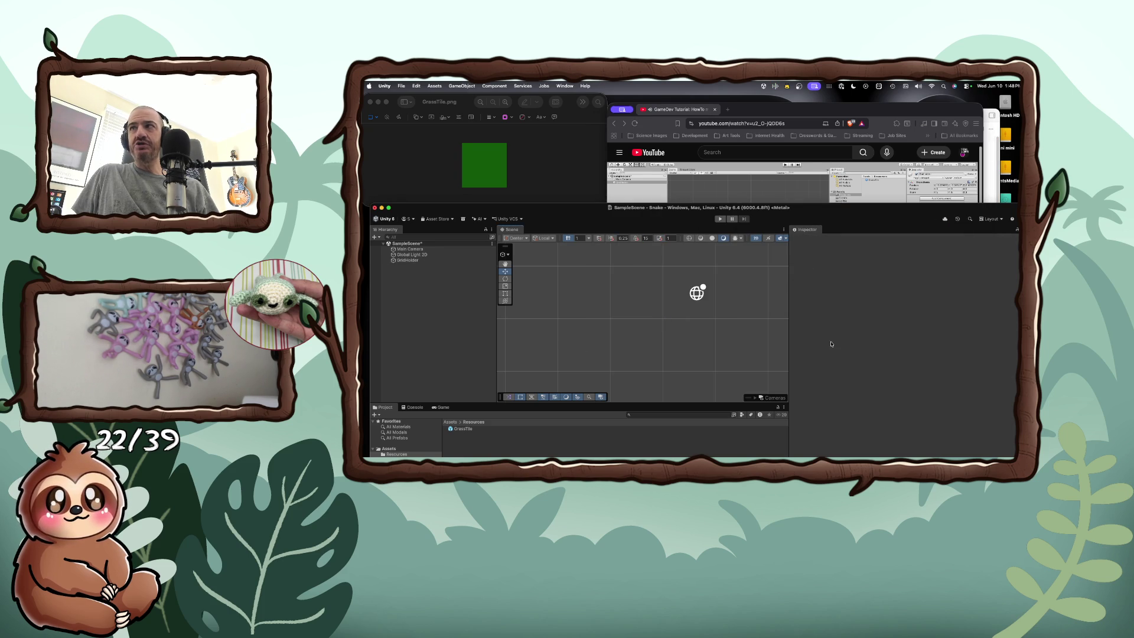
# Step: Create a new script named GridManager on GridHolder, then resume the tutorial
pyautogui.click(416, 260)
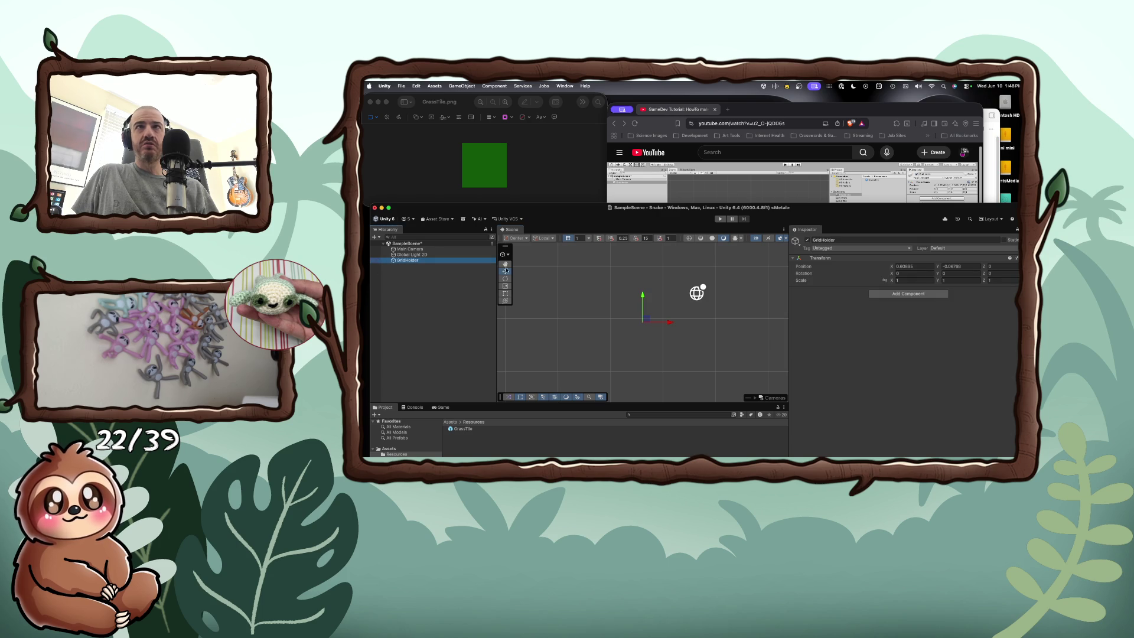
pyautogui.click(907, 295)
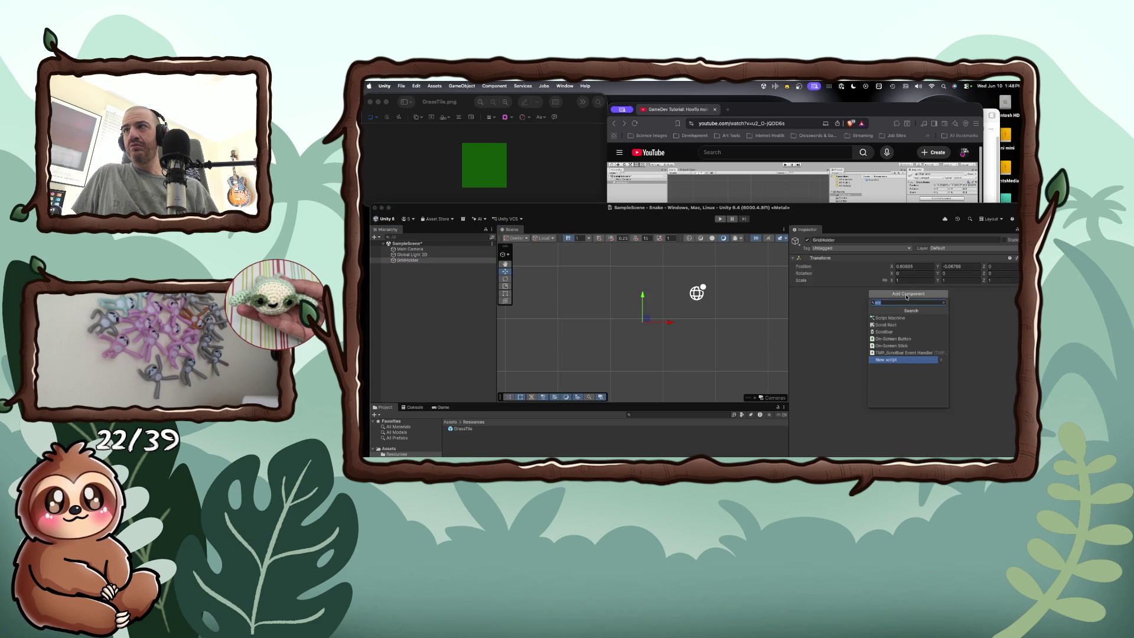
pyautogui.click(897, 359)
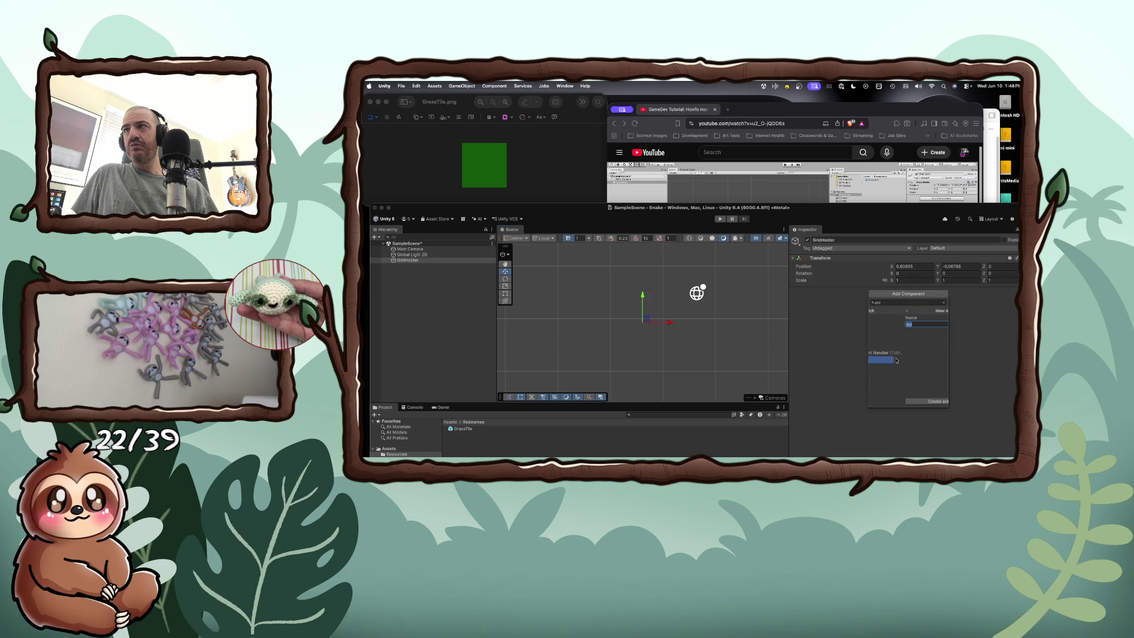
pyautogui.write('Gr')
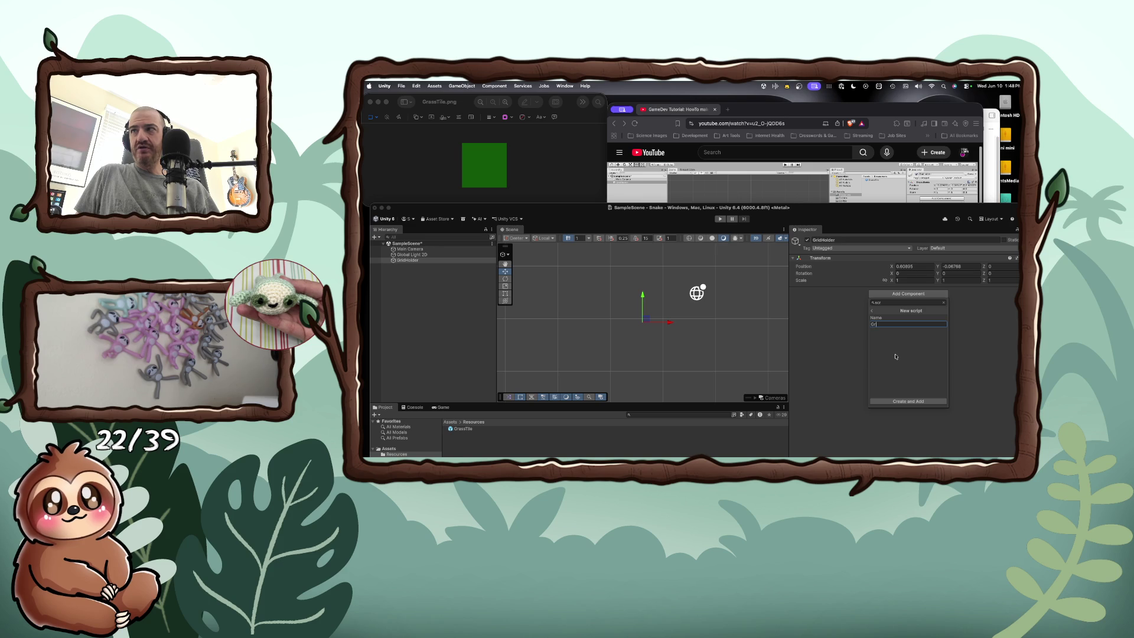
pyautogui.write('idManager')
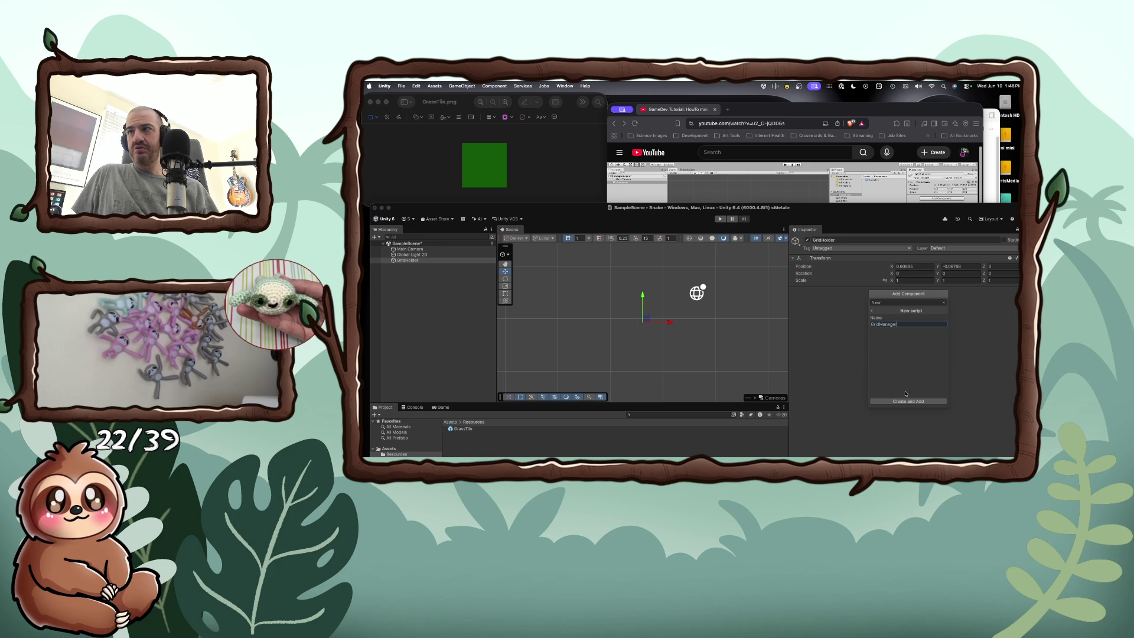
pyautogui.click(907, 401)
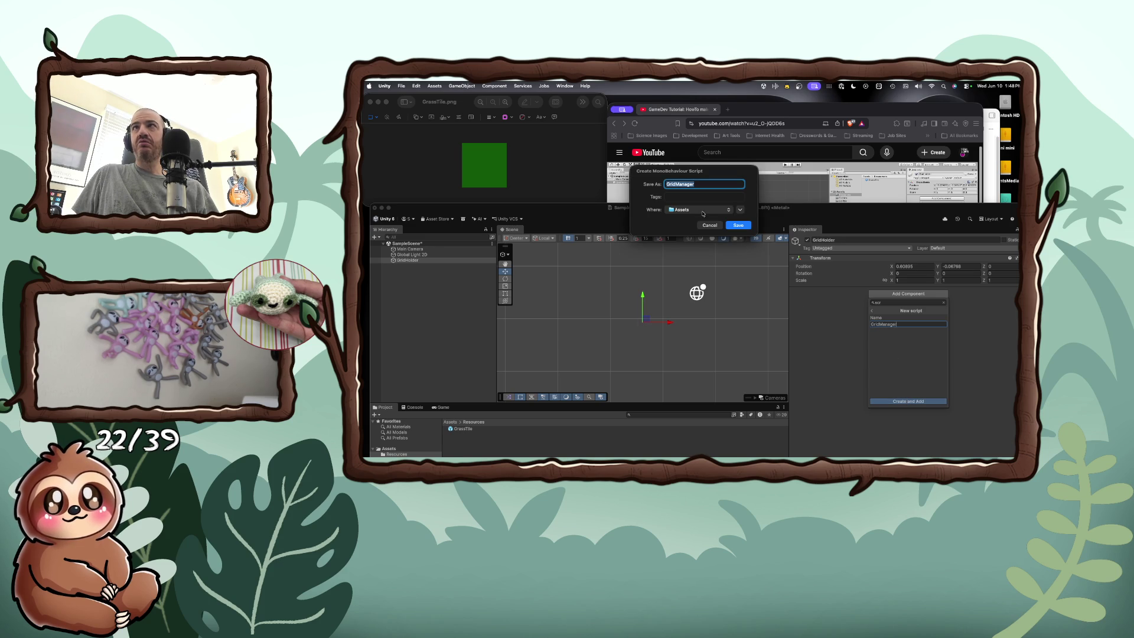
pyautogui.click(826, 123)
pyautogui.press('space')
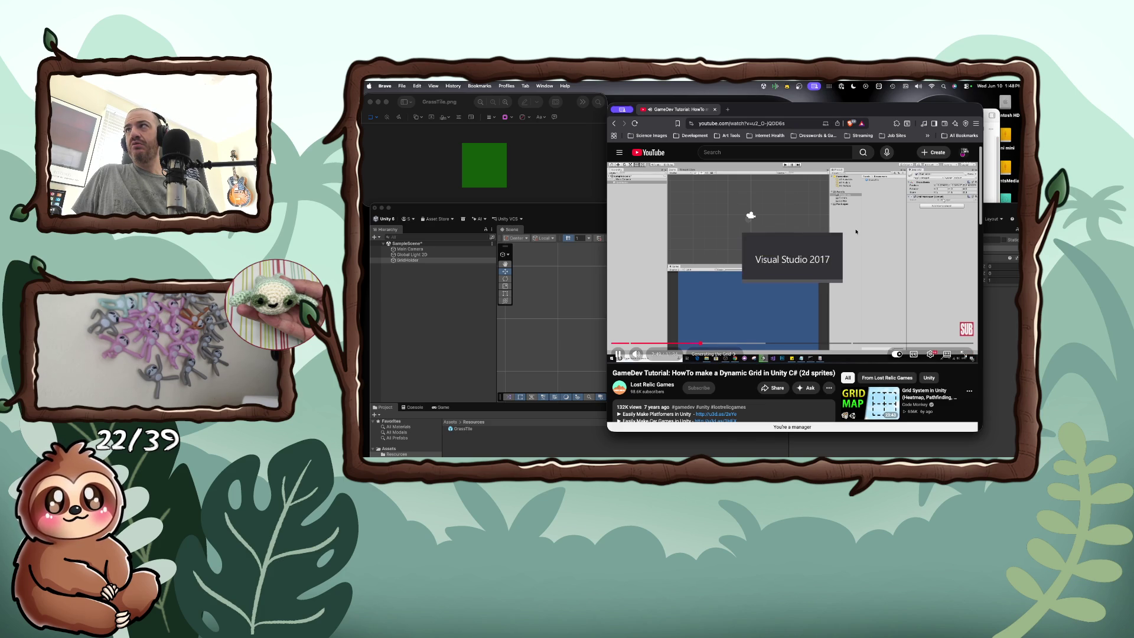
# Step: Pause the tutorial on its empty GridManager class, then return to Unity's save prompt
pyautogui.click(833, 241)
pyautogui.click(805, 244)
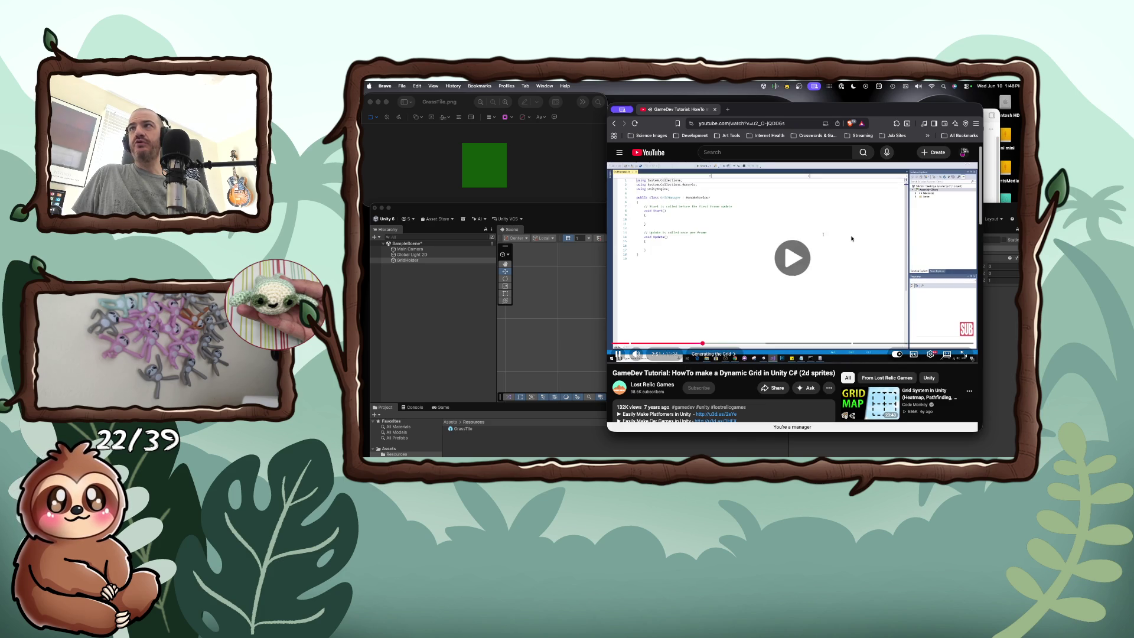
pyautogui.click(804, 243)
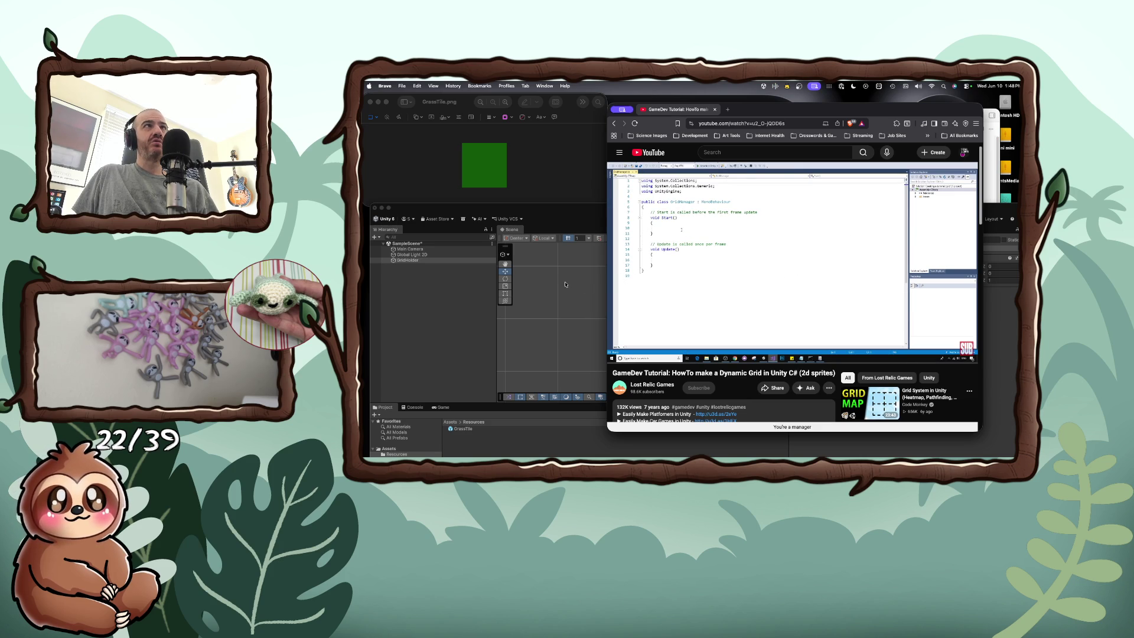
pyautogui.click(565, 284)
pyautogui.click(727, 212)
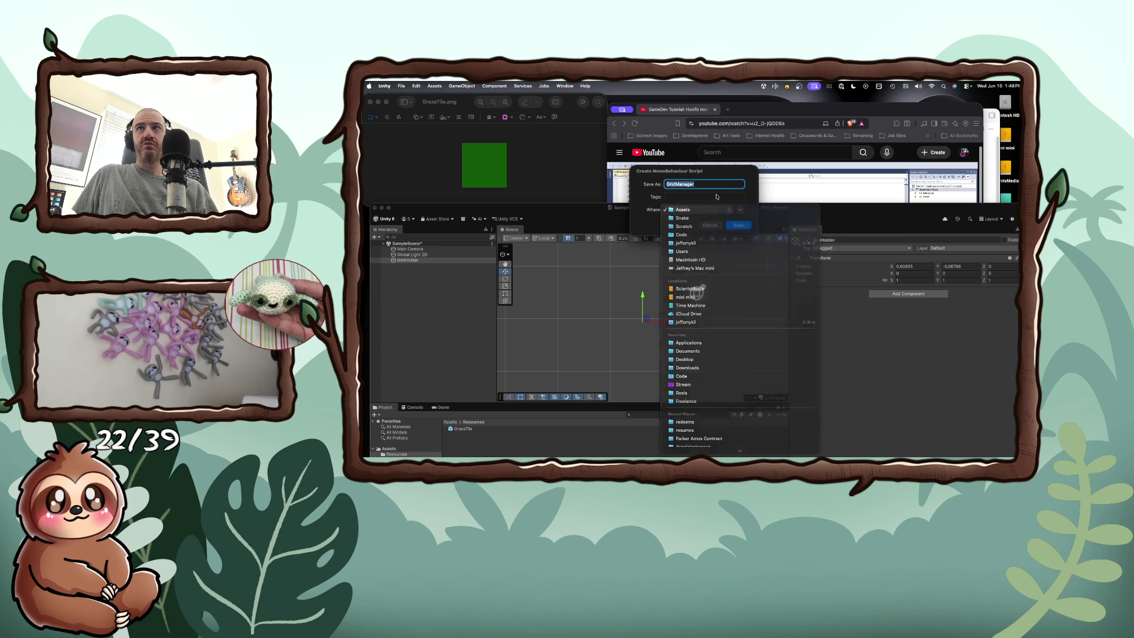
# Step: Reposition the Unity window and try the save-location list for GridManager
pyautogui.click(717, 196)
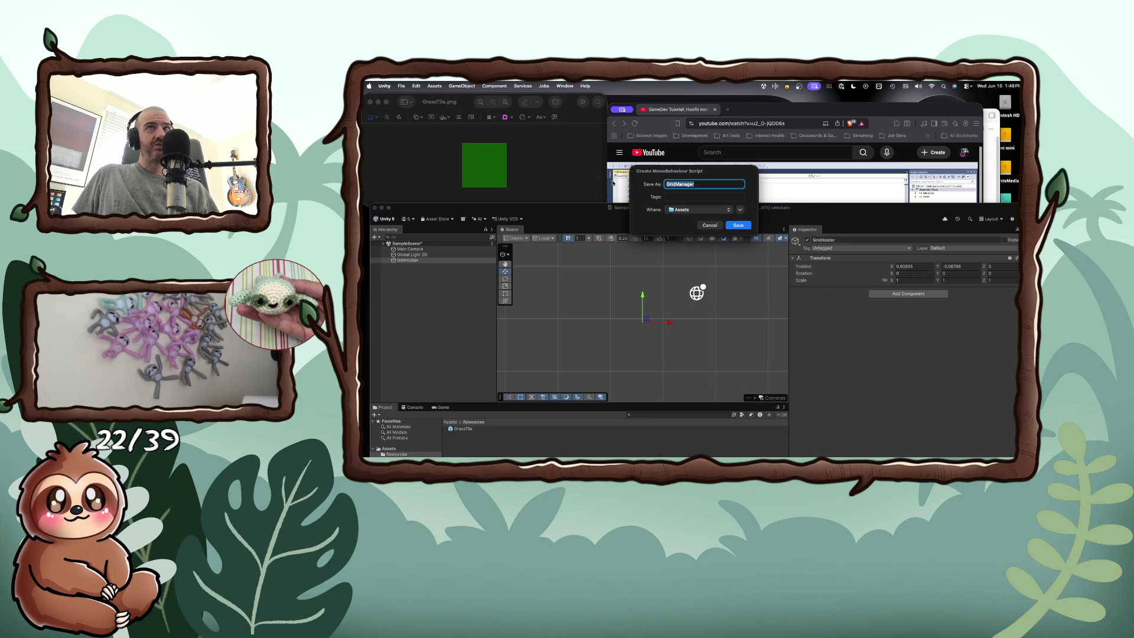
pyautogui.moveTo(576, 212)
pyautogui.mouseDown()
pyautogui.moveTo(576, 168)
pyautogui.moveTo(591, 175)
pyautogui.mouseUp()
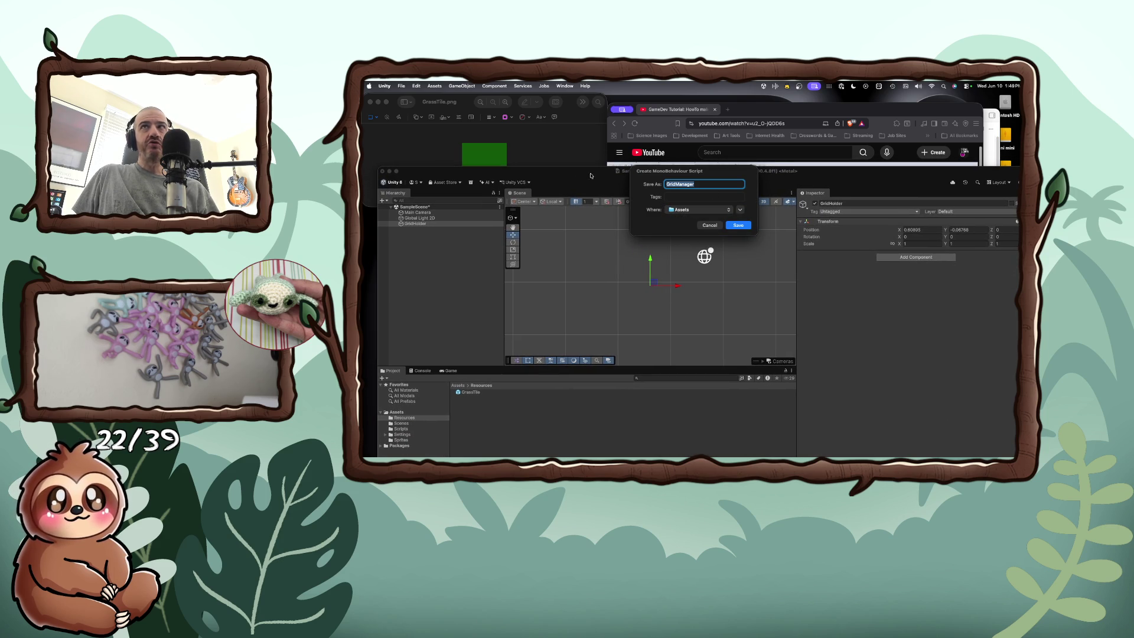
pyautogui.click(688, 211)
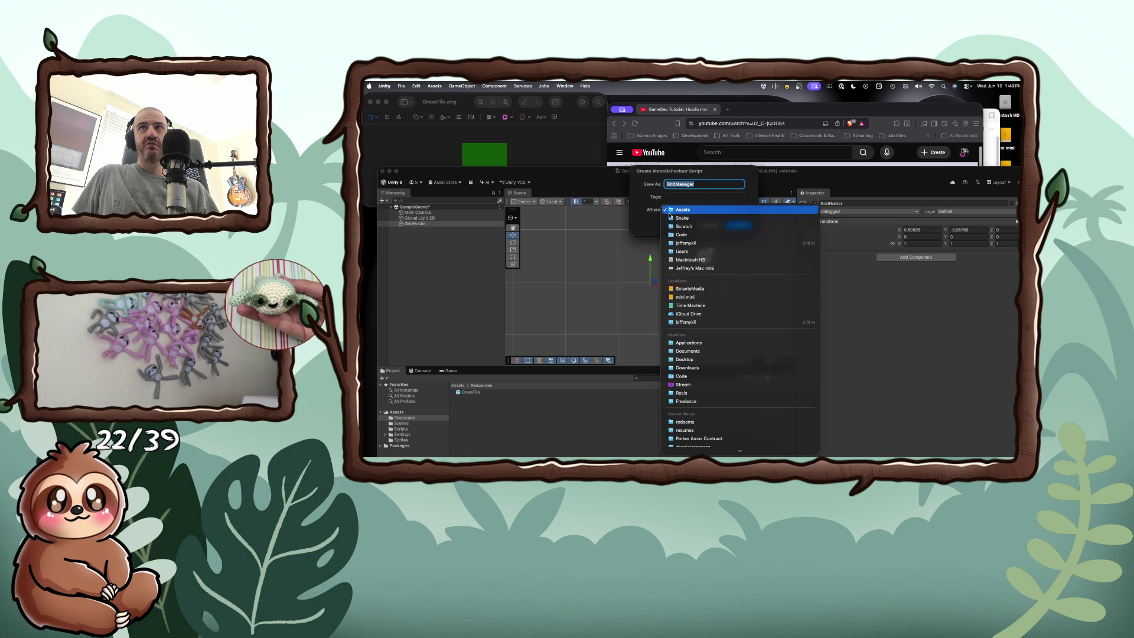
pyautogui.click(679, 226)
pyautogui.click(681, 211)
pyautogui.click(681, 212)
pyautogui.click(681, 213)
pyautogui.click(682, 214)
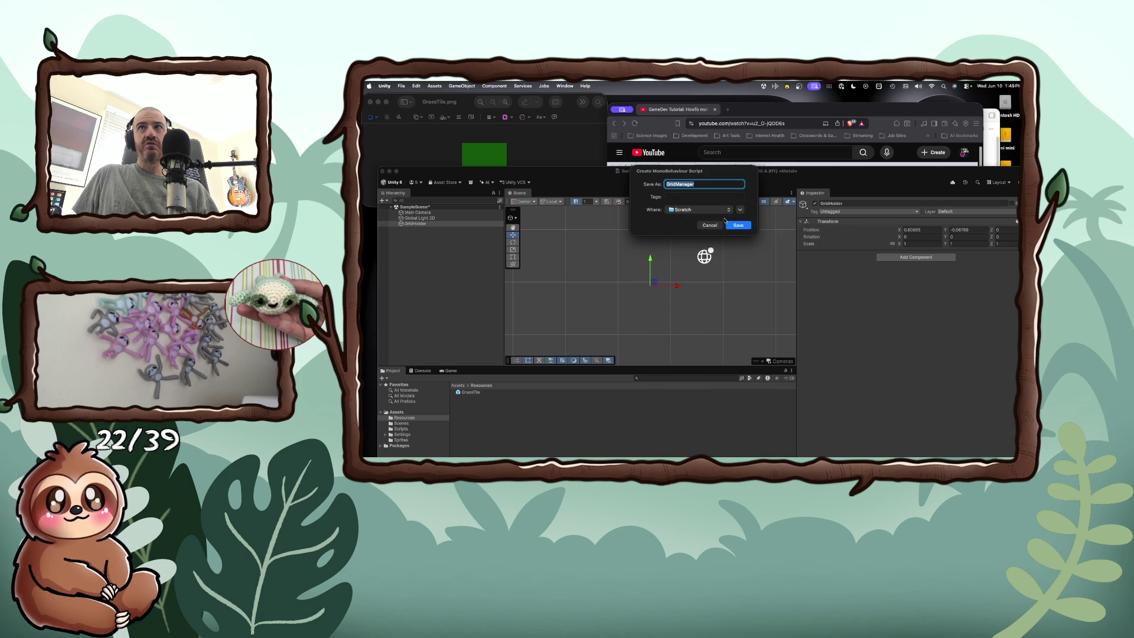
# Step: Save GridManager.cs into the Snake > Assets > Scripts folder
pyautogui.click(740, 210)
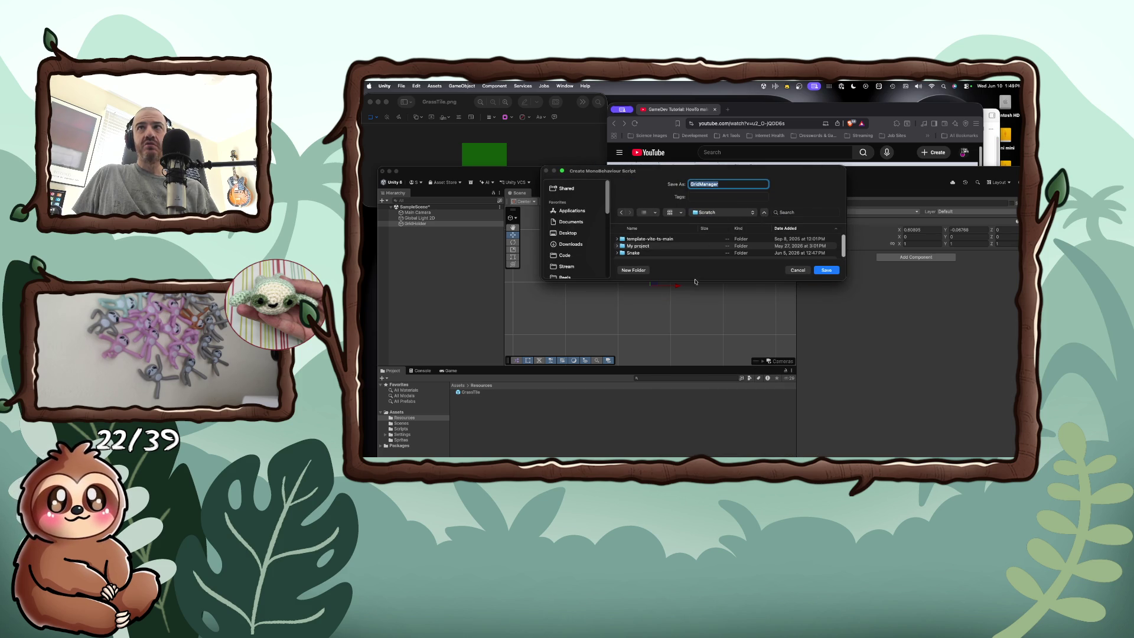
pyautogui.moveTo(688, 335); pyautogui.dragTo(688, 364)
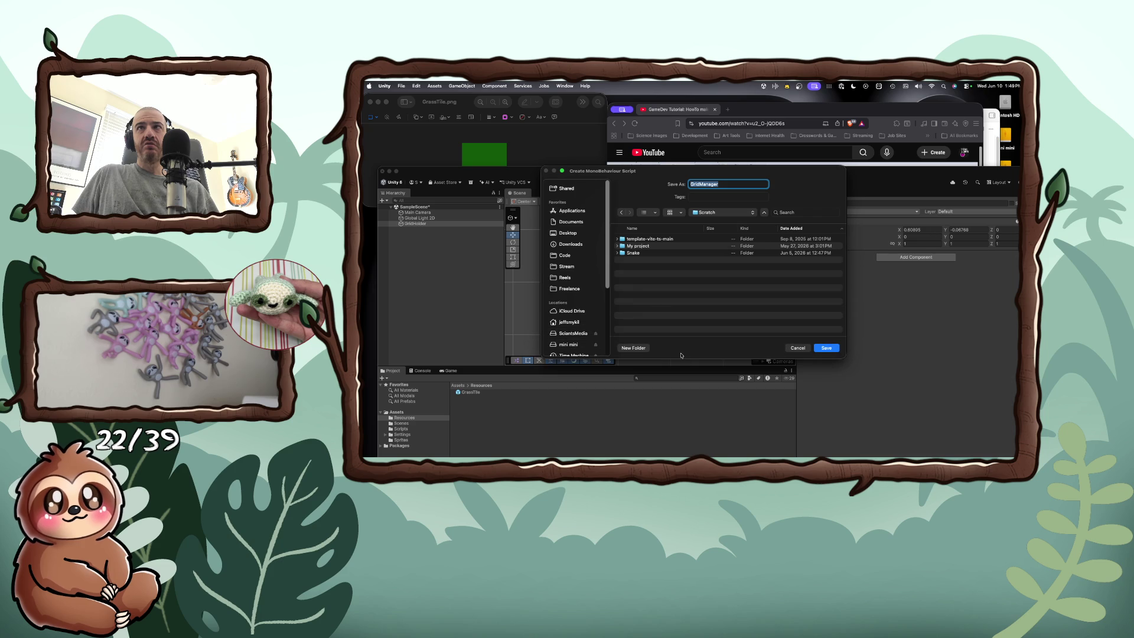
pyautogui.doubleClick(636, 254)
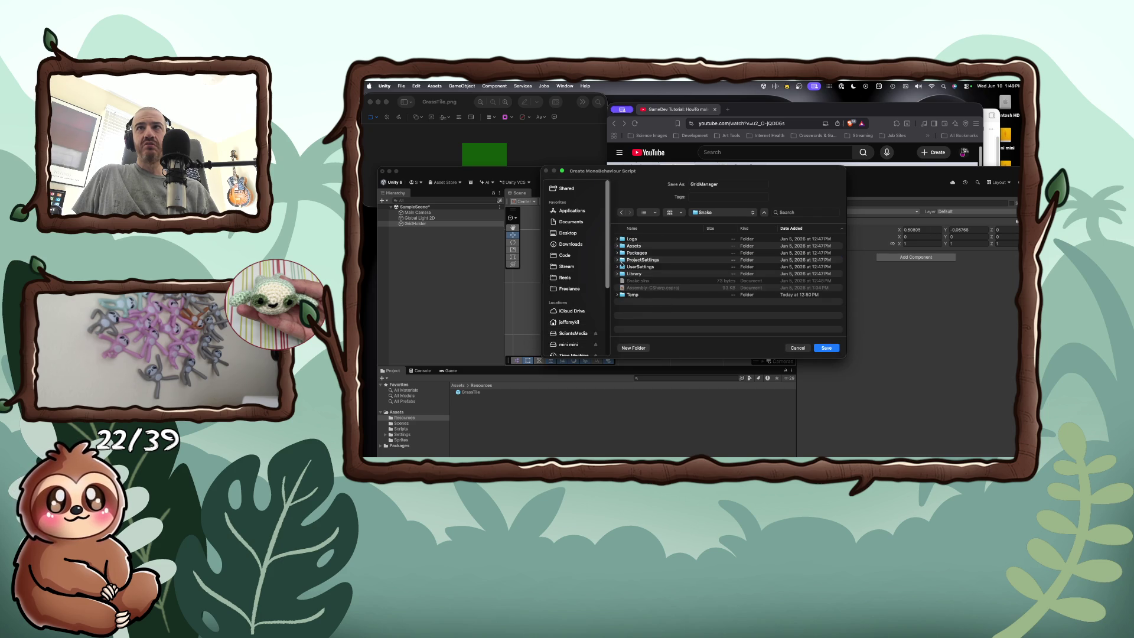
pyautogui.click(617, 245)
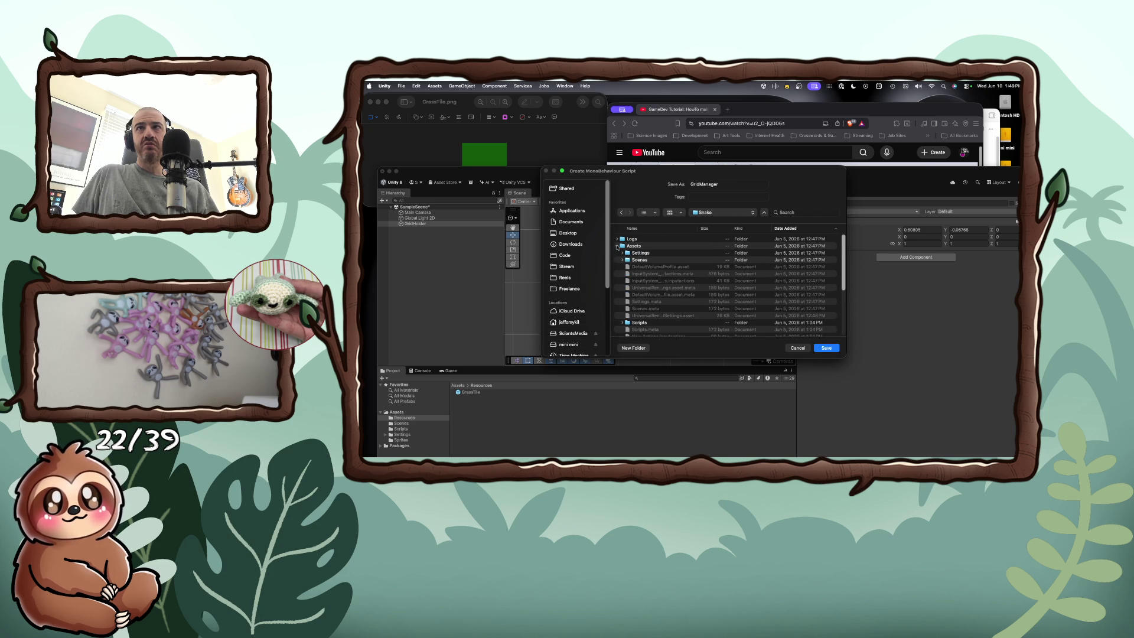
pyautogui.doubleClick(638, 323)
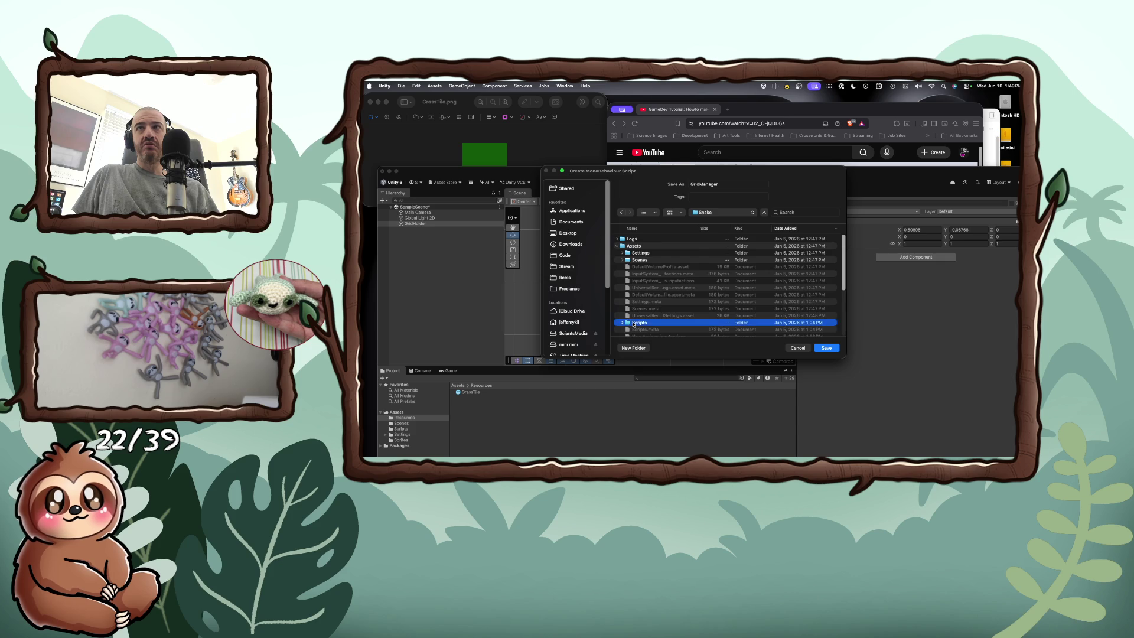
pyautogui.click(828, 348)
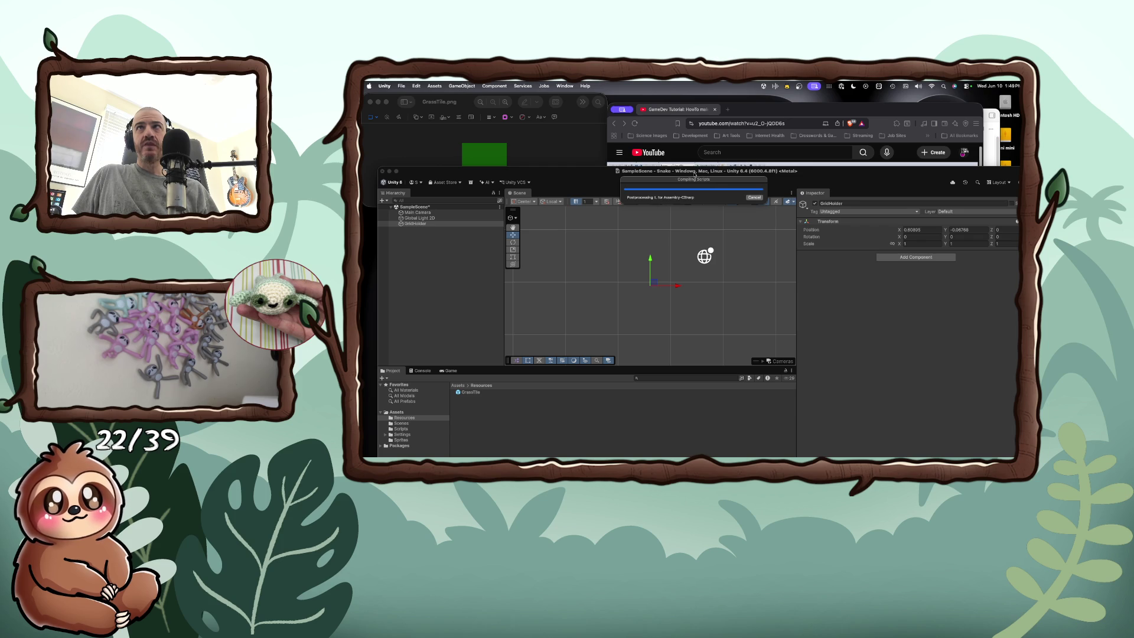
pyautogui.moveTo(696, 170); pyautogui.dragTo(718, 126)
# Step: Delete the Pellet and SnakeMovement scripts from Assets/Scripts
pyautogui.click(426, 385)
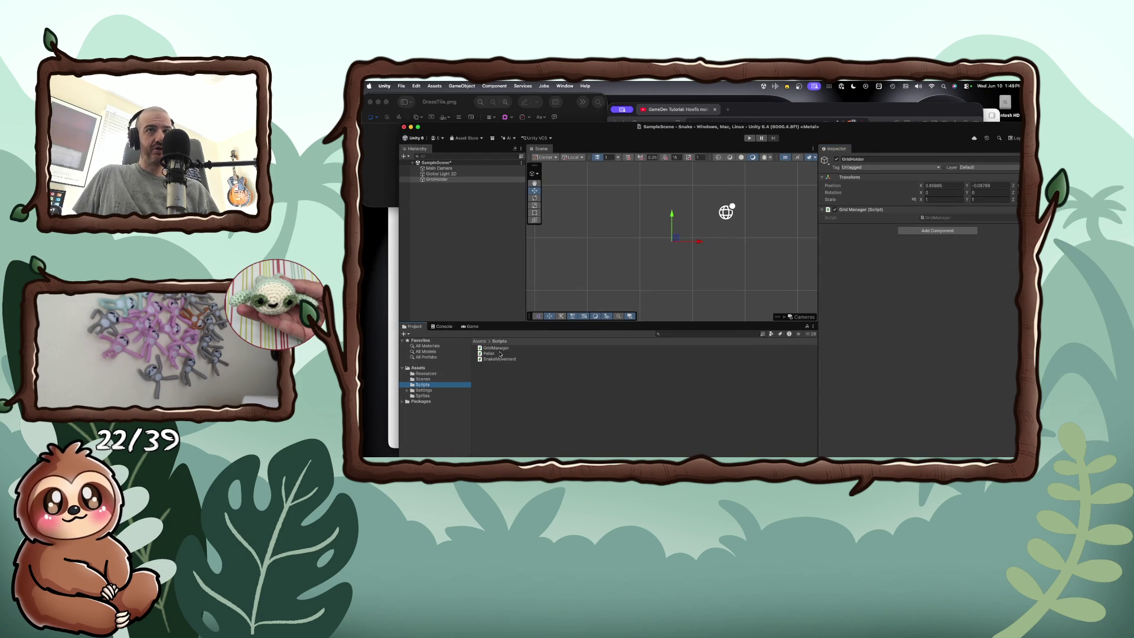
pyautogui.click(499, 353)
pyautogui.keyDown('shift'); pyautogui.click(499, 359); pyautogui.keyUp('shift')
pyautogui.rightClick(500, 359)
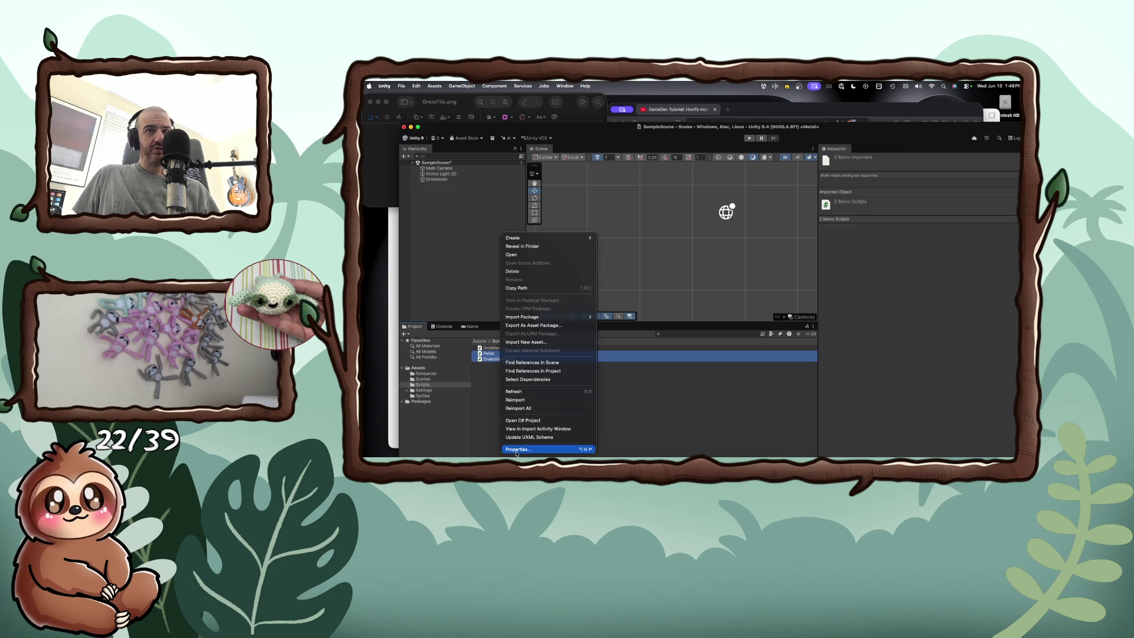
pyautogui.click(531, 272)
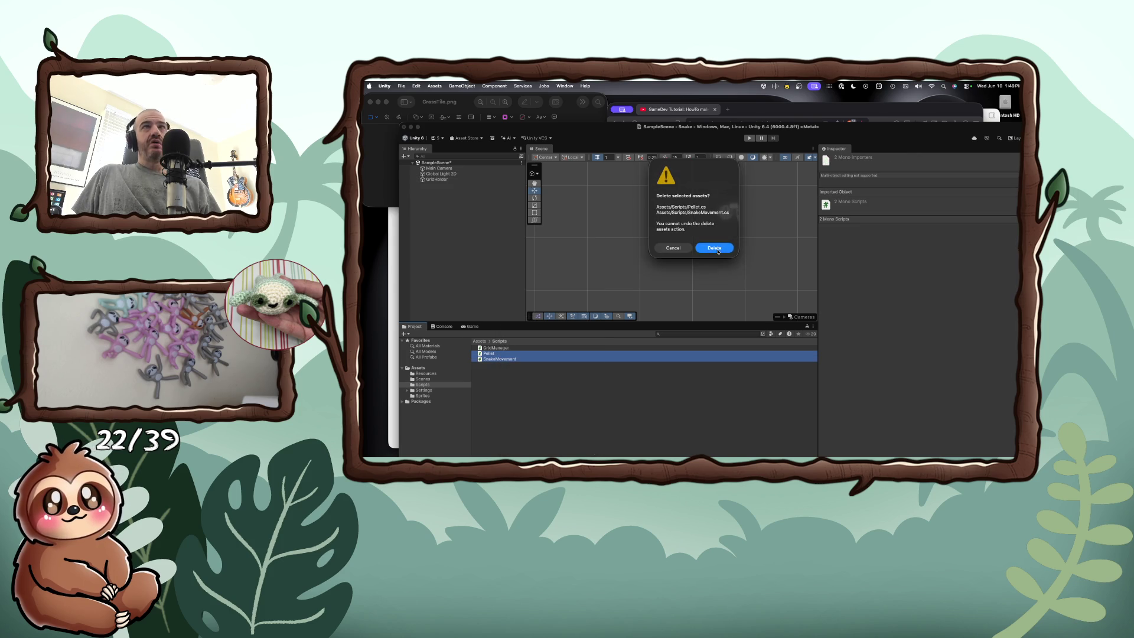
pyautogui.press('Return')
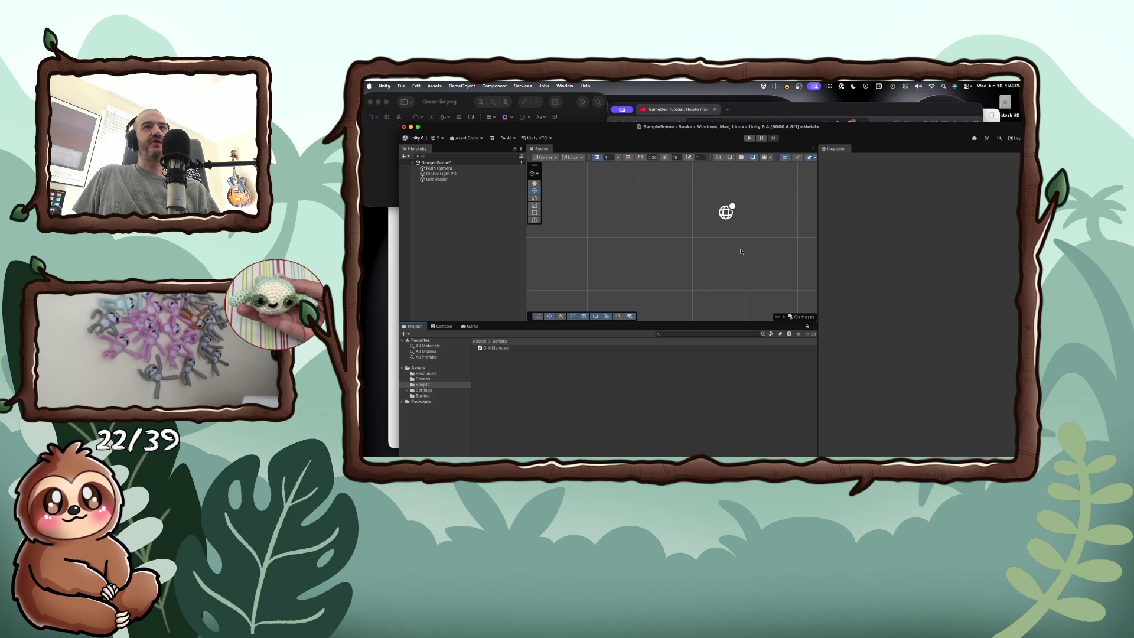
pyautogui.click(875, 116)
# Step: Open GridManager.cs from the Project panel in Visual Studio Code
pyautogui.click(495, 349)
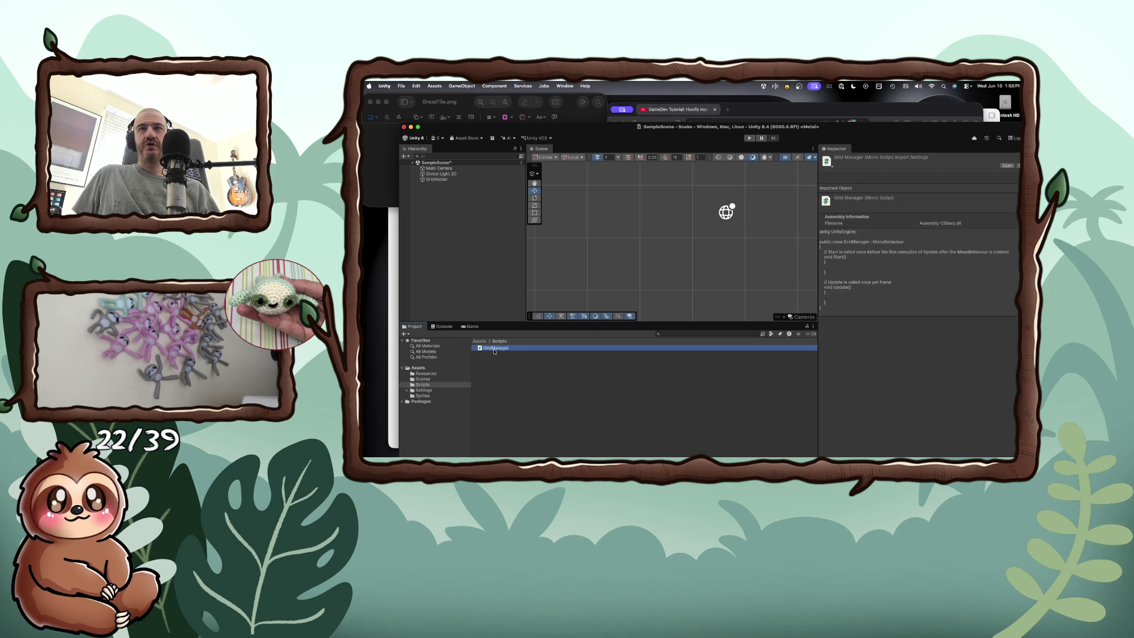
pyautogui.click(495, 348)
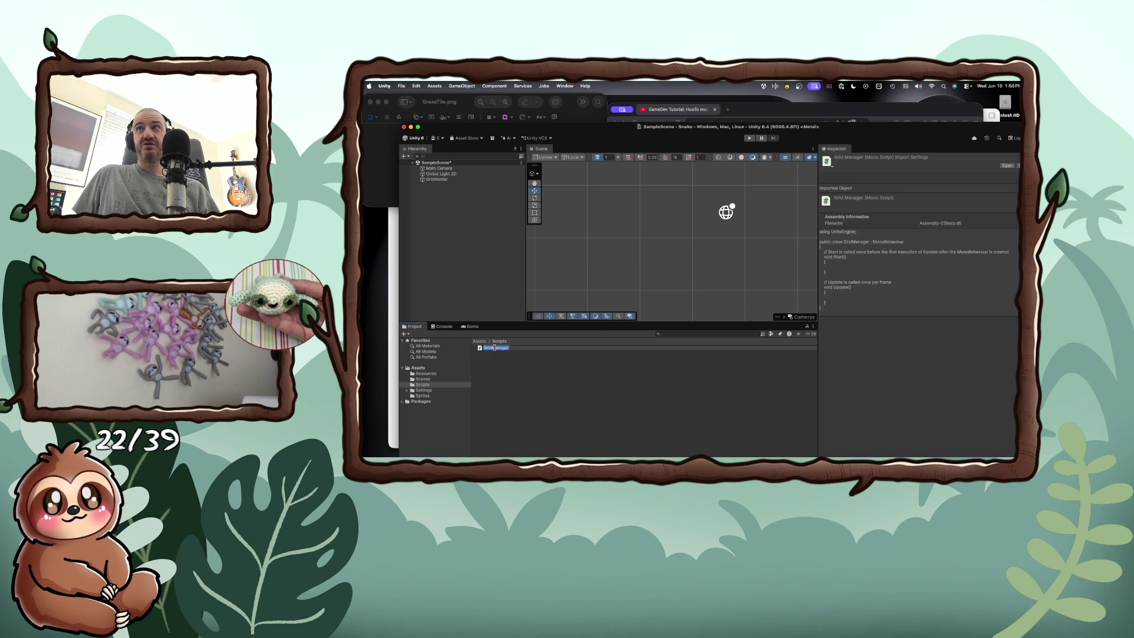
pyautogui.click(479, 350)
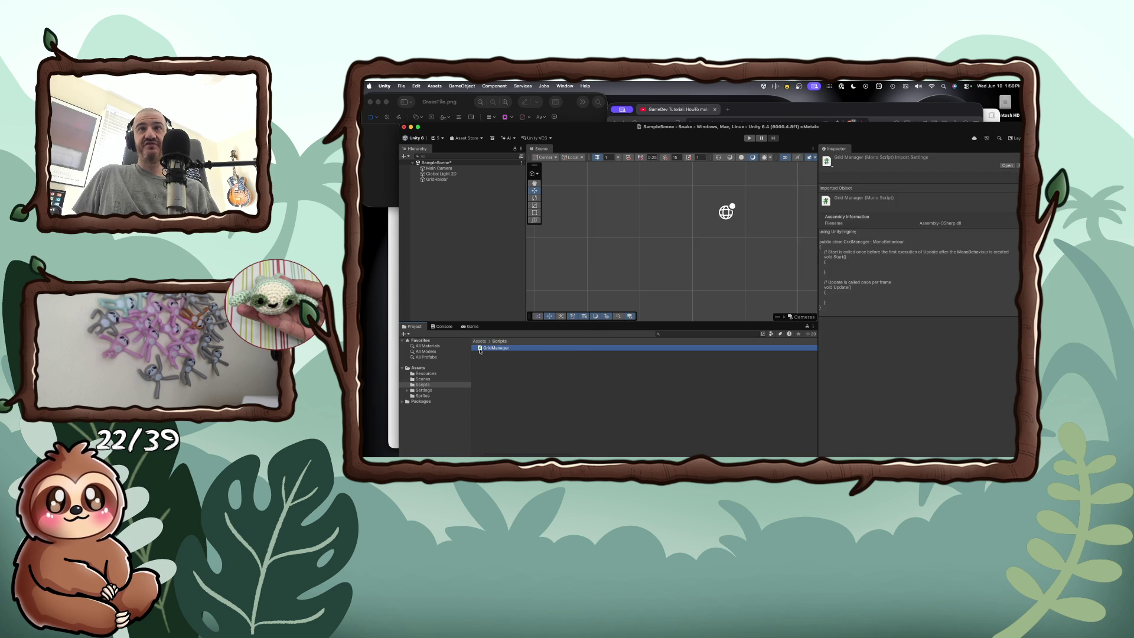
pyautogui.rightClick(479, 349)
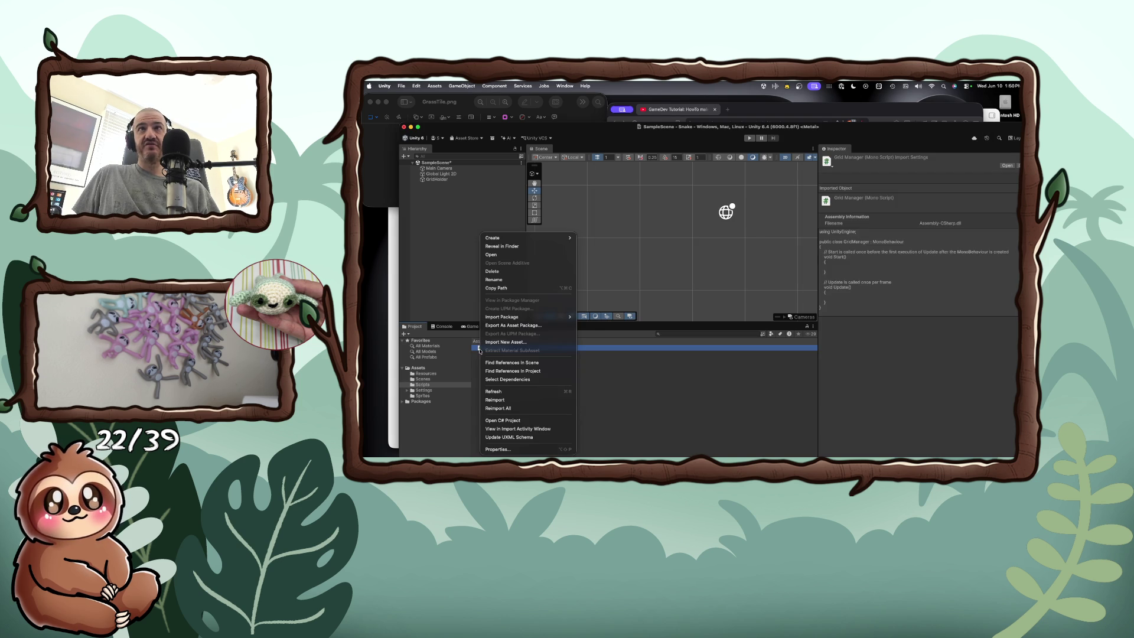
pyautogui.click(518, 256)
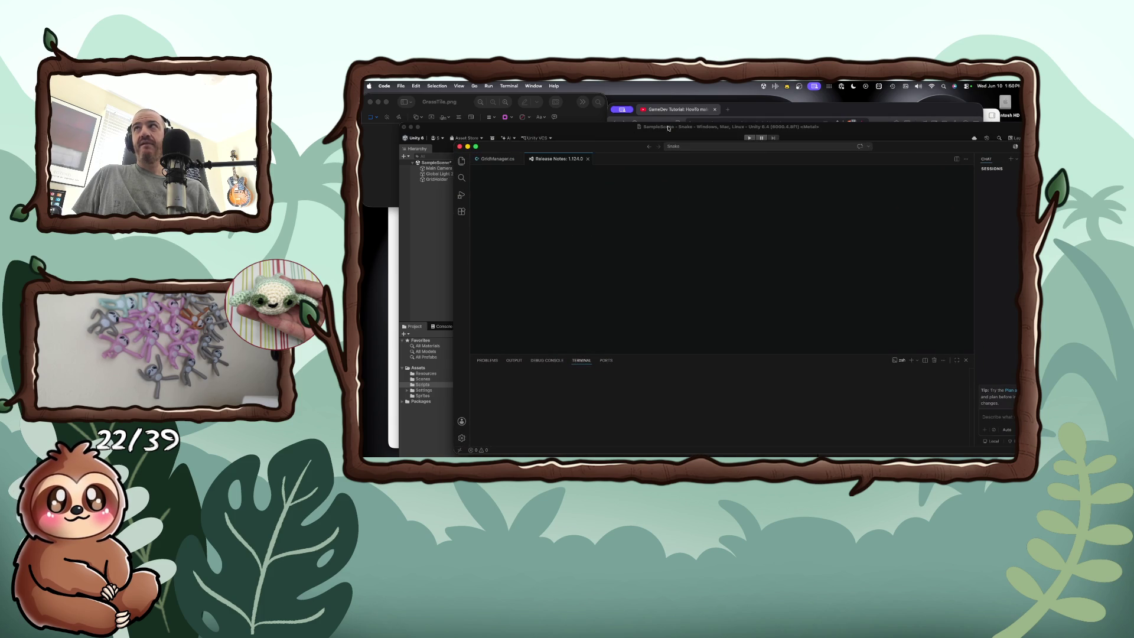
pyautogui.press('super+Tab')
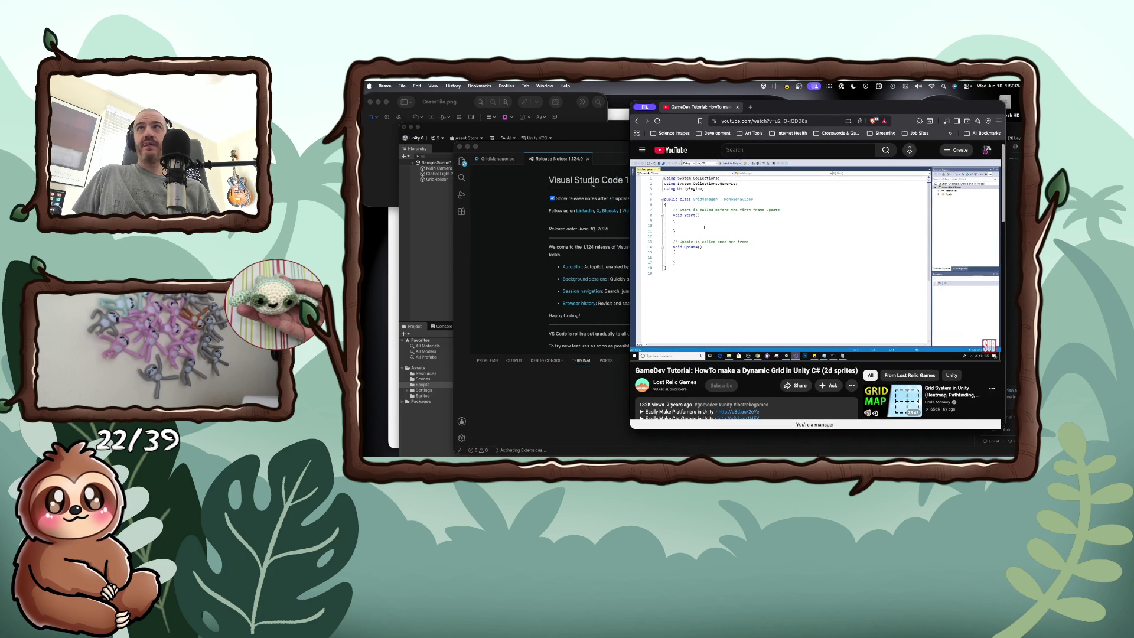
# Step: Close VS Code's Release Notes and position the editor beside the YouTube tutorial
pyautogui.click(521, 202)
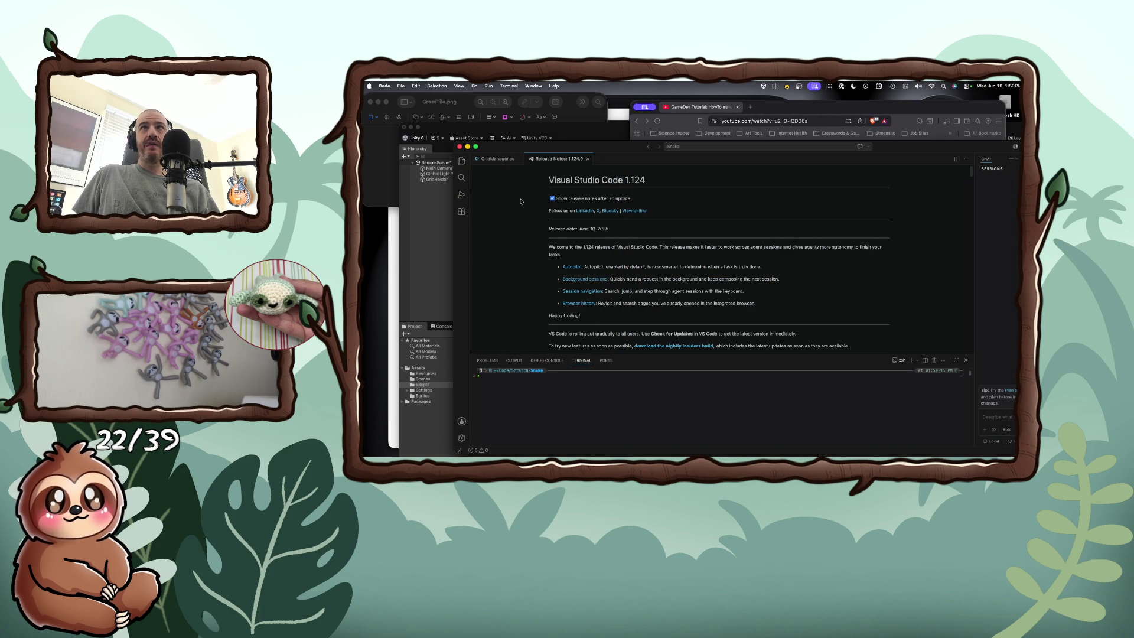
pyautogui.click(586, 159)
pyautogui.moveTo(620, 150)
pyautogui.mouseDown()
pyautogui.moveTo(569, 272)
pyautogui.moveTo(625, 296)
pyautogui.mouseUp()
pyautogui.click(694, 247)
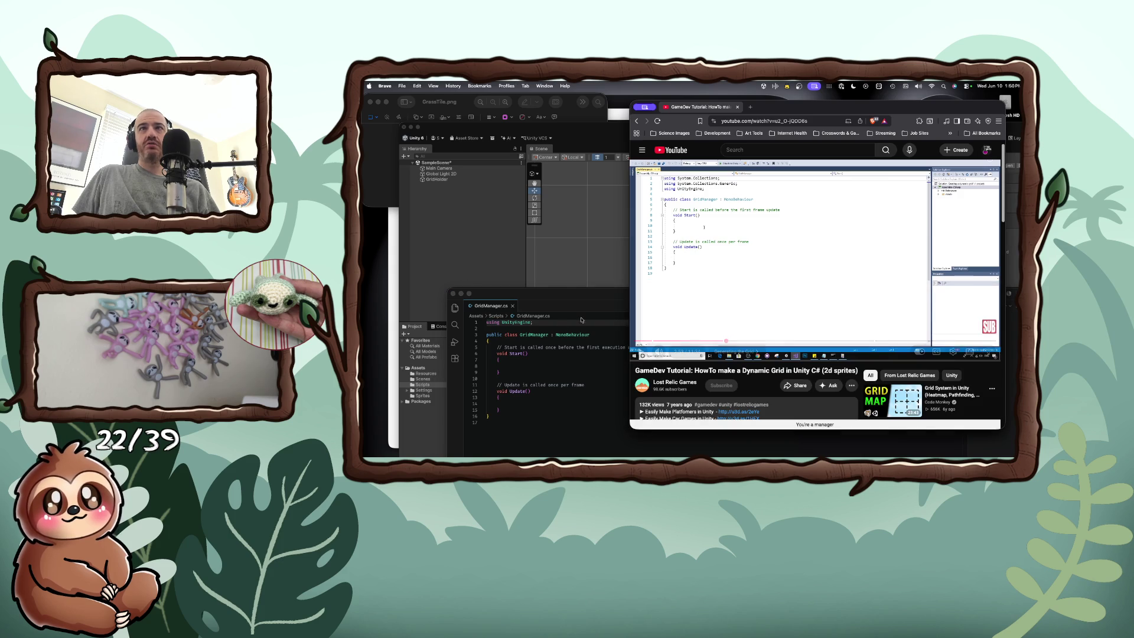
pyautogui.click(566, 299)
pyautogui.moveTo(566, 299); pyautogui.dragTo(596, 300)
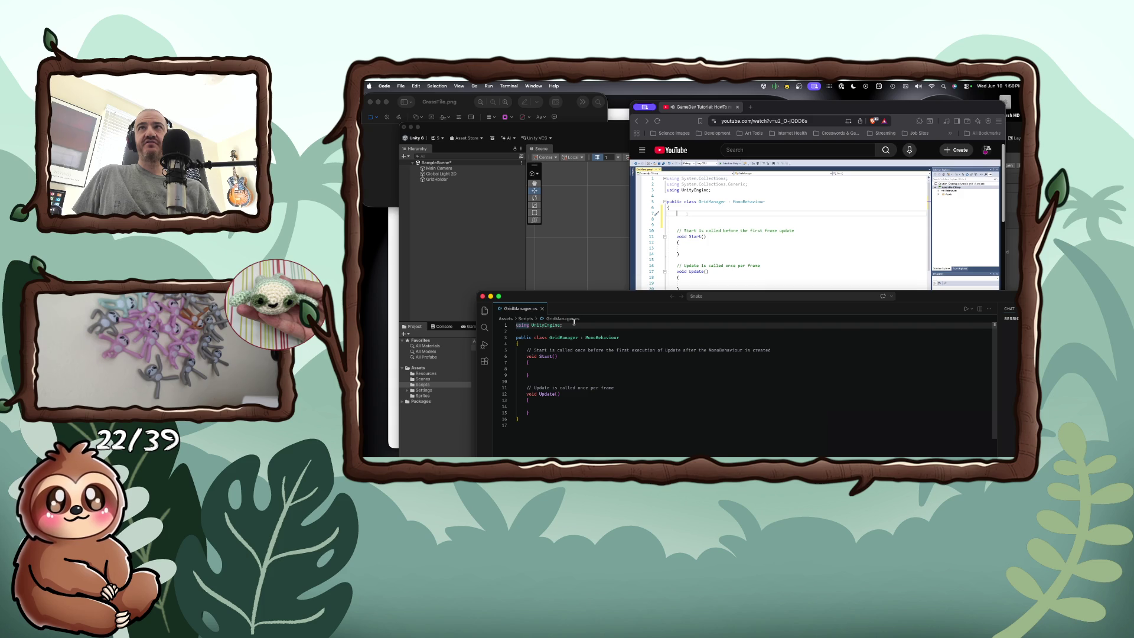
pyautogui.click(690, 260)
# Step: Add using System.Collections and System.Collections.Generic above using UnityEngine, then resume the video
pyautogui.click(691, 260)
pyautogui.click(582, 369)
pyautogui.press('super+Up')
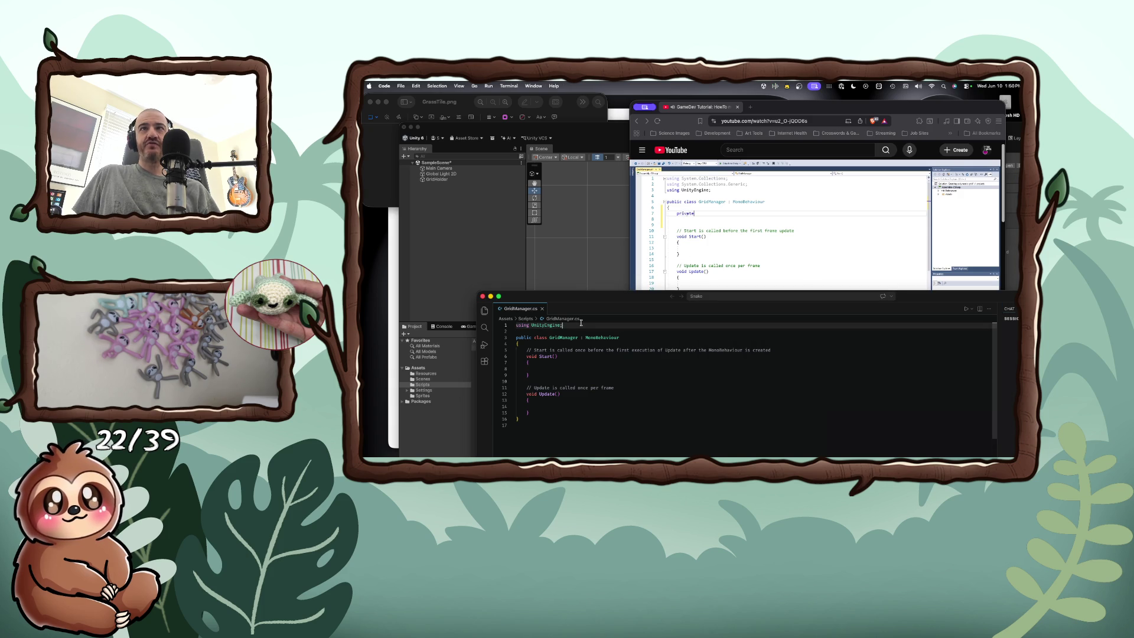
pyautogui.press('Return')
pyautogui.press('Up')
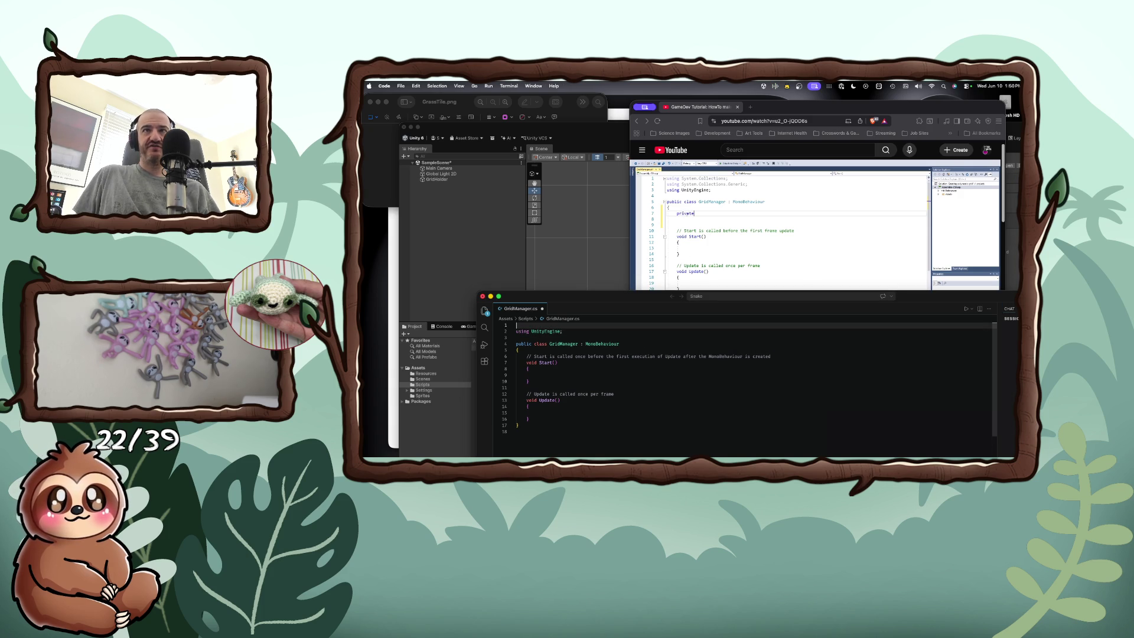
pyautogui.write('using System.')
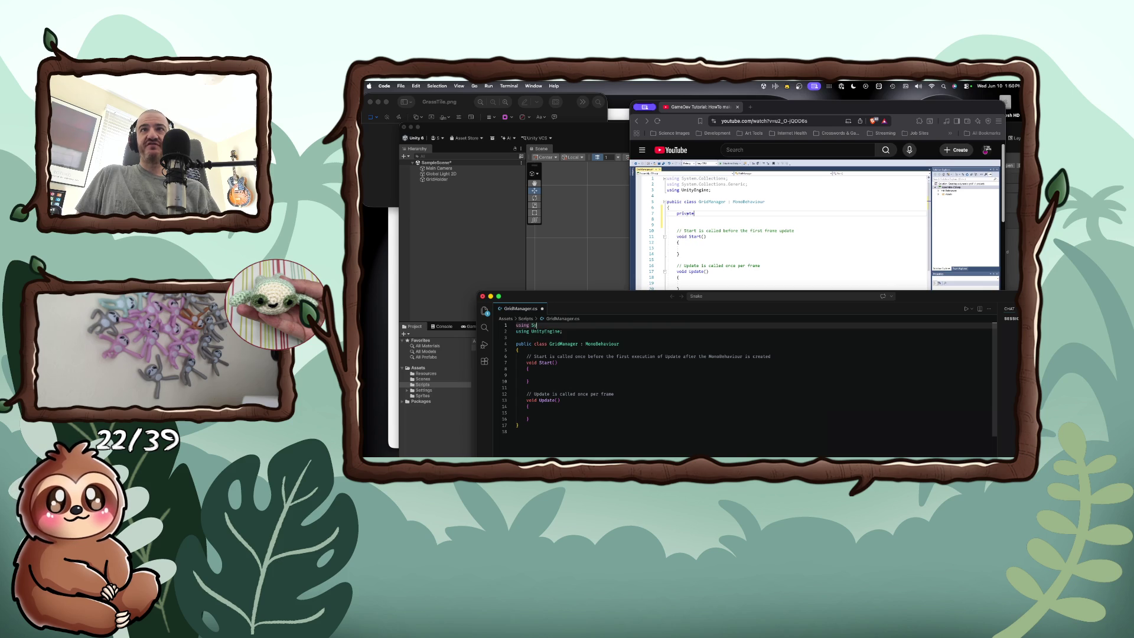
pyautogui.write('Collections;')
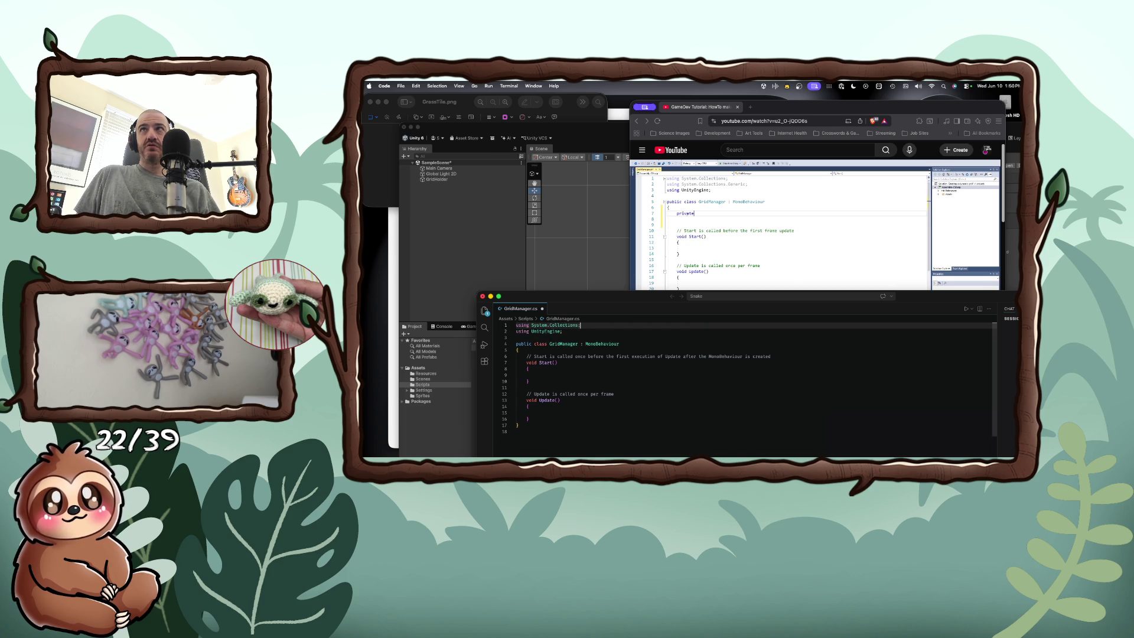
pyautogui.press('Return')
pyautogui.write('using Sys')
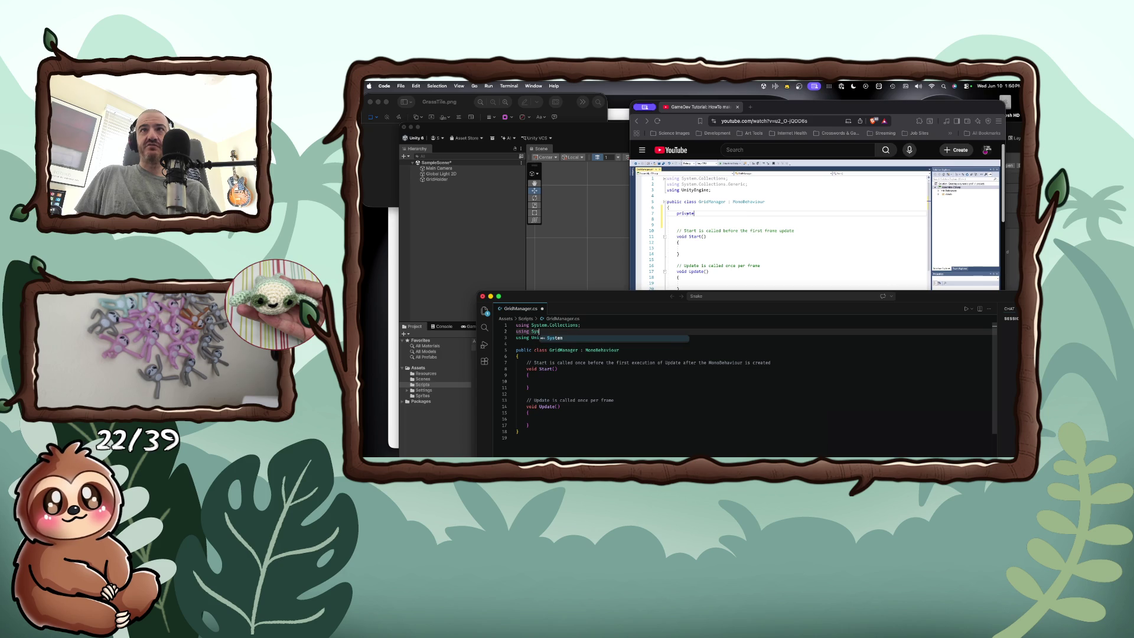
pyautogui.write('tem.C')
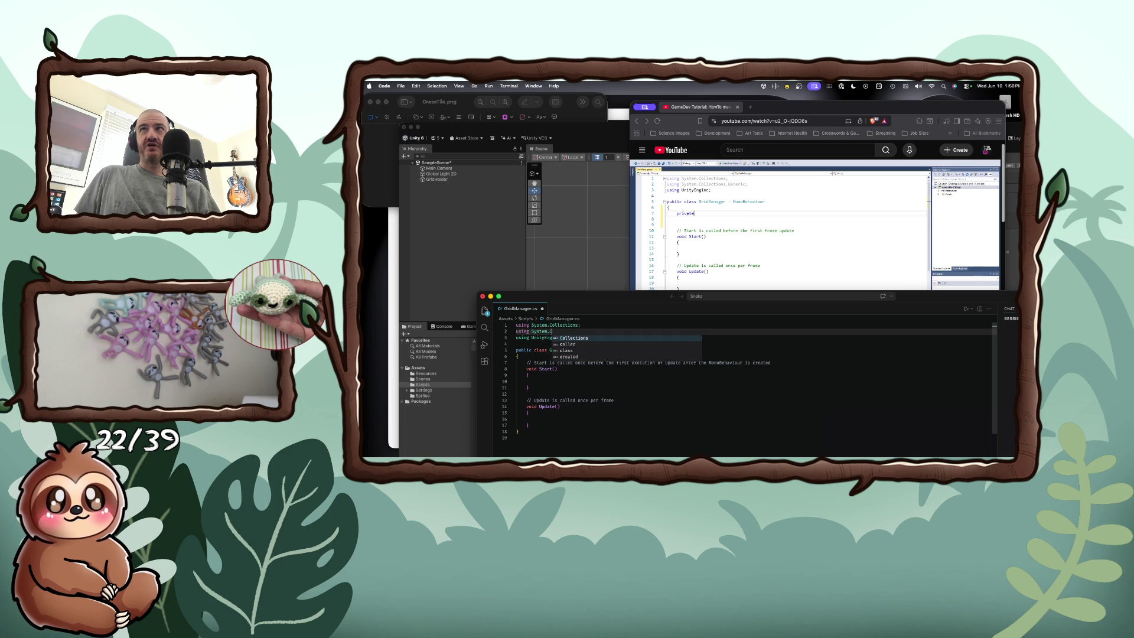
pyautogui.write('ollections')
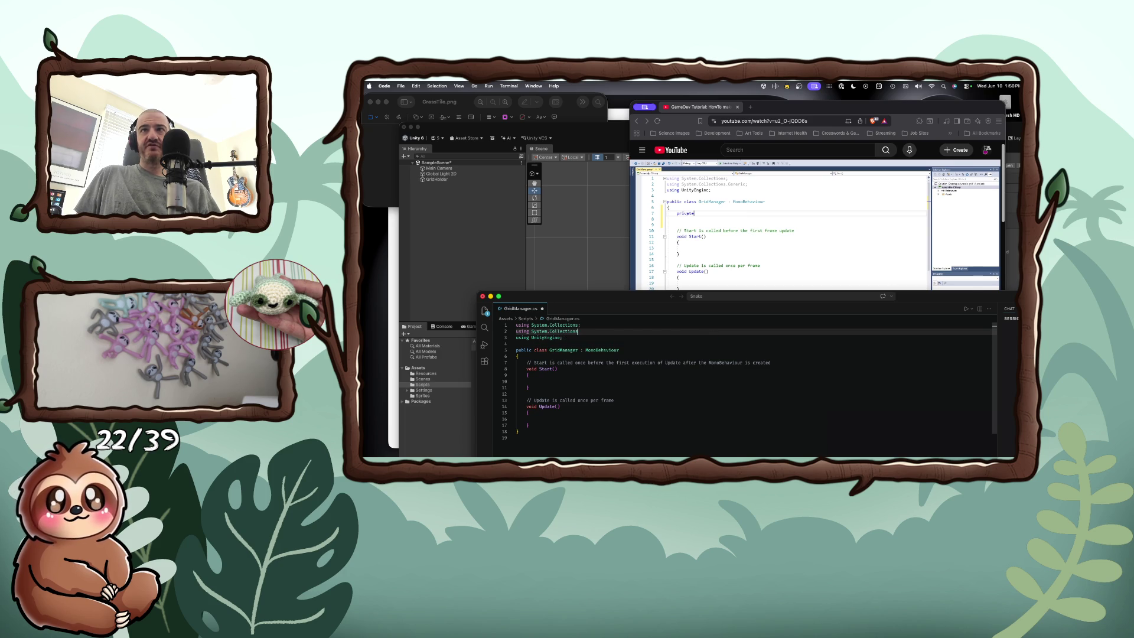
pyautogui.write('.Gen')
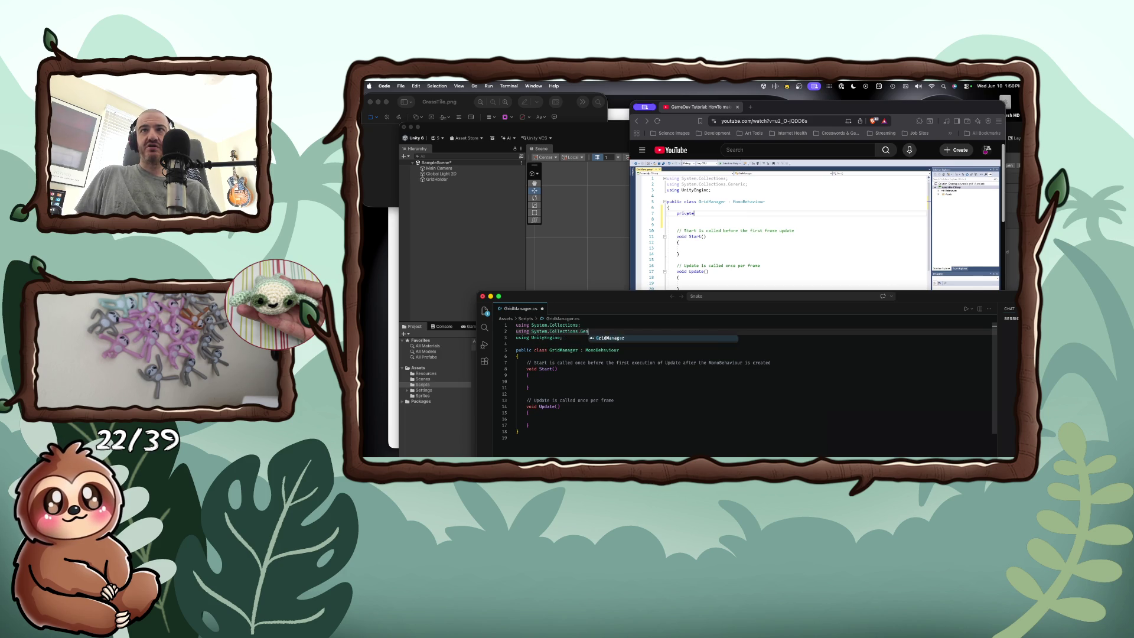
pyautogui.write('eric;')
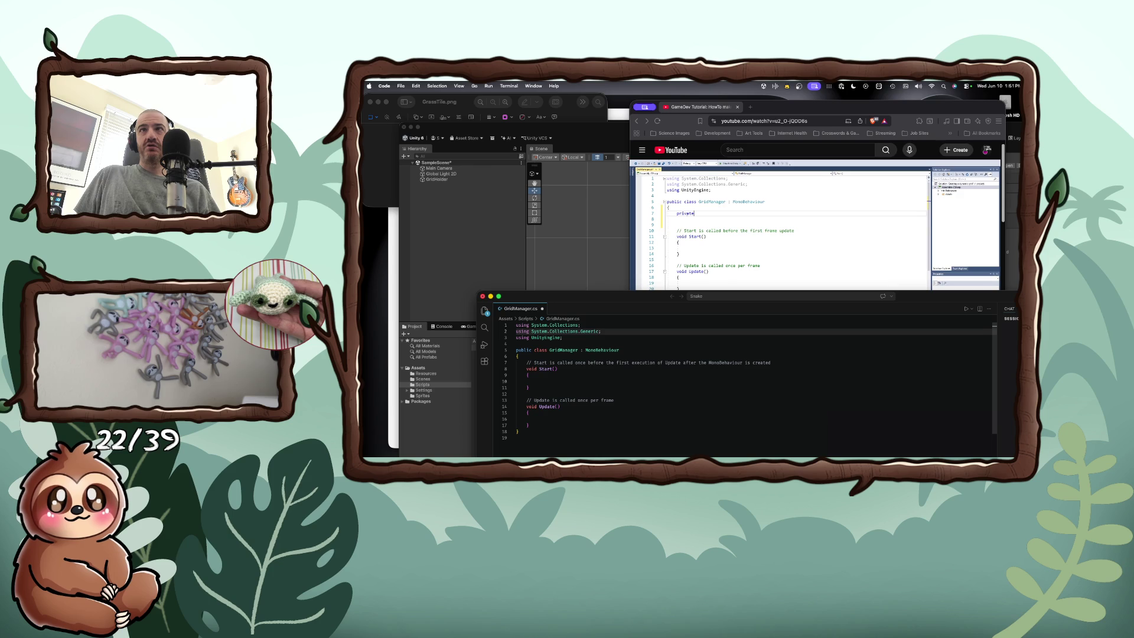
pyautogui.press('super+Tab')
pyautogui.press('space')
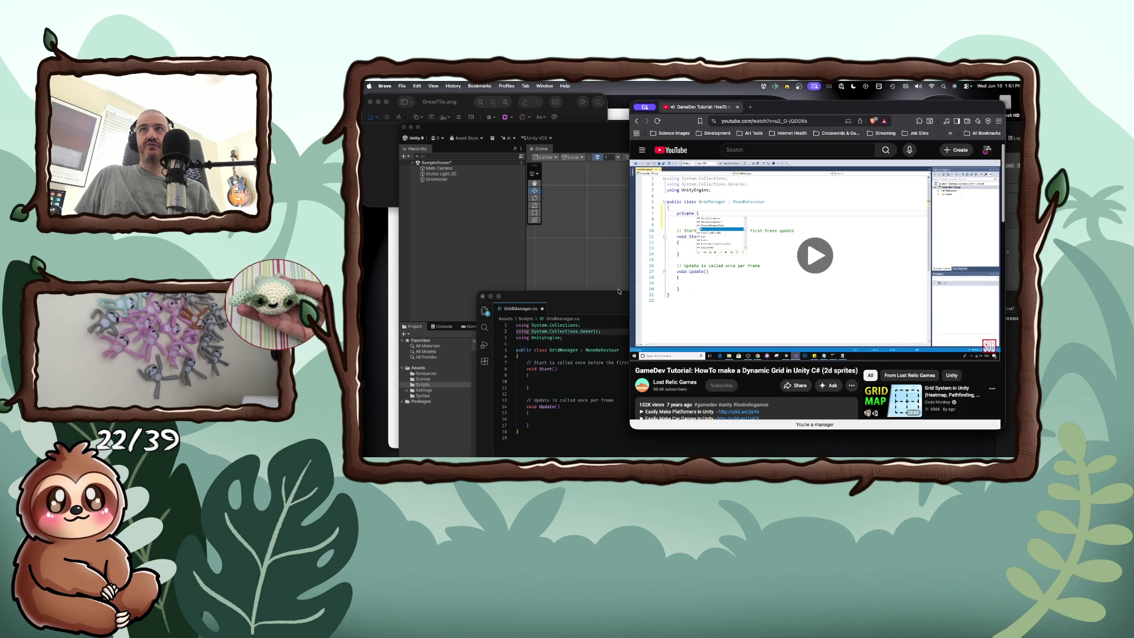
# Step: Declare private int rows = 5, int cols = 8 and float tileSize = 1 in GridManager
pyautogui.click(566, 400)
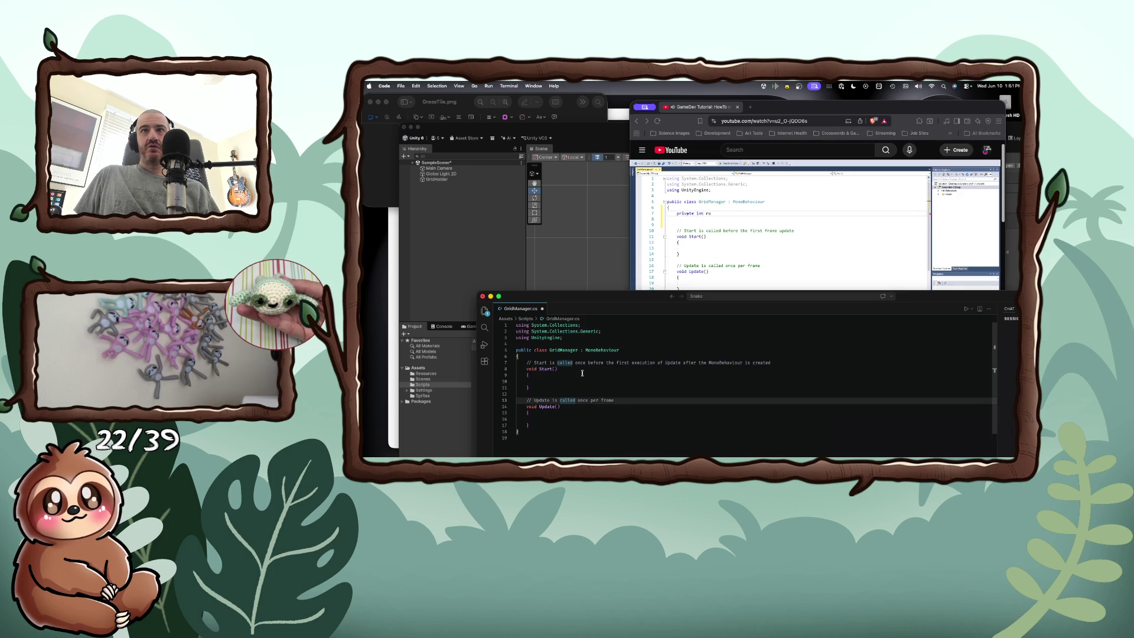
pyautogui.click(580, 350)
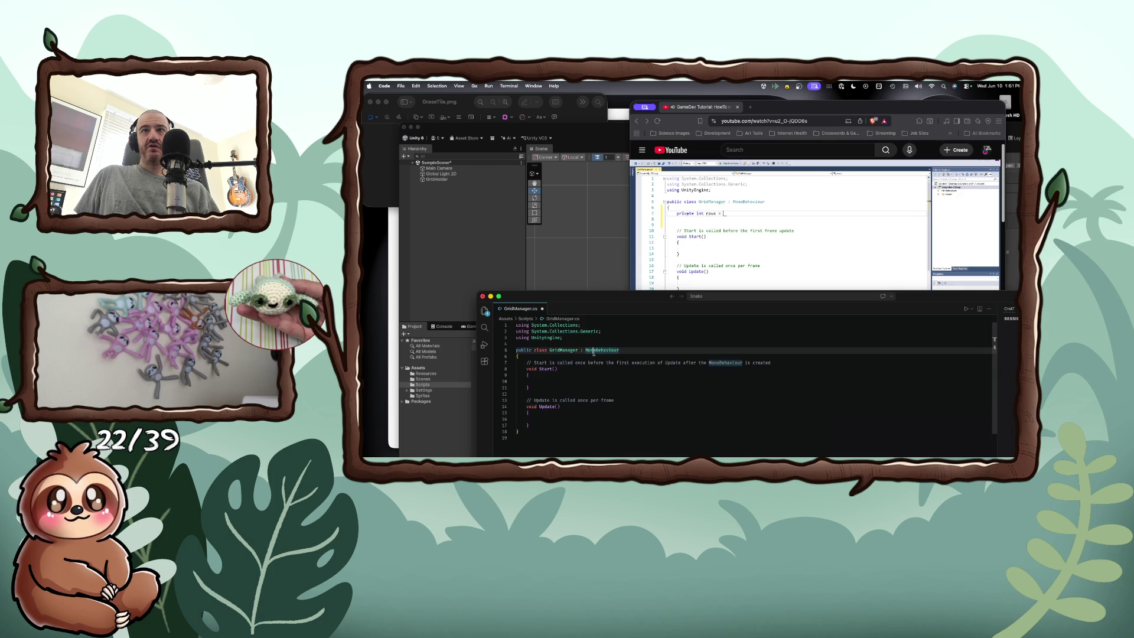
pyautogui.press('Down')
pyautogui.press('Return')
pyautogui.write('pri')
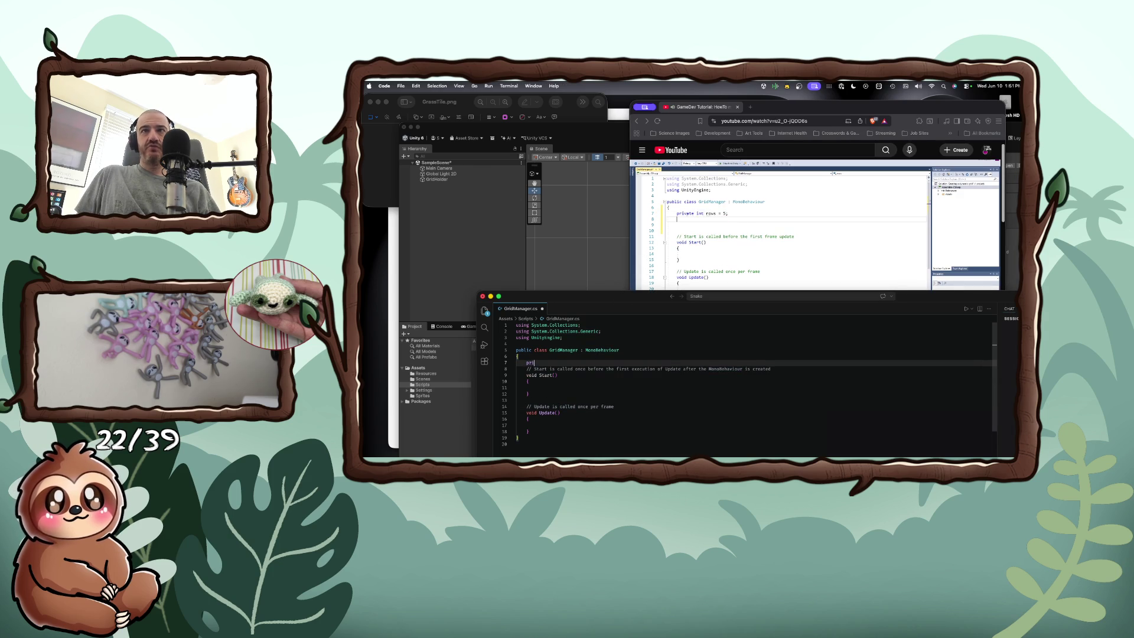
pyautogui.write('vate int rows')
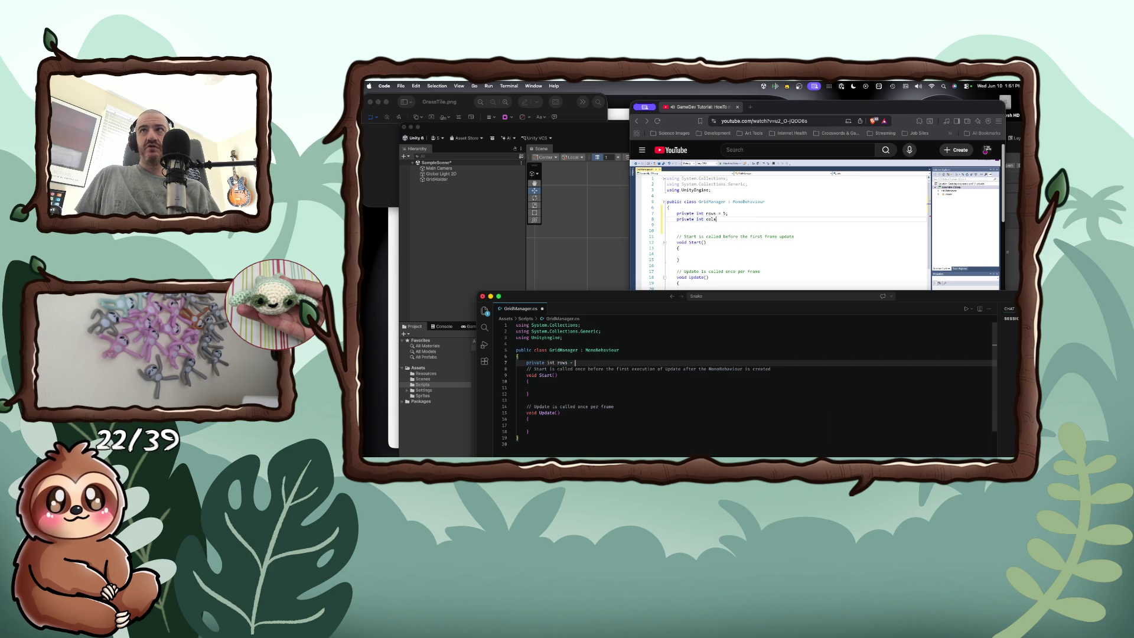
pyautogui.write(' = 5;')
pyautogui.press('Return')
pyautogui.write('pr')
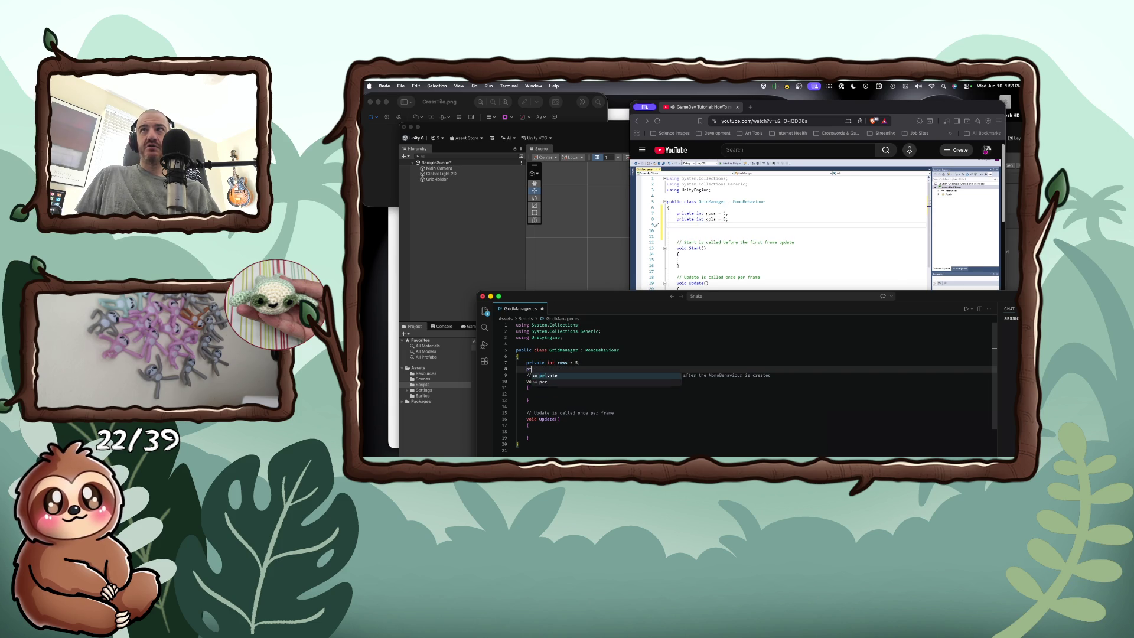
pyautogui.write('ivate int')
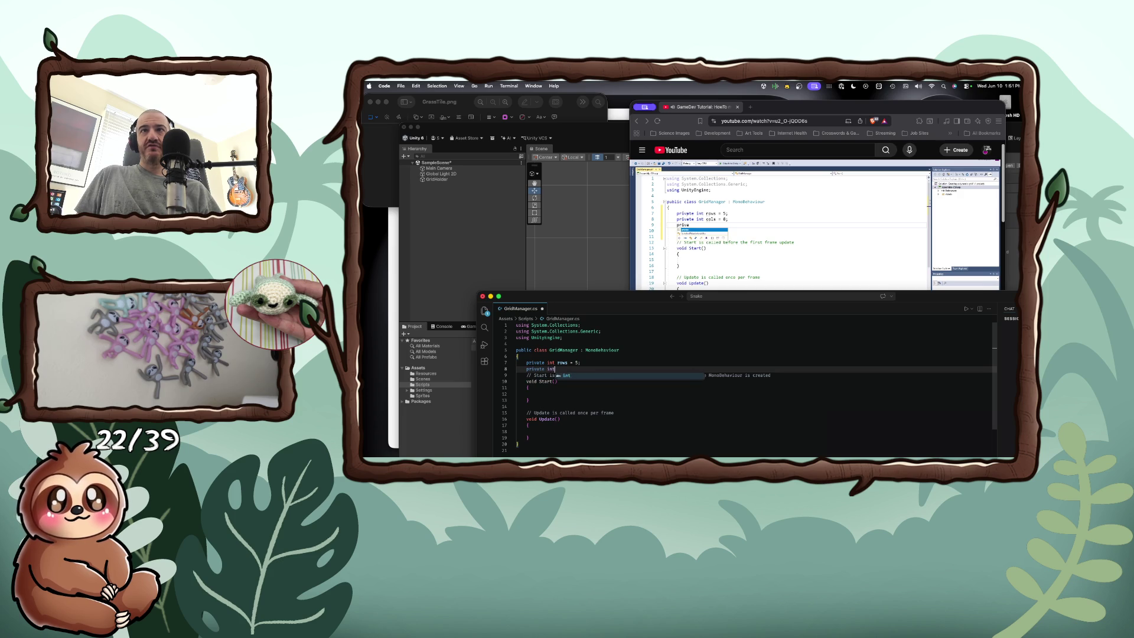
pyautogui.write(' = cols.')
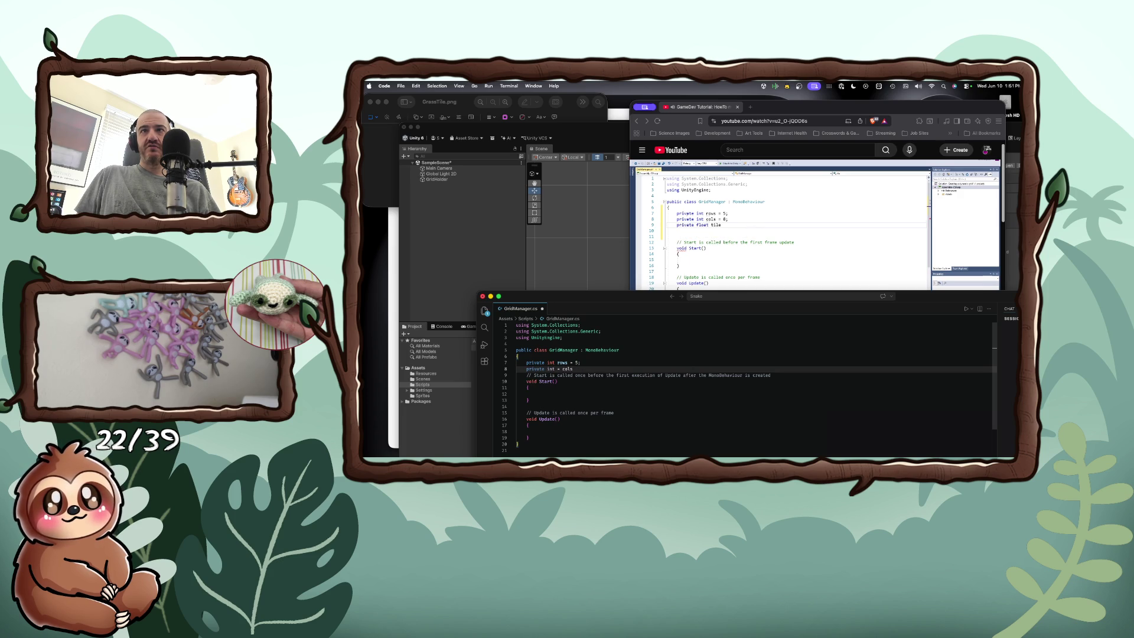
pyautogui.press('BackSpace')
pyautogui.press('BackSpace')
pyautogui.press('BackSpace')
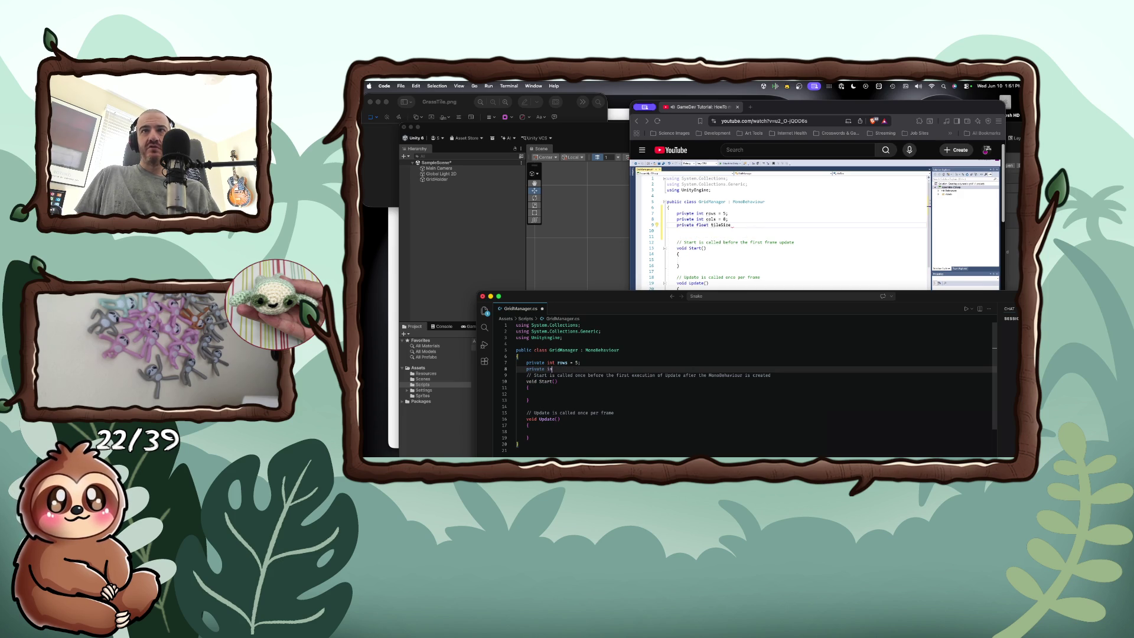
pyautogui.write('t cols =')
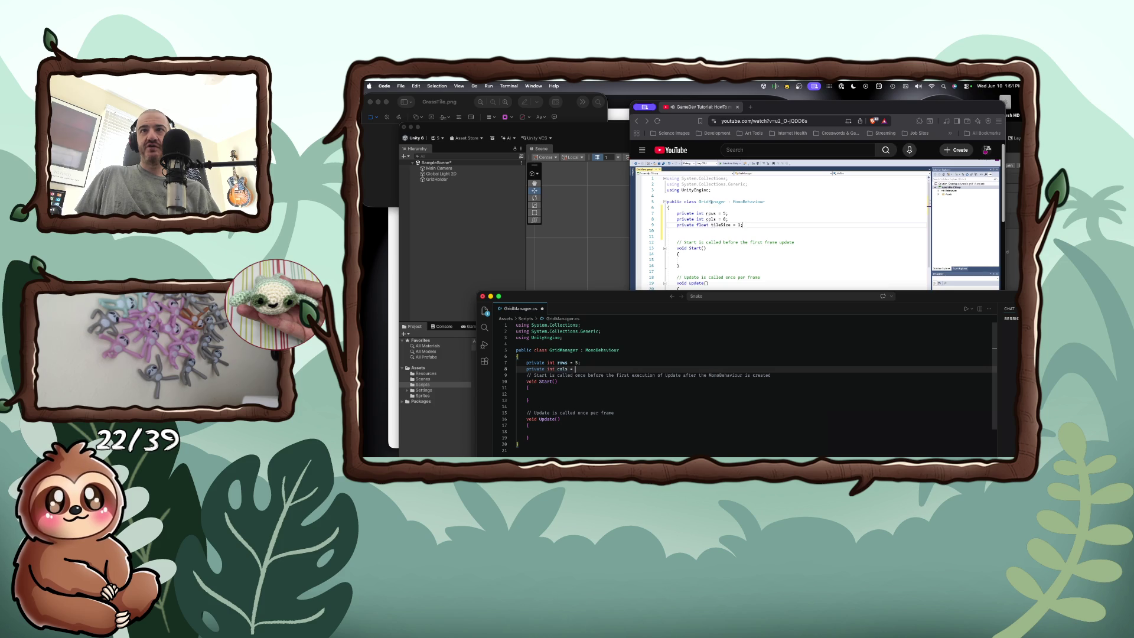
pyautogui.press('Return')
pyautogui.write('pr')
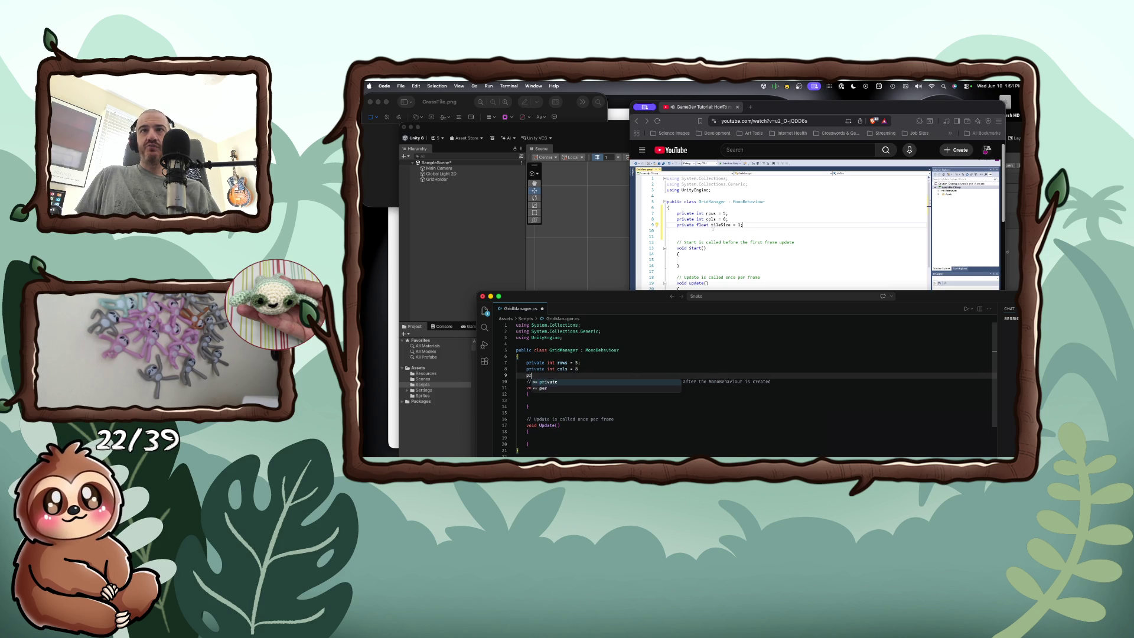
pyautogui.write('ivate float ')
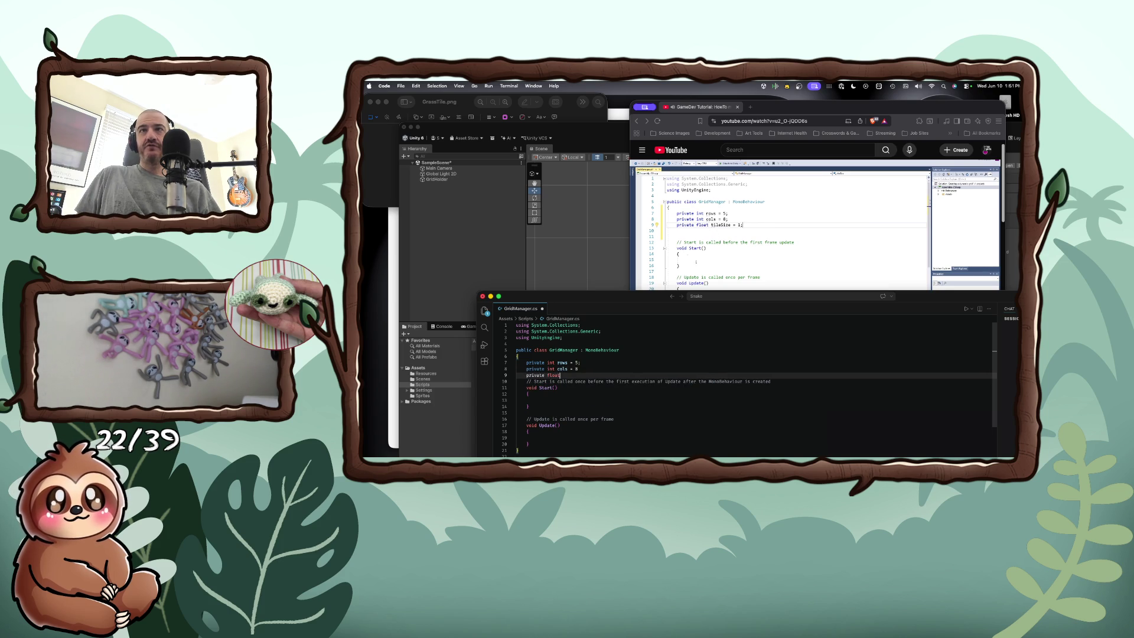
pyautogui.write('tileSize = ')
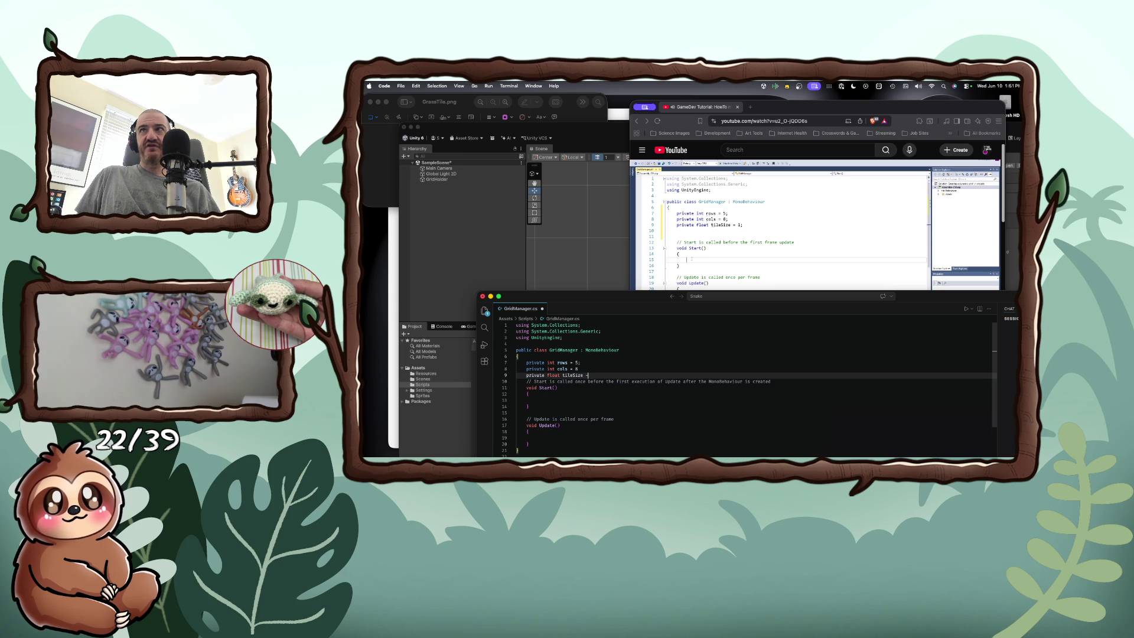
pyautogui.write('1;')
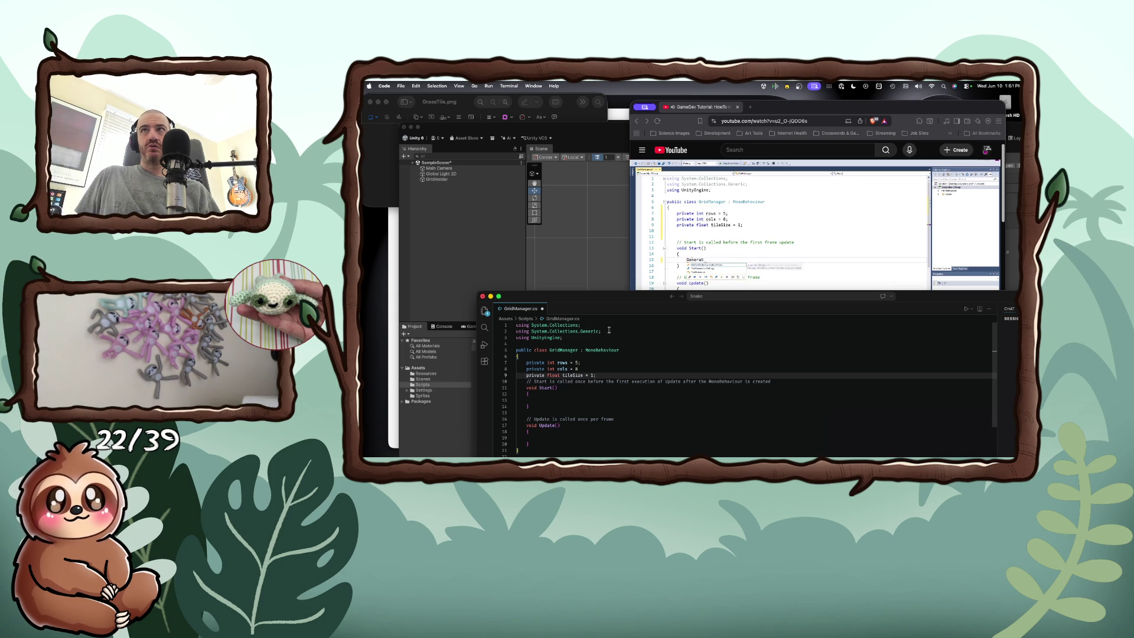
pyautogui.click(572, 394)
# Step: Call GenerateGrid(); inside Start, then pause the tutorial video
pyautogui.press('Return')
pyautogui.write('GenerateGrid')
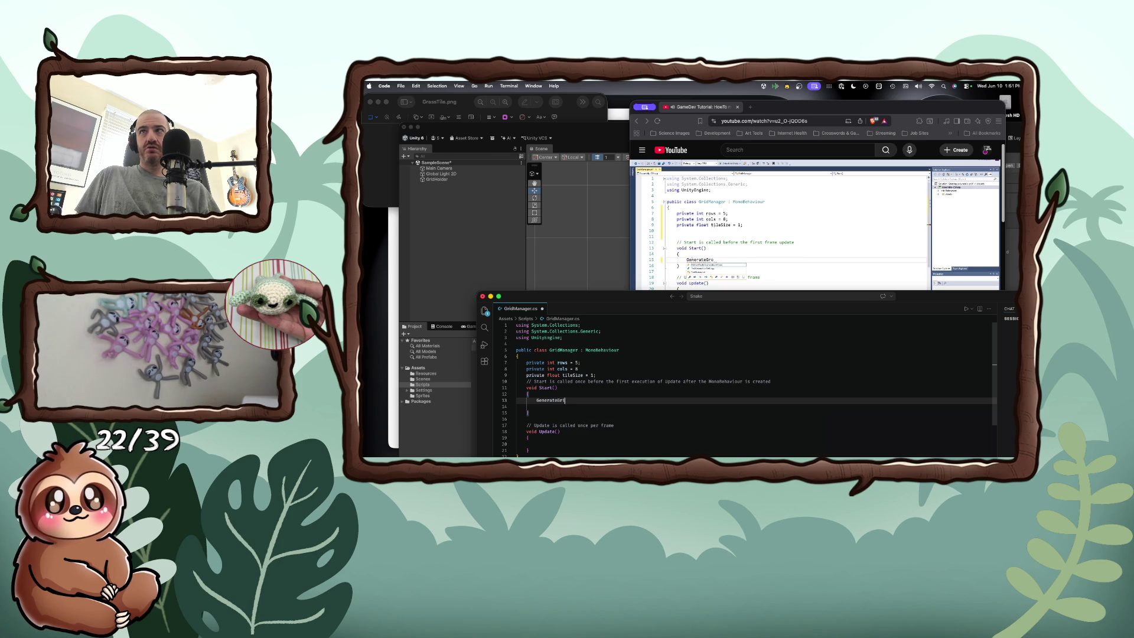
pyautogui.write('();')
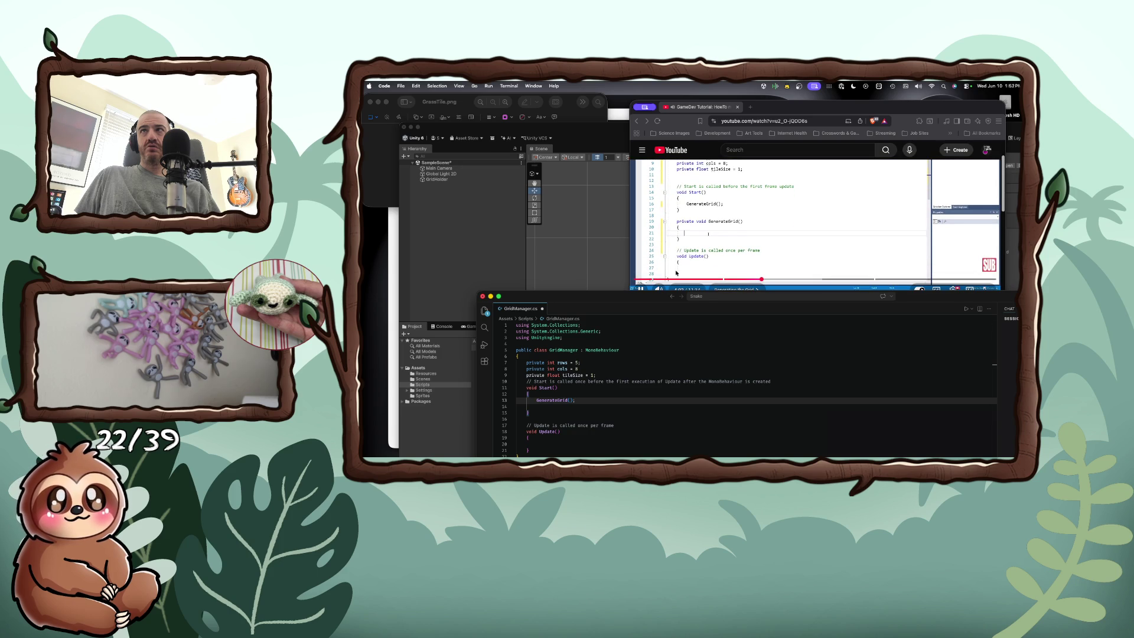
pyautogui.click(676, 272)
pyautogui.press('space')
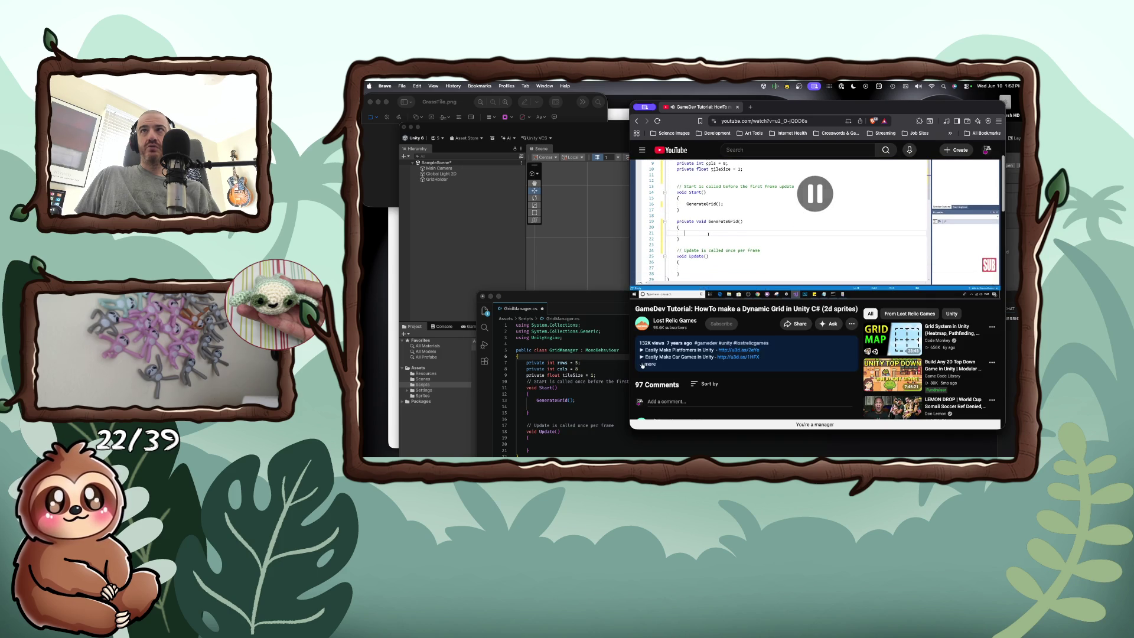
# Step: Add a private GenerateGrid() method below Start()
pyautogui.click(566, 413)
pyautogui.press('Return')
pyautogui.press('Return')
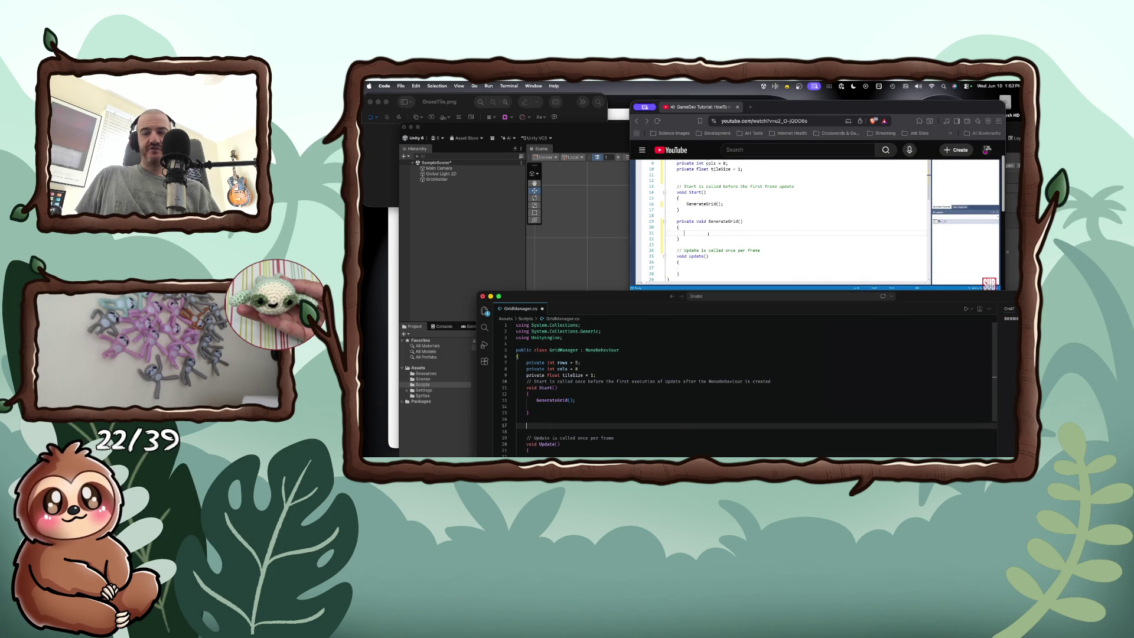
pyautogui.write('private voide GenerateGrid() {')
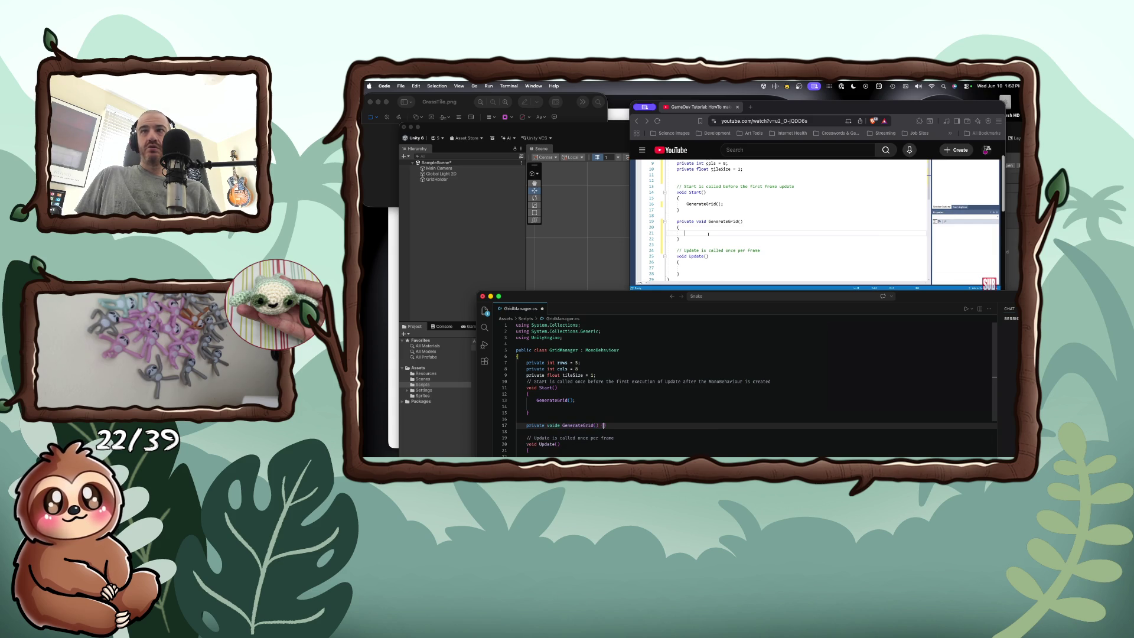
pyautogui.press('Return')
# Step: Write the outer loop for (int row = 0; row < rows; row++), checking it against the tutorial
pyautogui.click(704, 264)
pyautogui.click(704, 264)
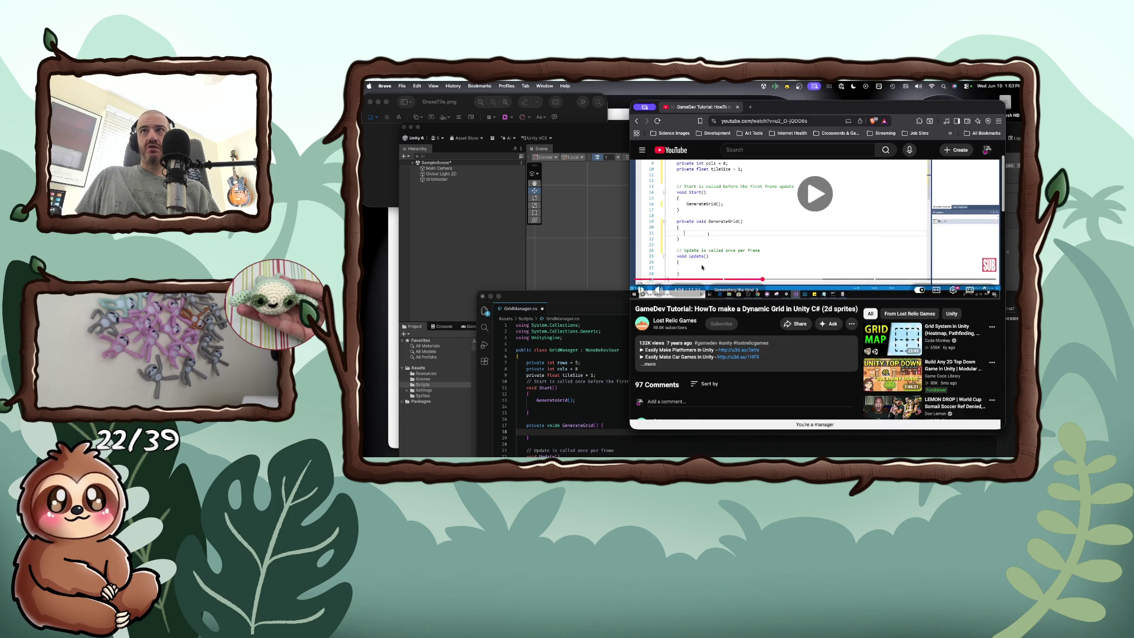
pyautogui.click(704, 264)
pyautogui.click(557, 432)
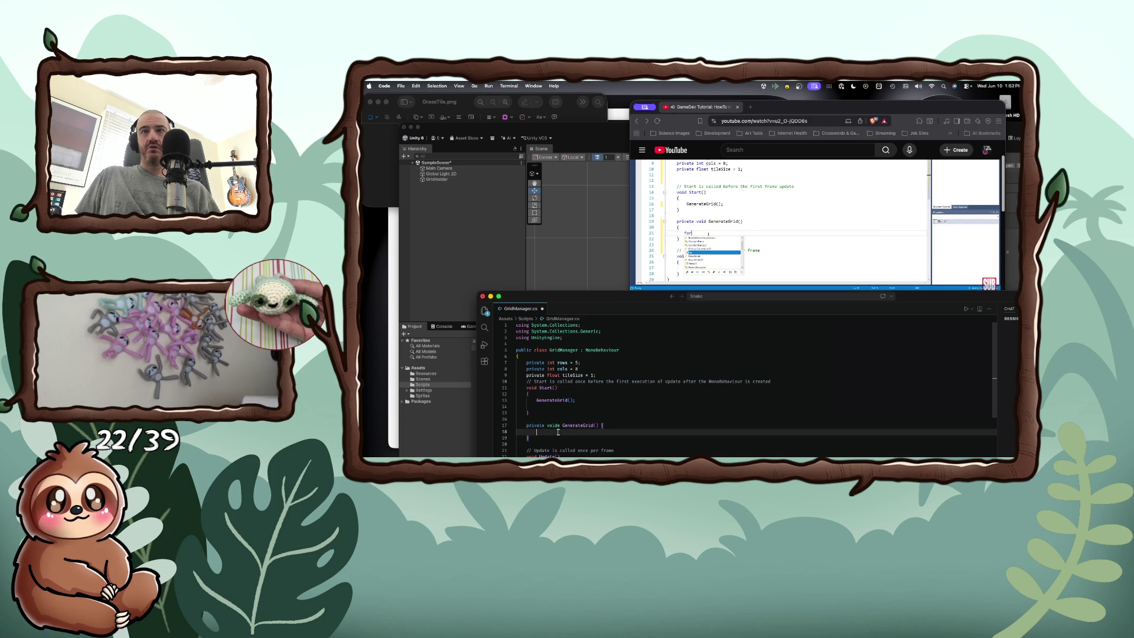
pyautogui.write('for ')
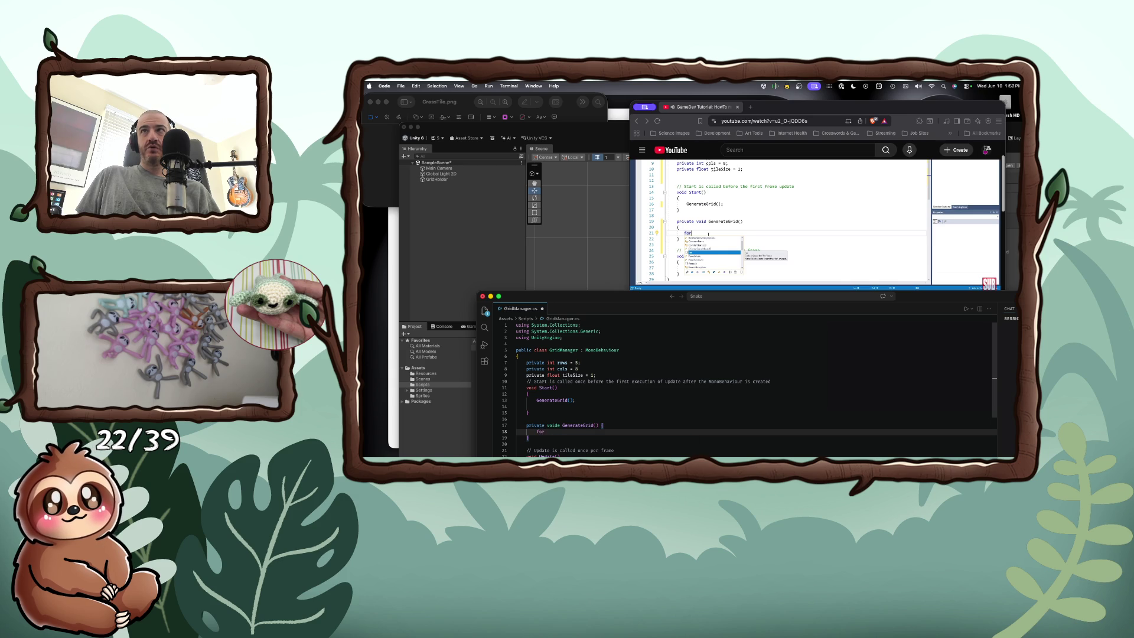
pyautogui.write('(')
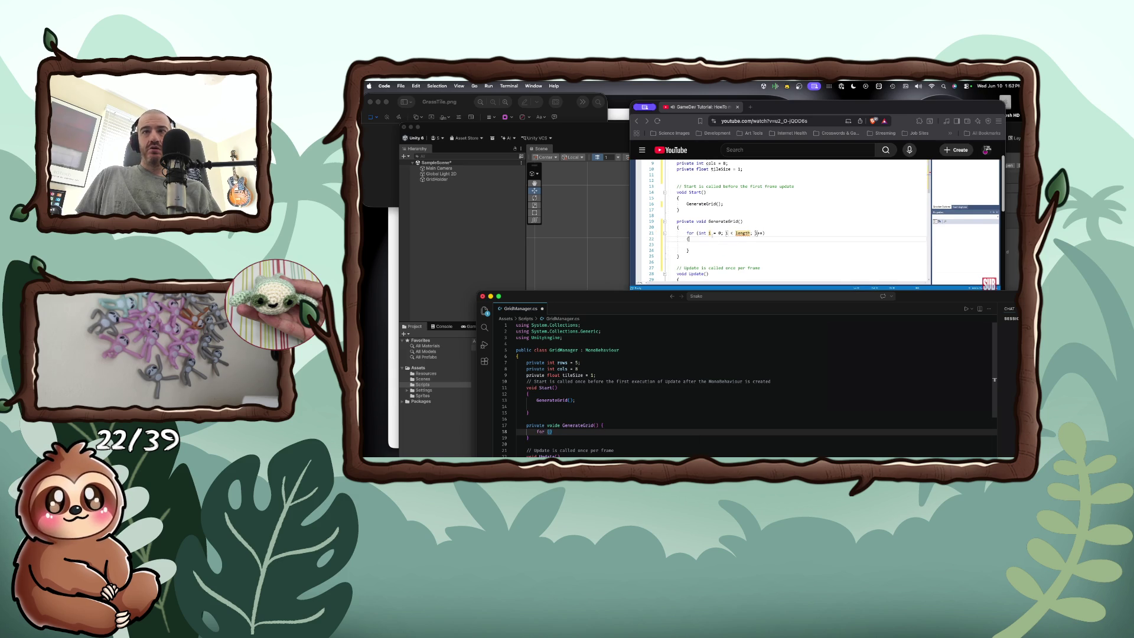
pyautogui.write('int i = 0;')
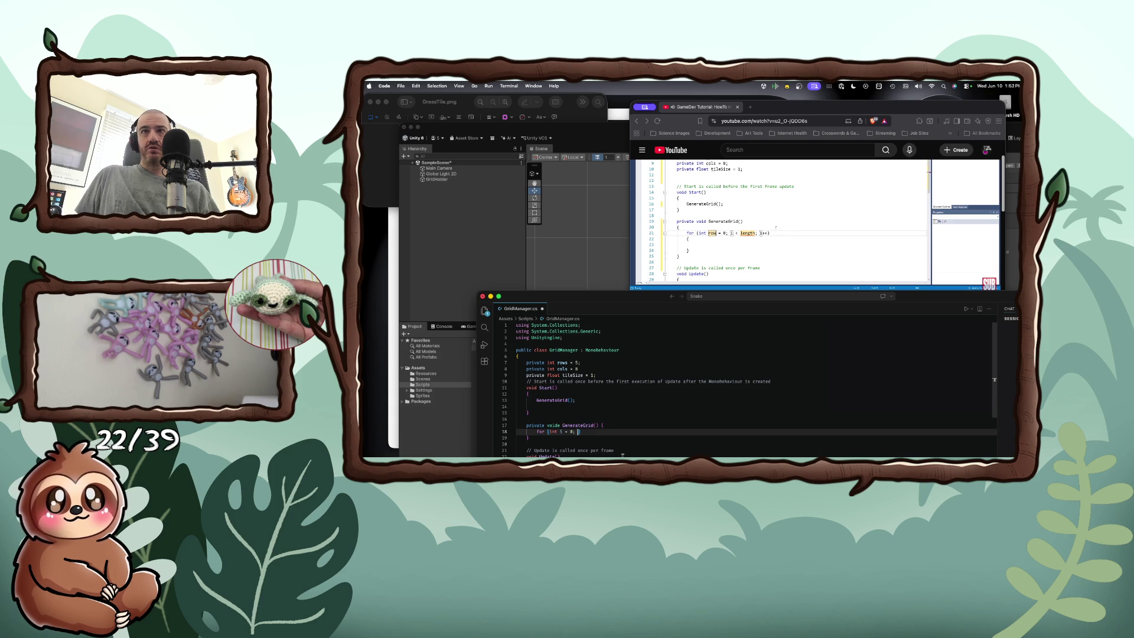
pyautogui.doubleClick(561, 432)
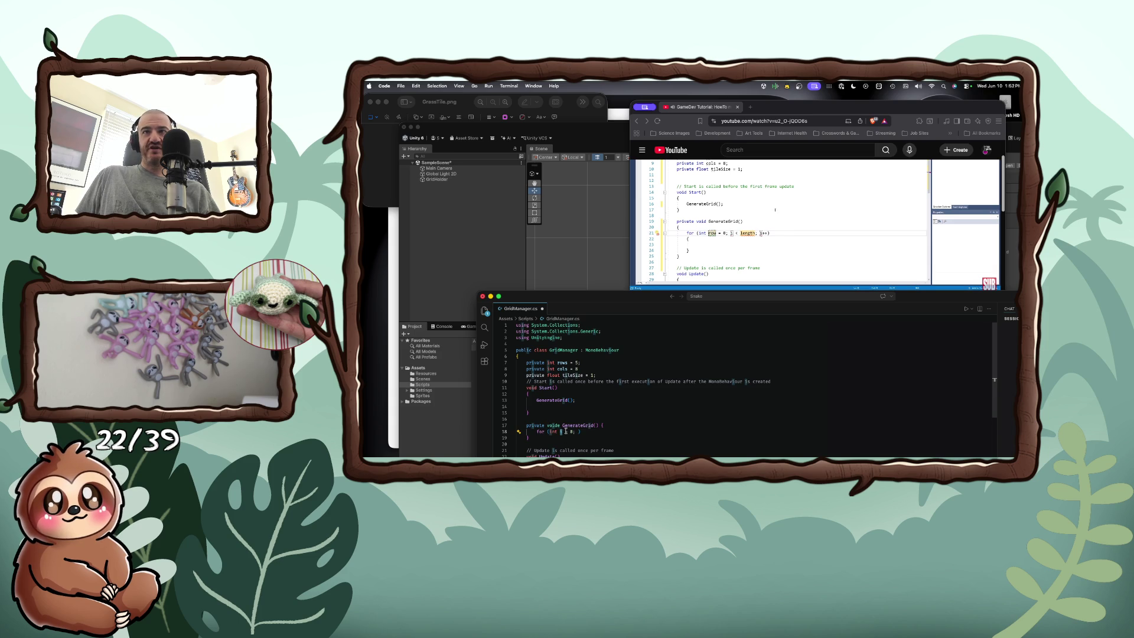
pyautogui.write('row')
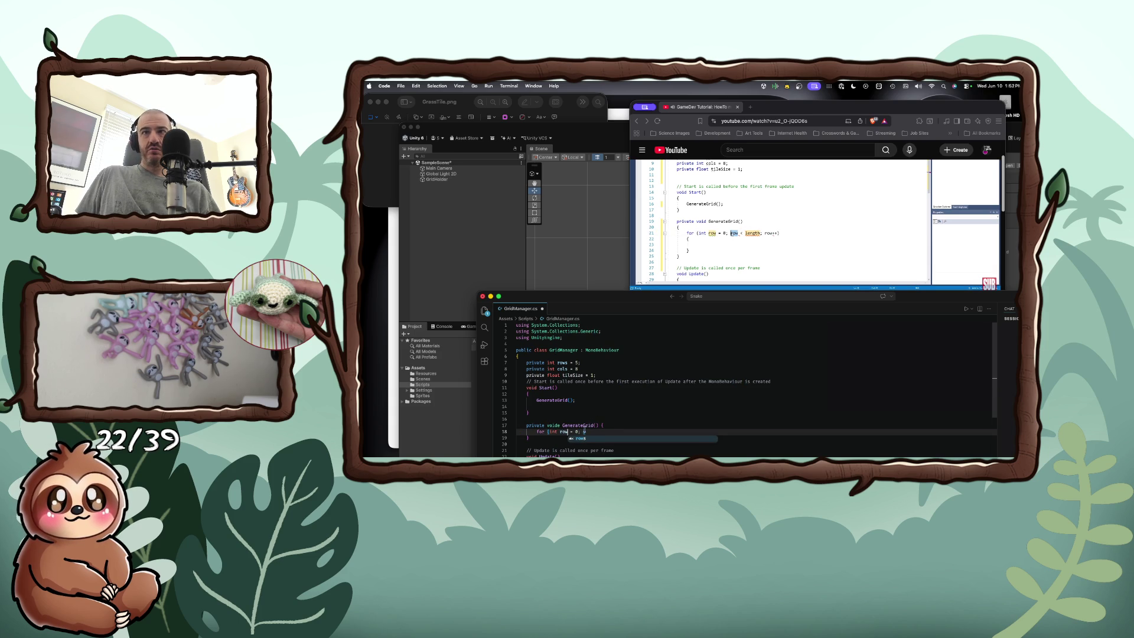
pyautogui.doubleClick(584, 432)
pyautogui.write('row <')
pyautogui.press('BackSpace')
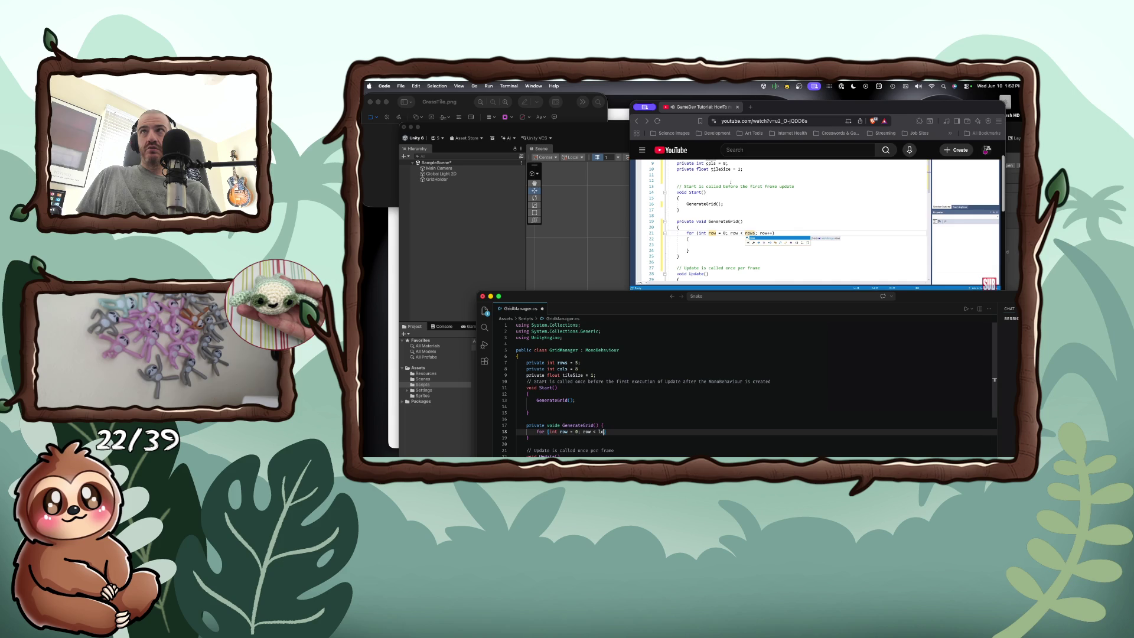
pyautogui.write('ws')
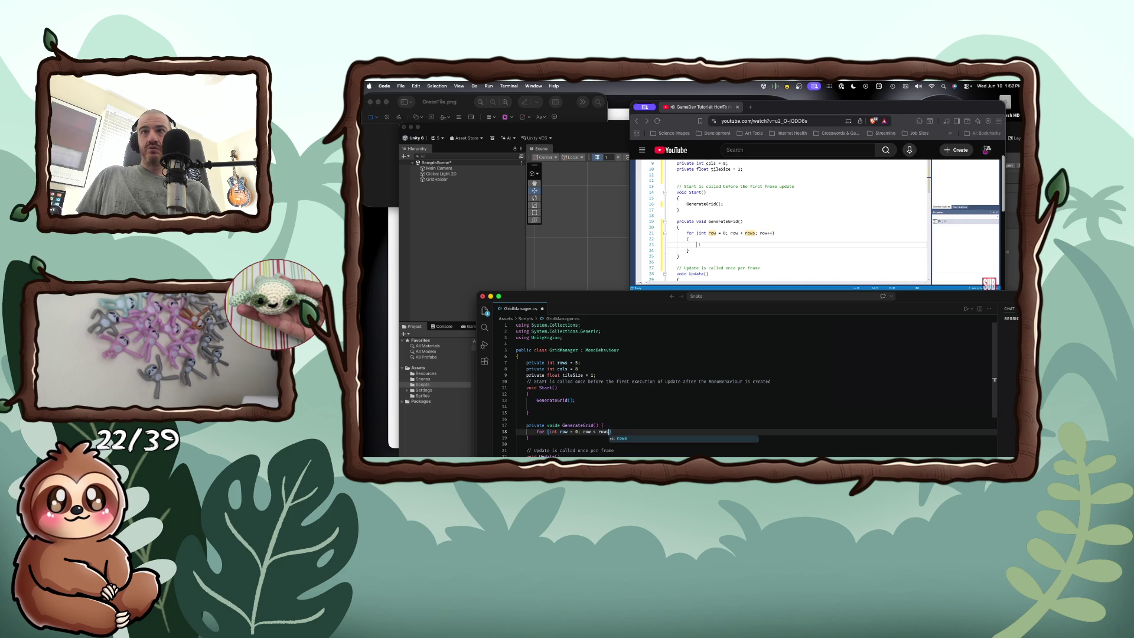
pyautogui.write('; row++) {')
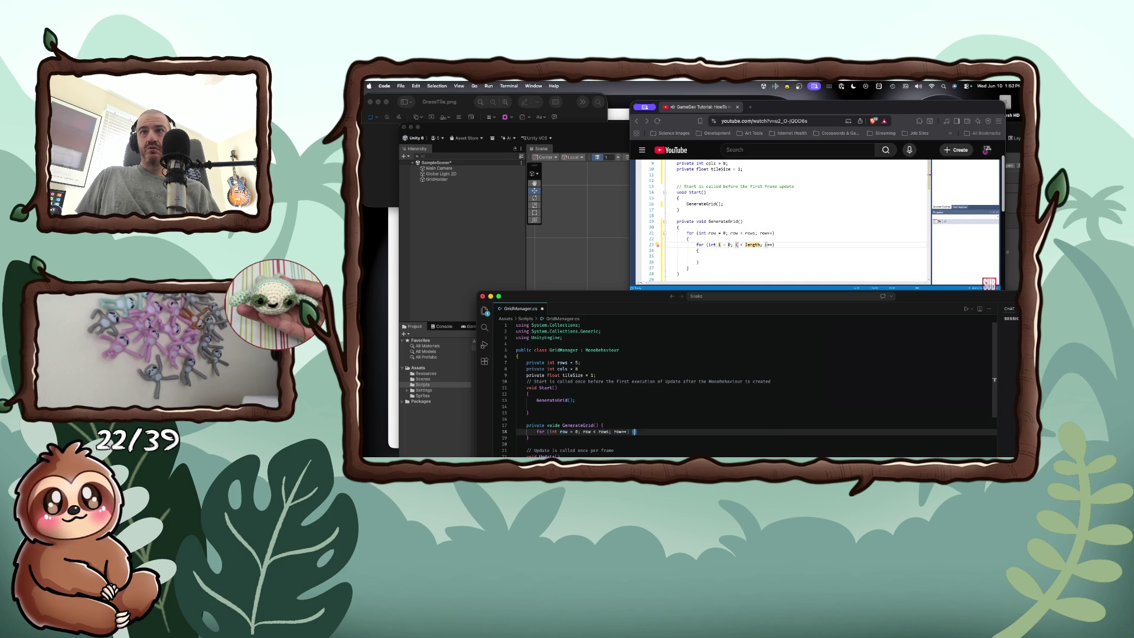
# Step: Nest the inner loop for (int col = 0; col < cols; col++) with its opening brace
pyautogui.press('Return')
pyautogui.write('for')
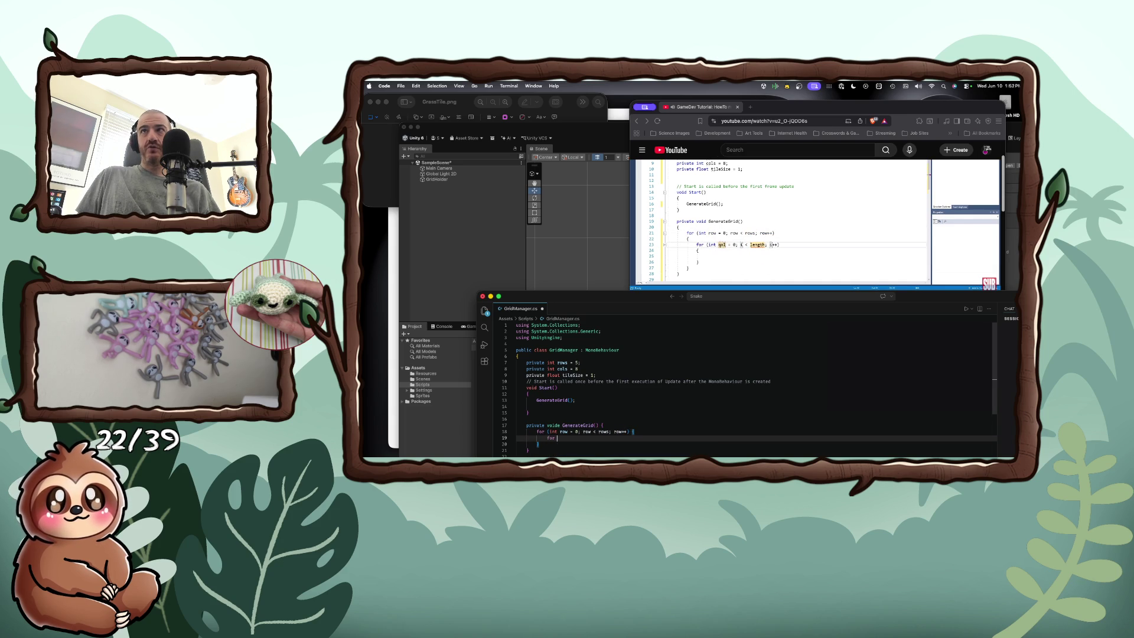
pyautogui.write(' (int')
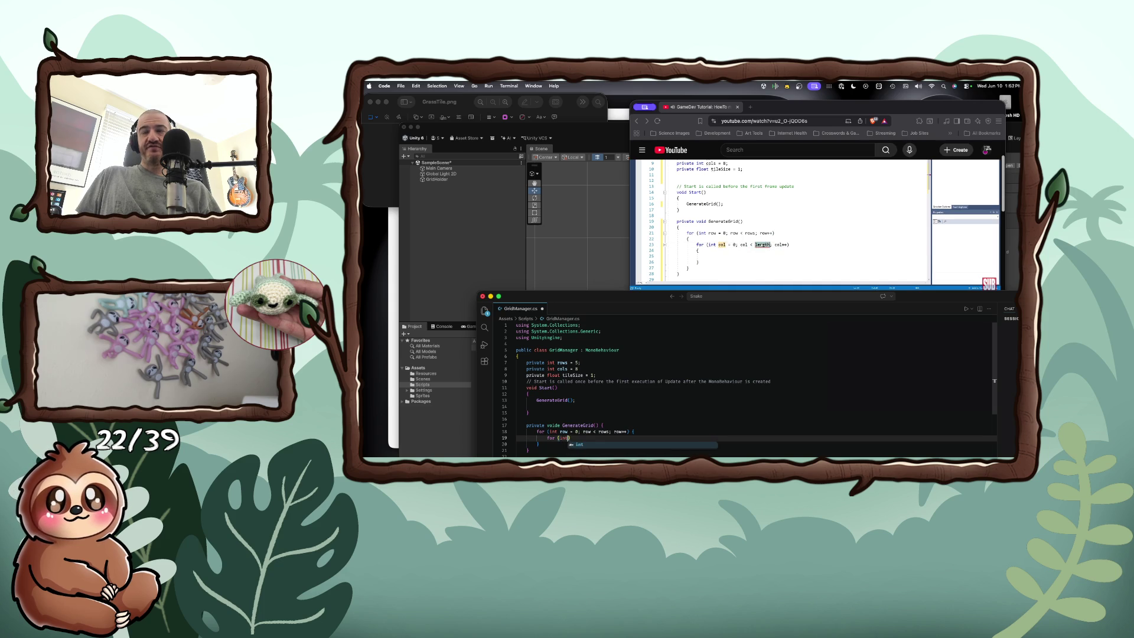
pyautogui.write(' col = ')
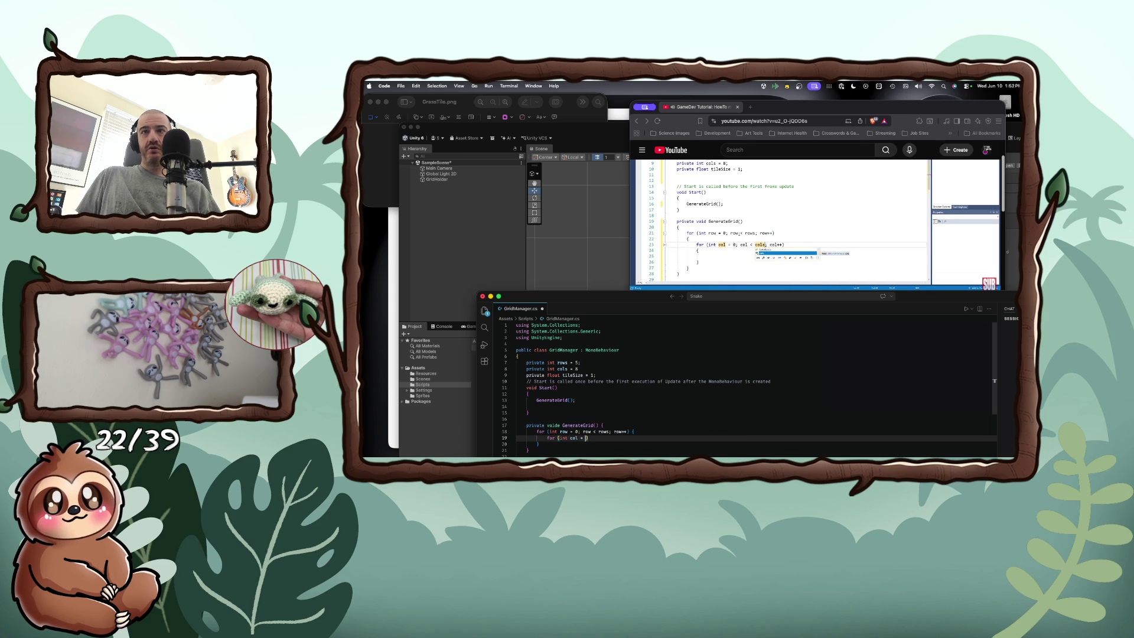
pyautogui.write('0; ')
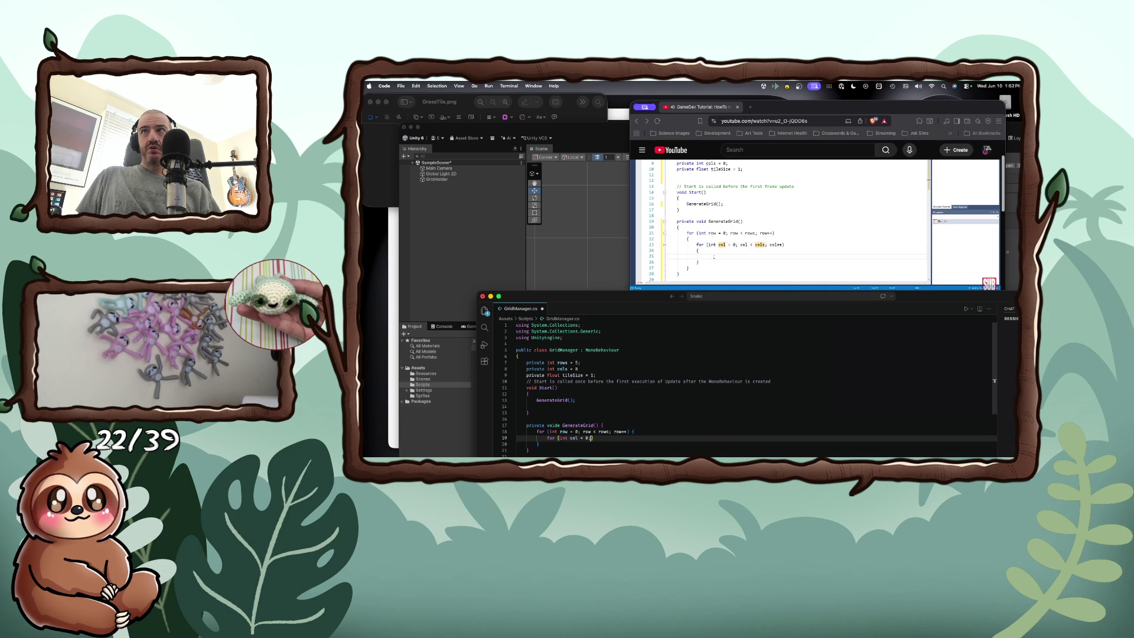
pyautogui.write('col < cols; col')
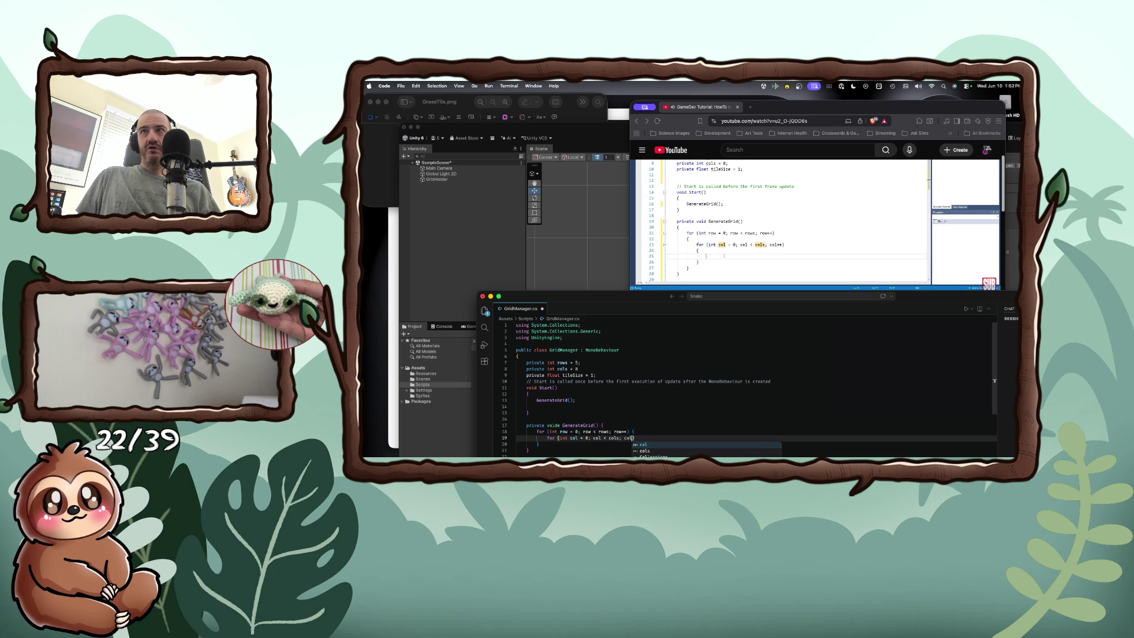
pyautogui.write('++')
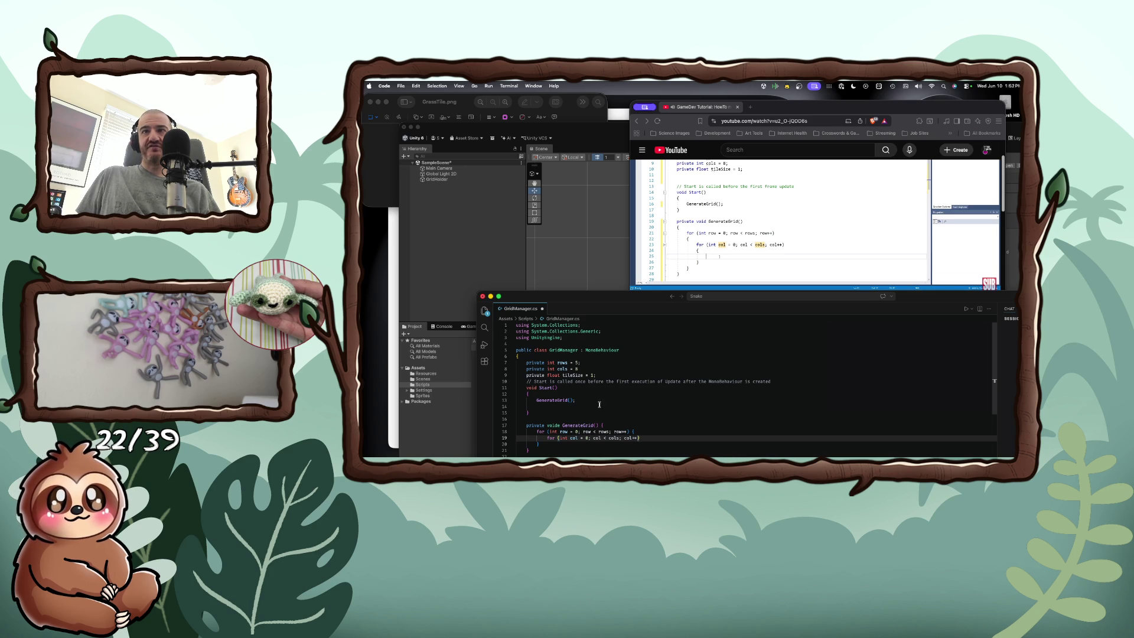
pyautogui.scroll(-3, 615, 409)
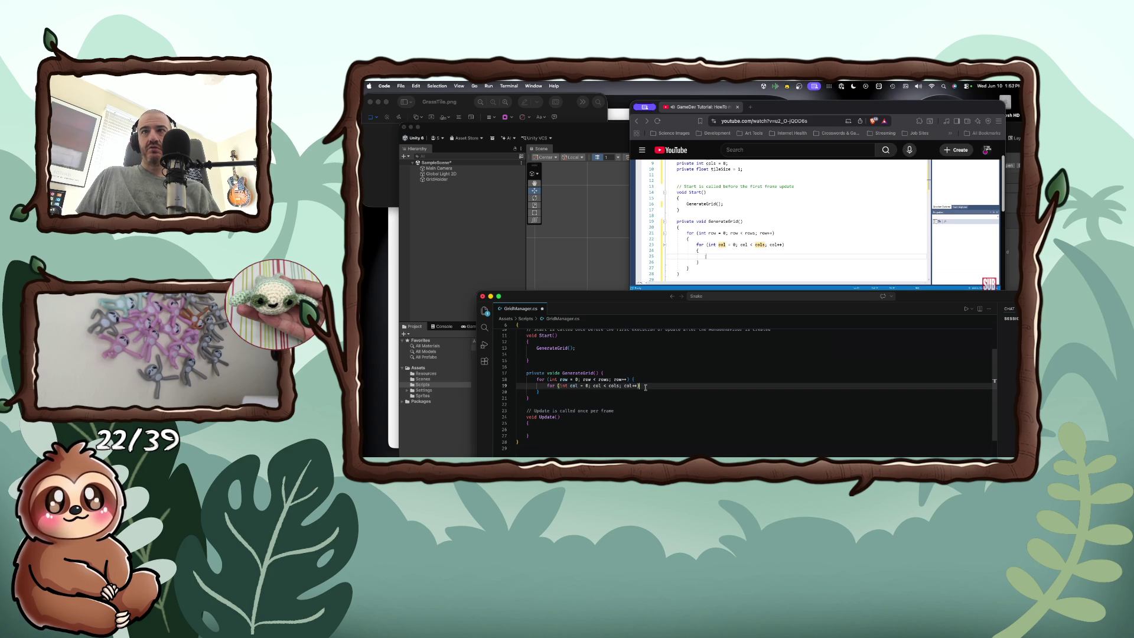
pyautogui.write('{')
pyautogui.press('Return')
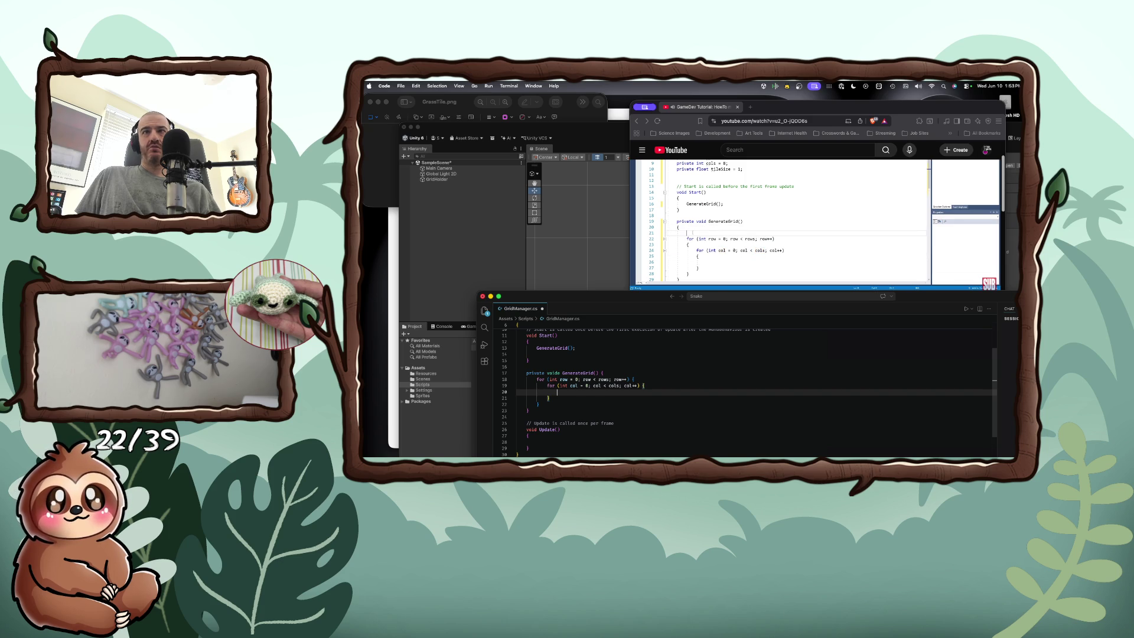
pyautogui.click(648, 372)
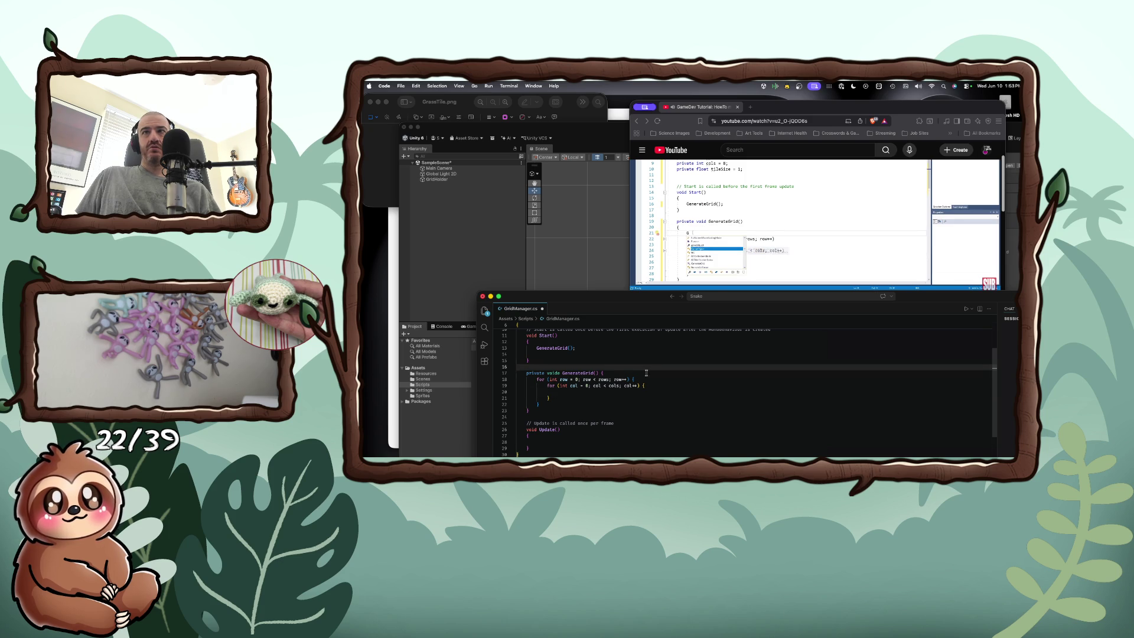
# Step: Start a GameObject referenceTile line casting (GameObject)Instantiate(Resources.Load at the top of GenerateGrid
pyautogui.press('Return')
pyautogui.write('Gam')
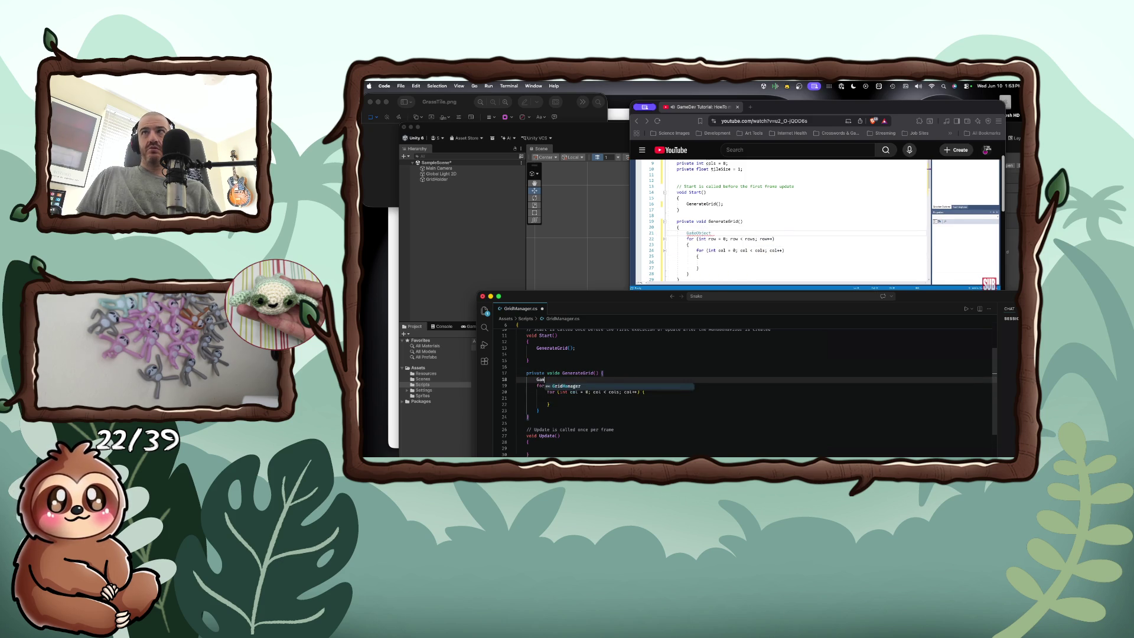
pyautogui.write('eObject ')
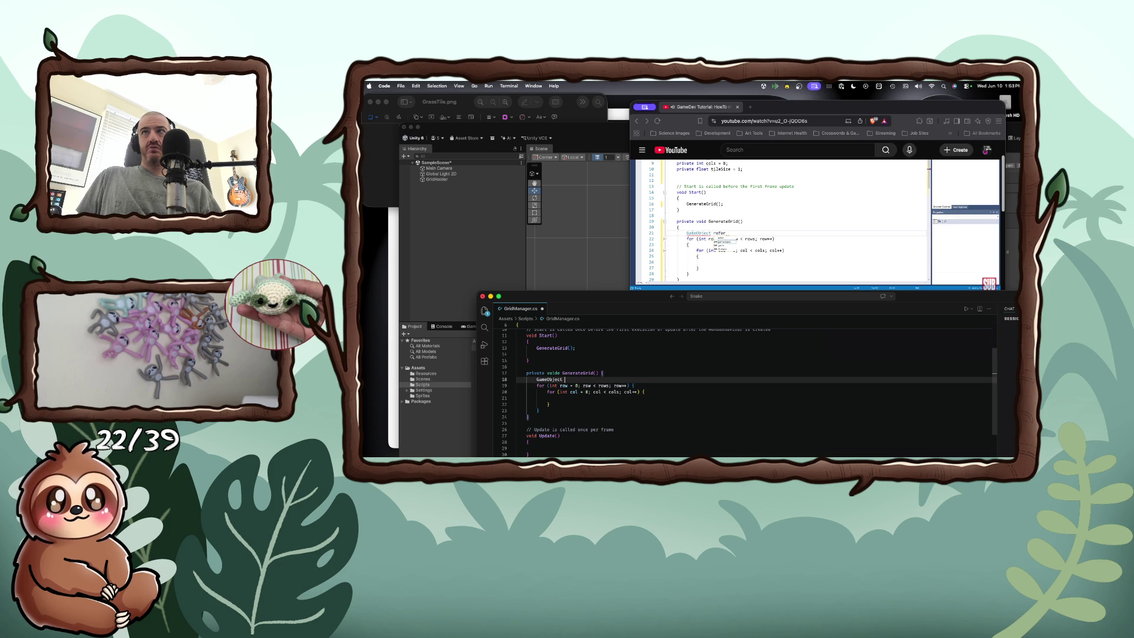
pyautogui.write('reference')
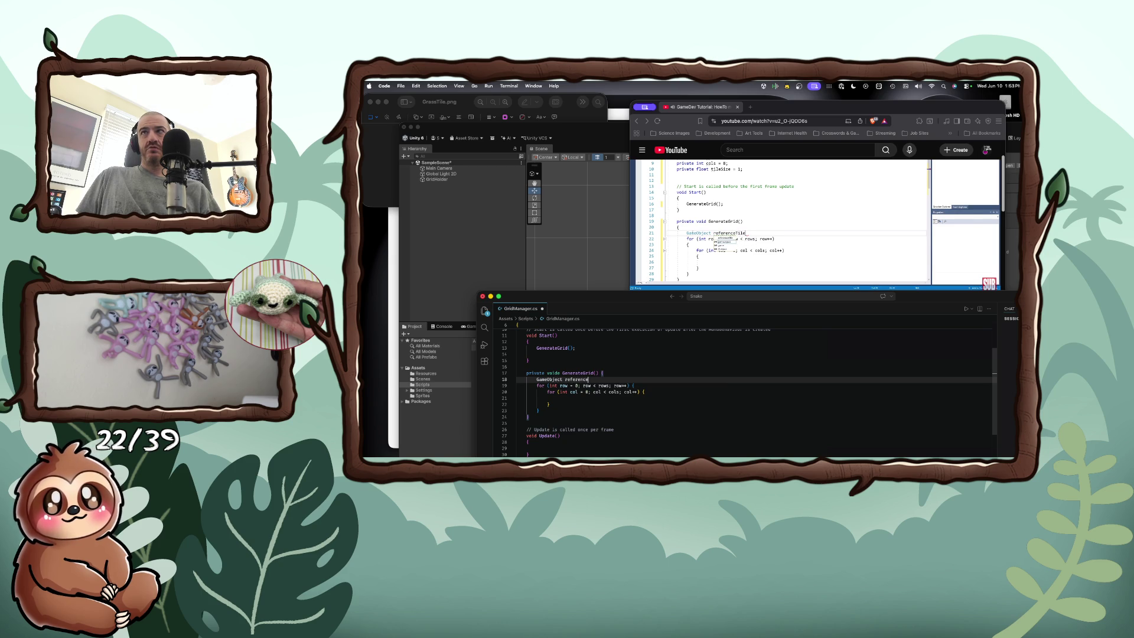
pyautogui.write('Tile ')
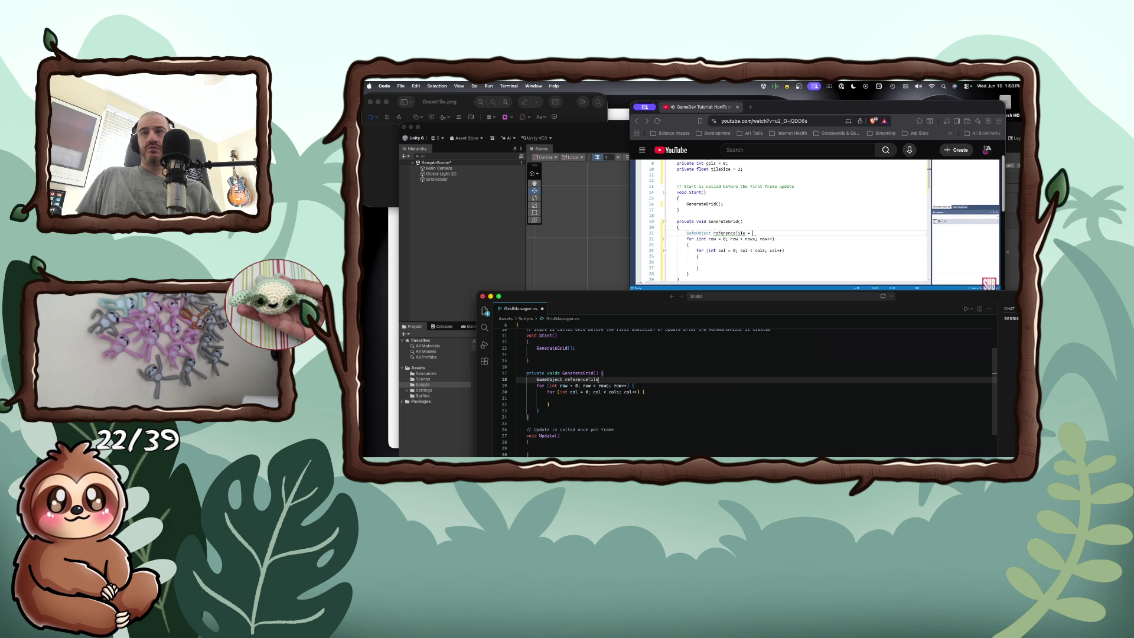
pyautogui.write('=')
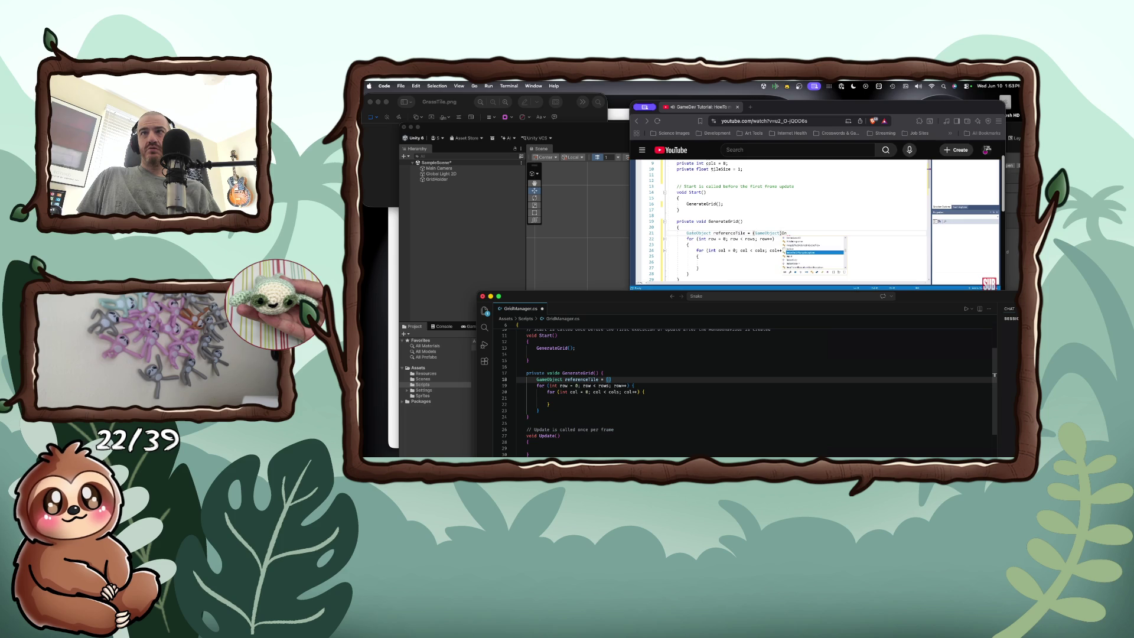
pyautogui.write(' (Game')
pyautogui.press('Tab')
pyautogui.write(')')
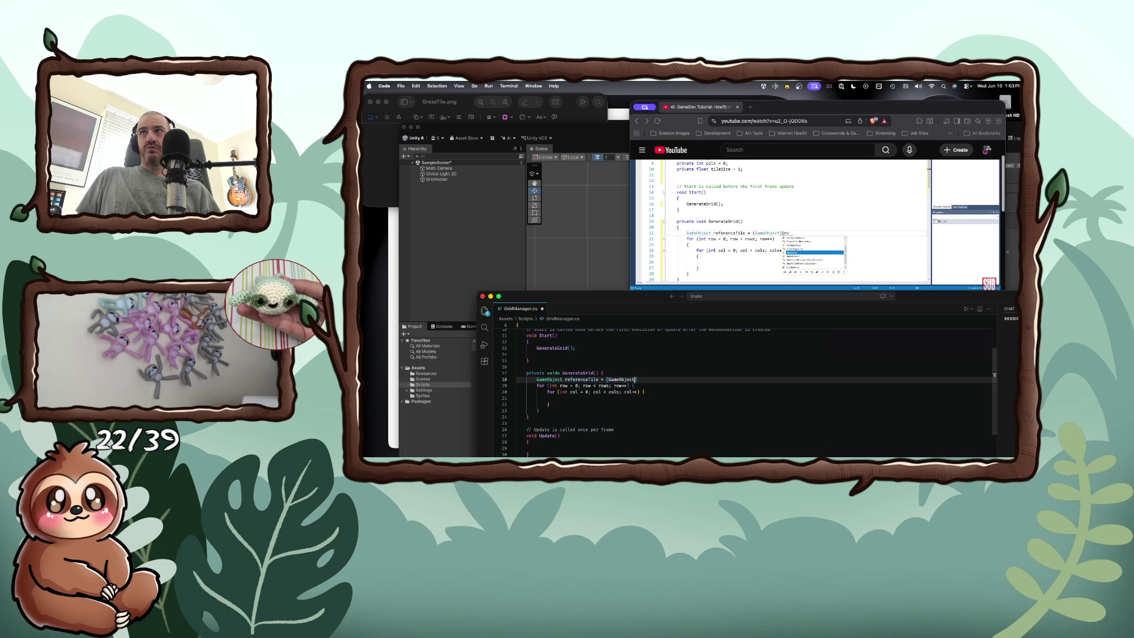
pyautogui.write('Instan')
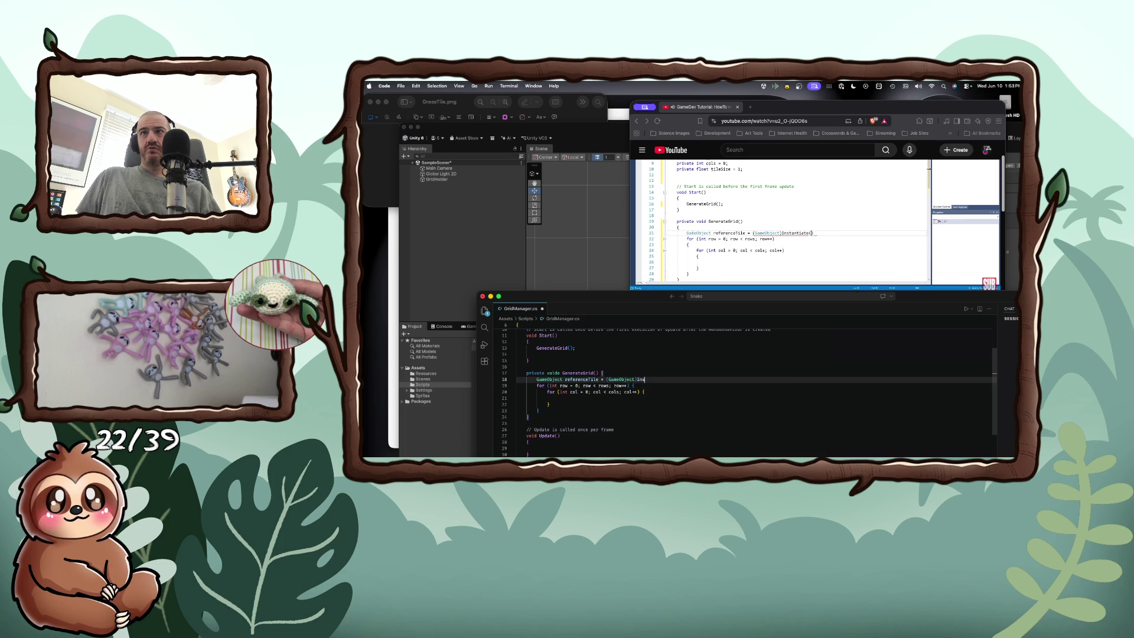
pyautogui.press('BackSpace')
pyautogui.press('BackSpace')
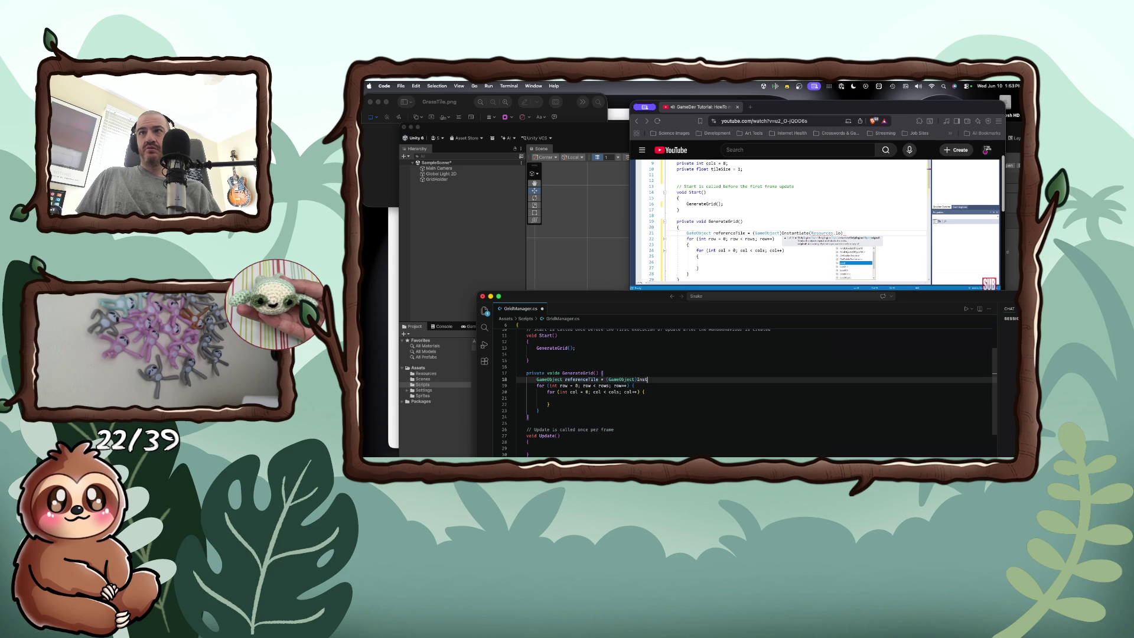
pyautogui.click(731, 268)
pyautogui.click(731, 268)
pyautogui.click(641, 387)
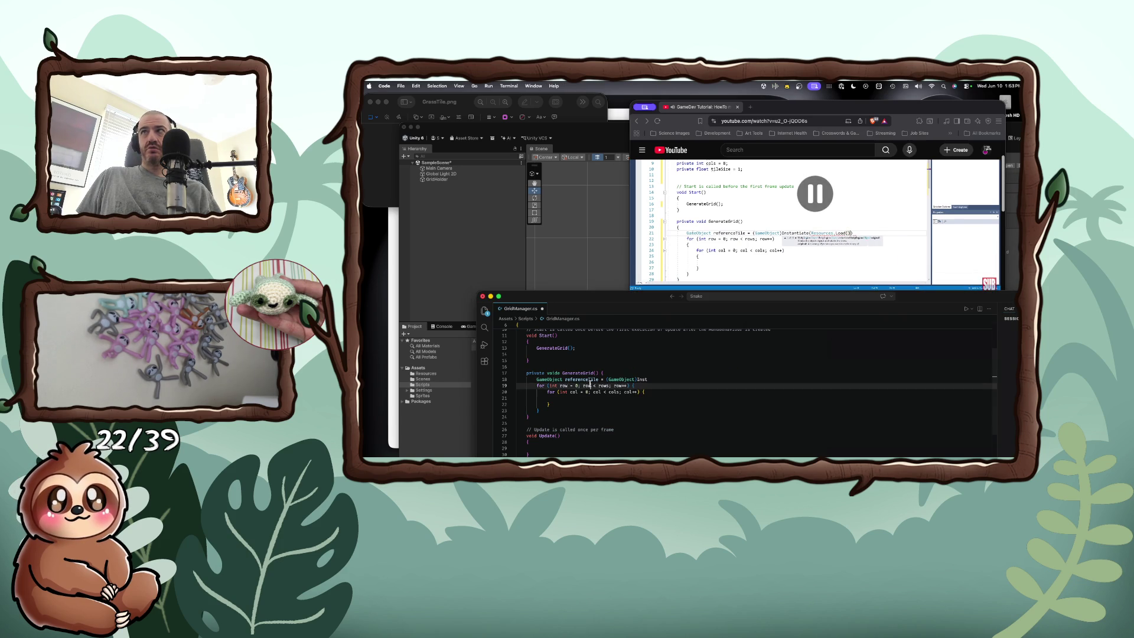
pyautogui.click(645, 380)
pyautogui.write('antia')
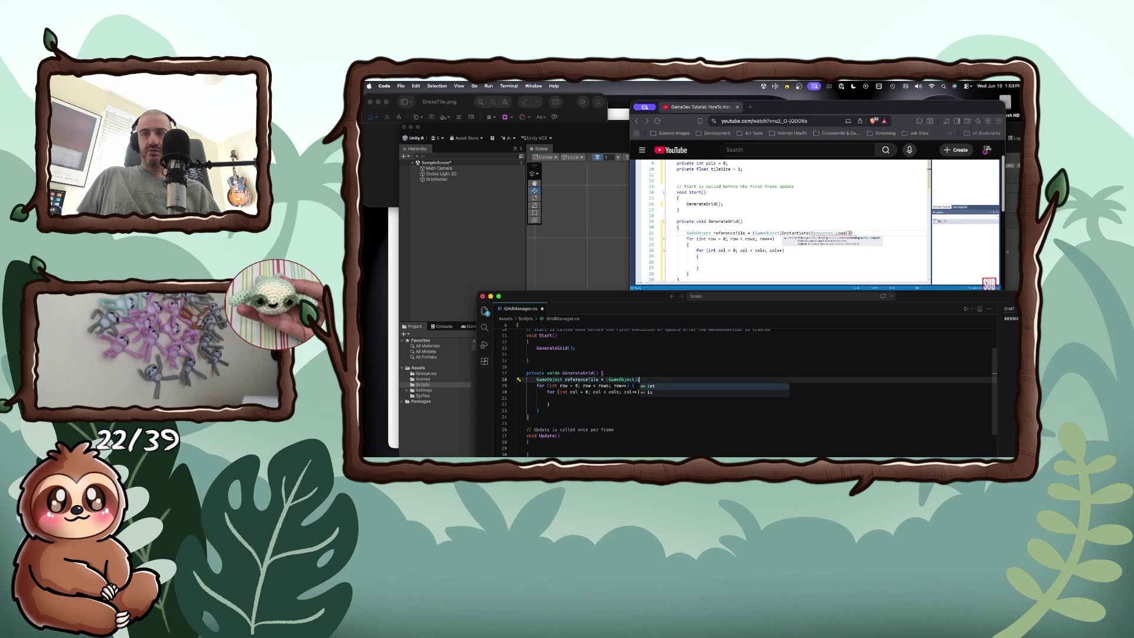
pyautogui.write('te')
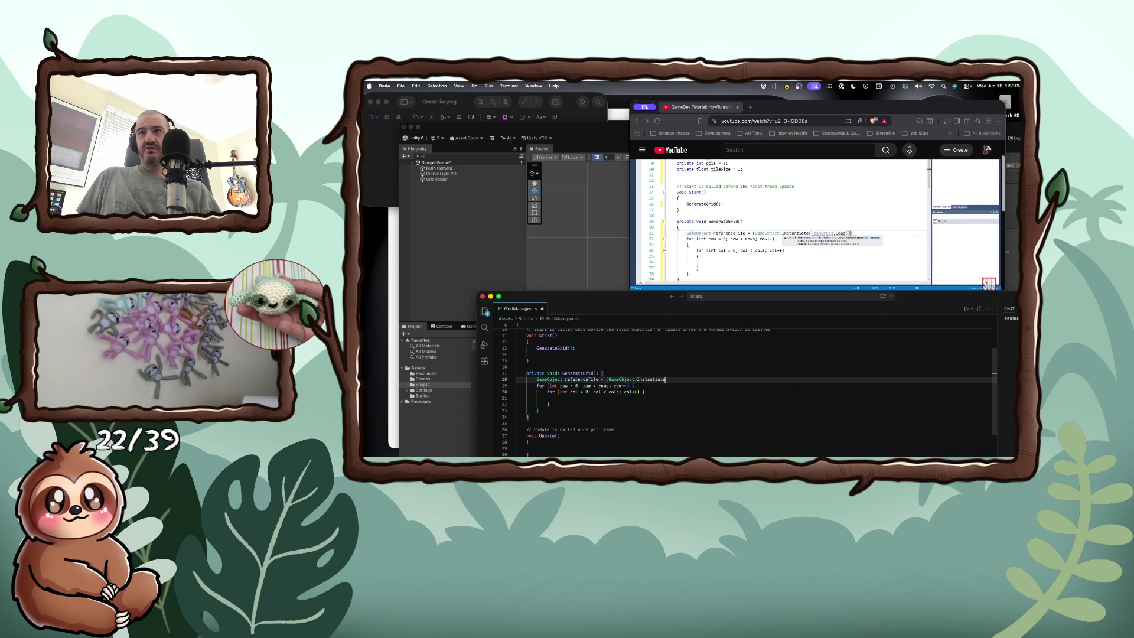
pyautogui.write('(Resource.load(')
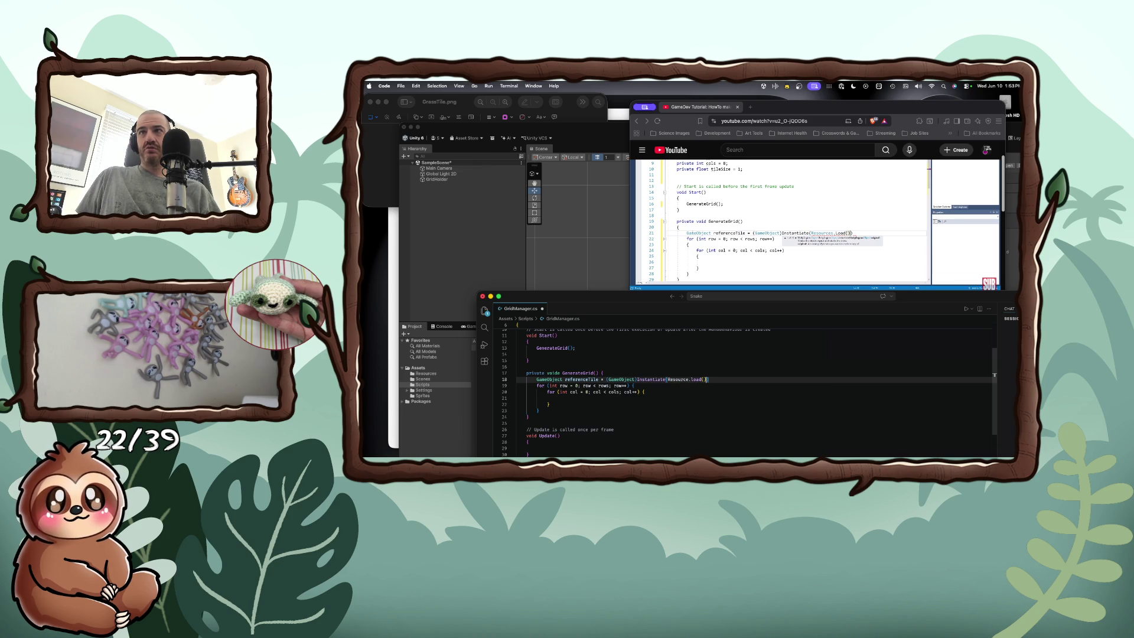
# Step: Finish the Load("GrassTile") argument, then begin a GameObject tile statement inside the column loop
pyautogui.click(734, 266)
pyautogui.click(735, 266)
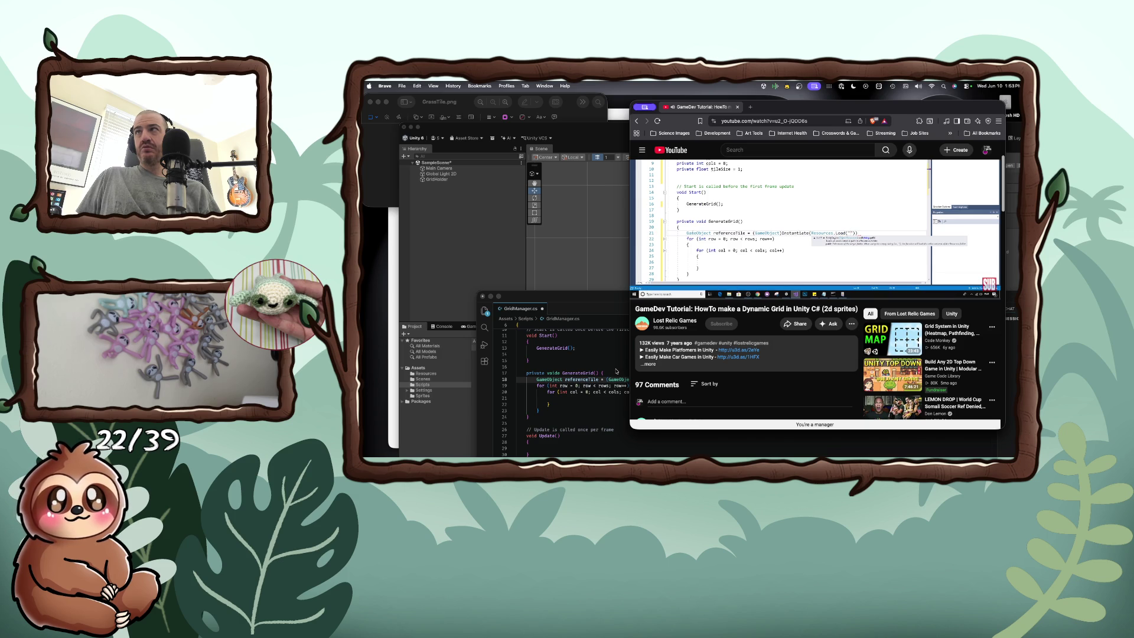
pyautogui.click(603, 375)
pyautogui.click(702, 380)
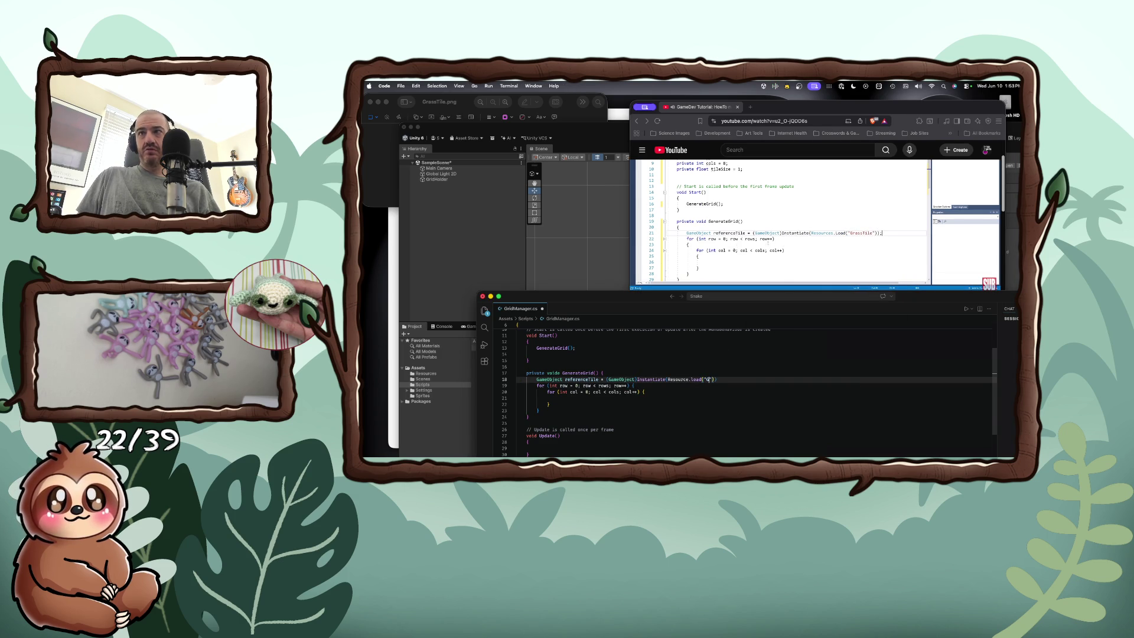
pyautogui.write('rassTile')
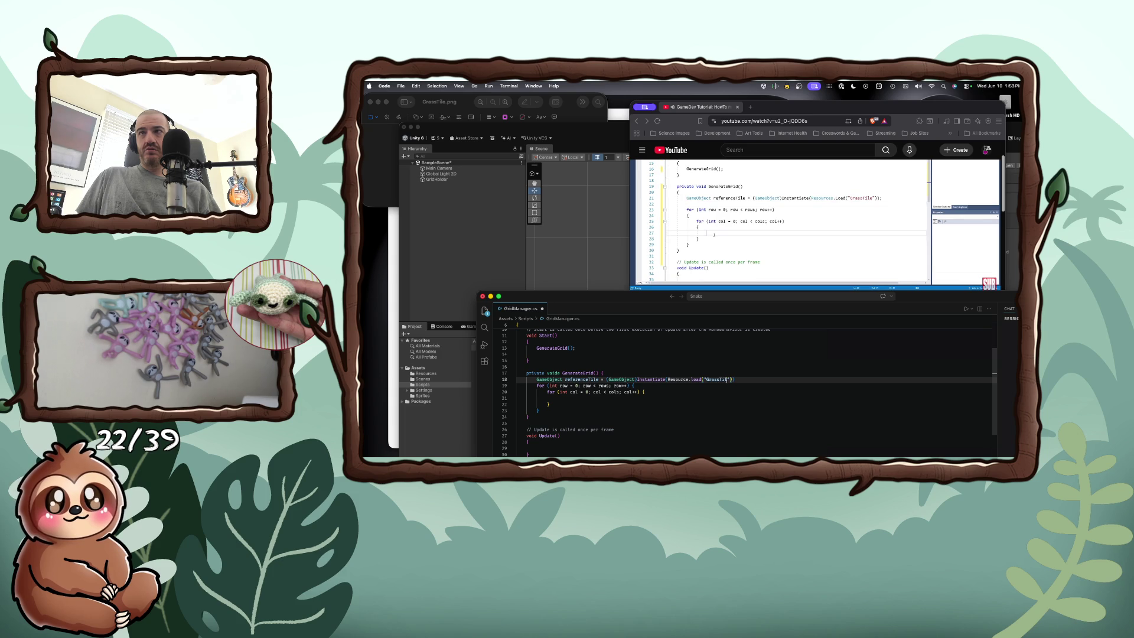
pyautogui.press('super+Tab')
pyautogui.press('space')
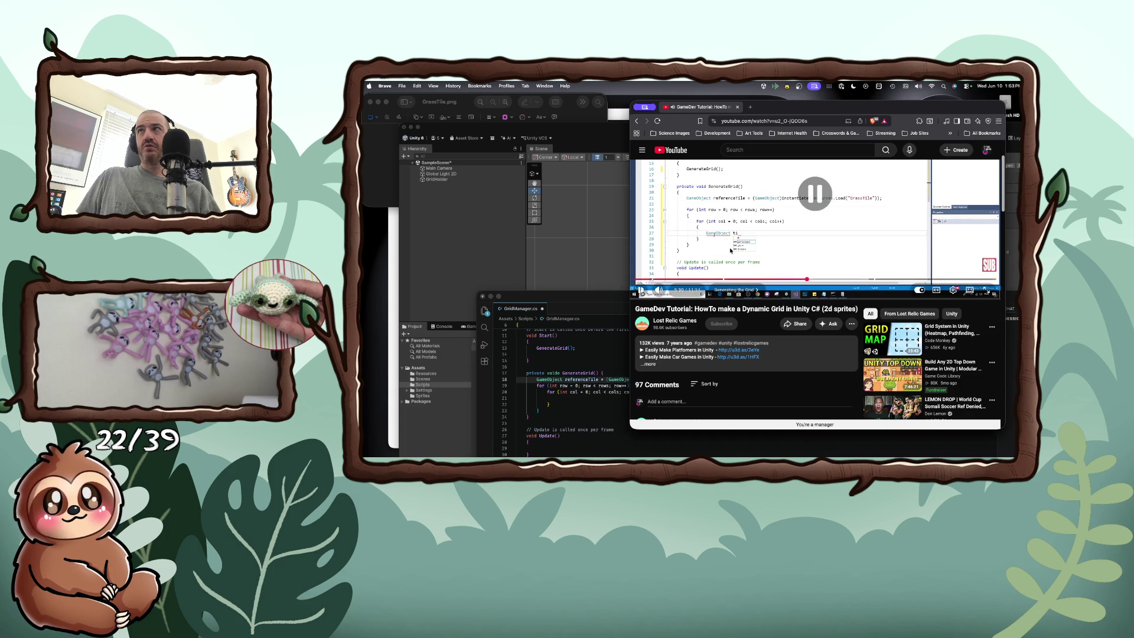
pyautogui.click(572, 379)
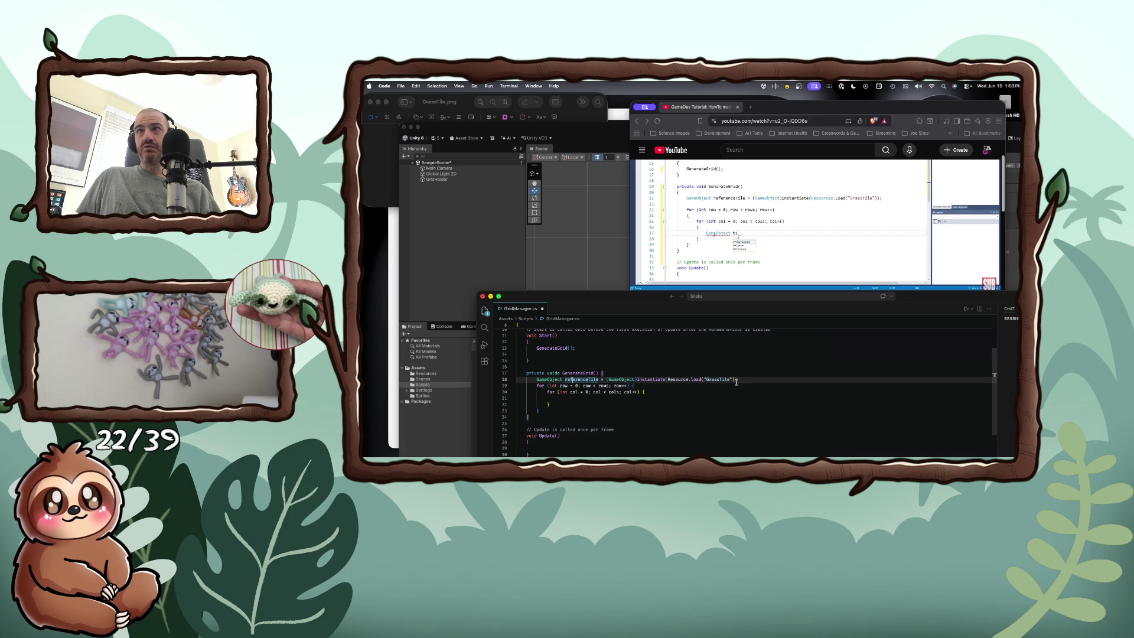
pyautogui.click(616, 402)
pyautogui.write('G')
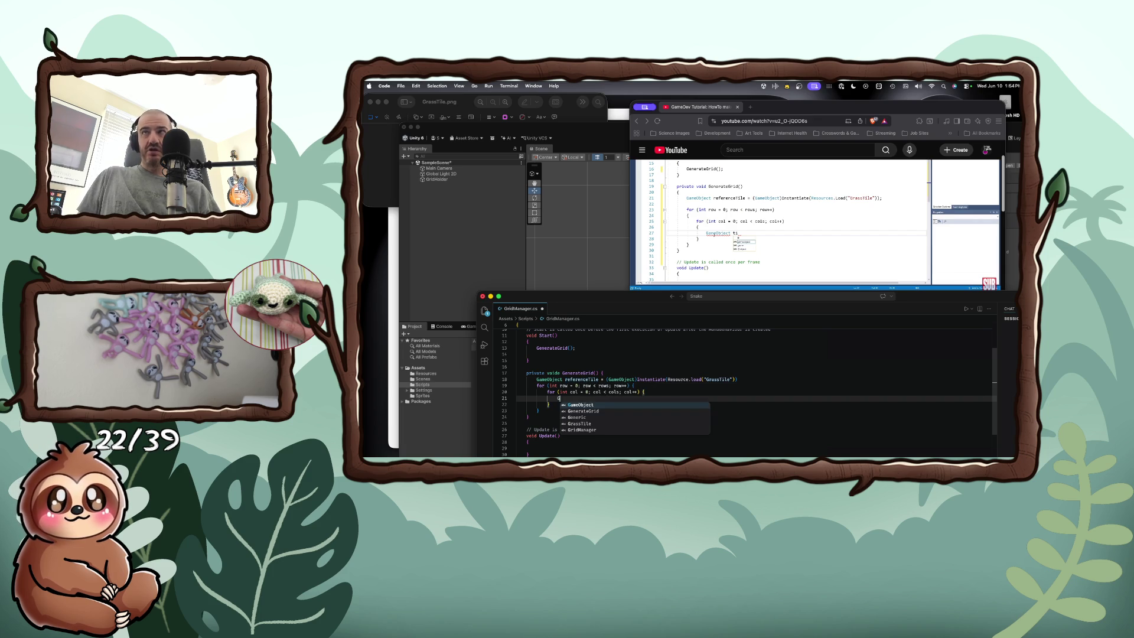
pyautogui.write('ameObject')
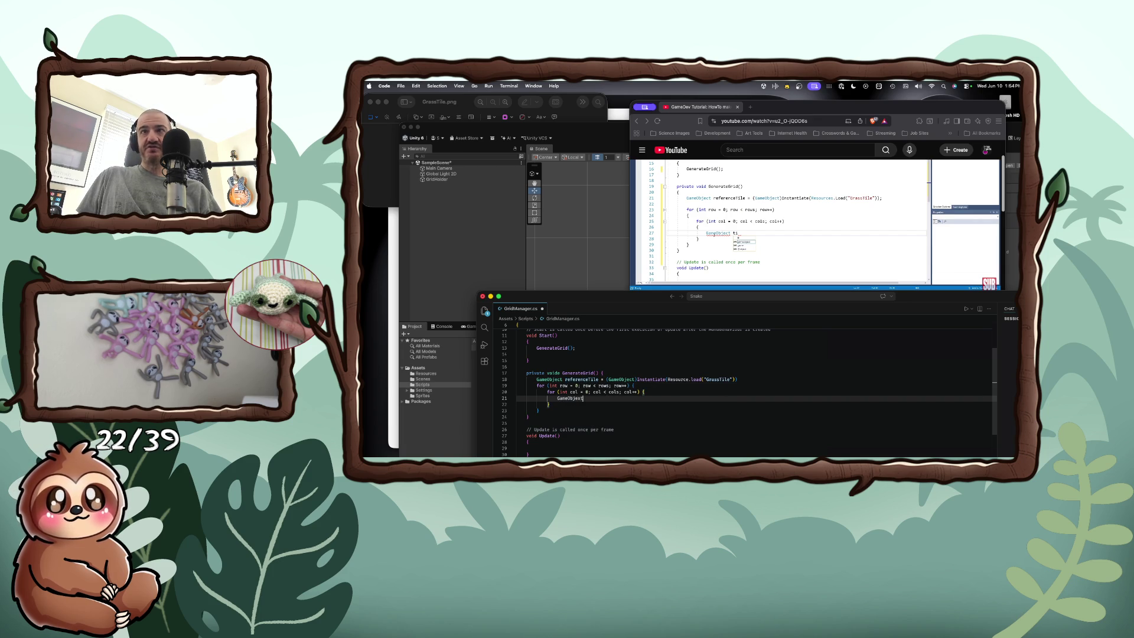
pyautogui.write('ct ')
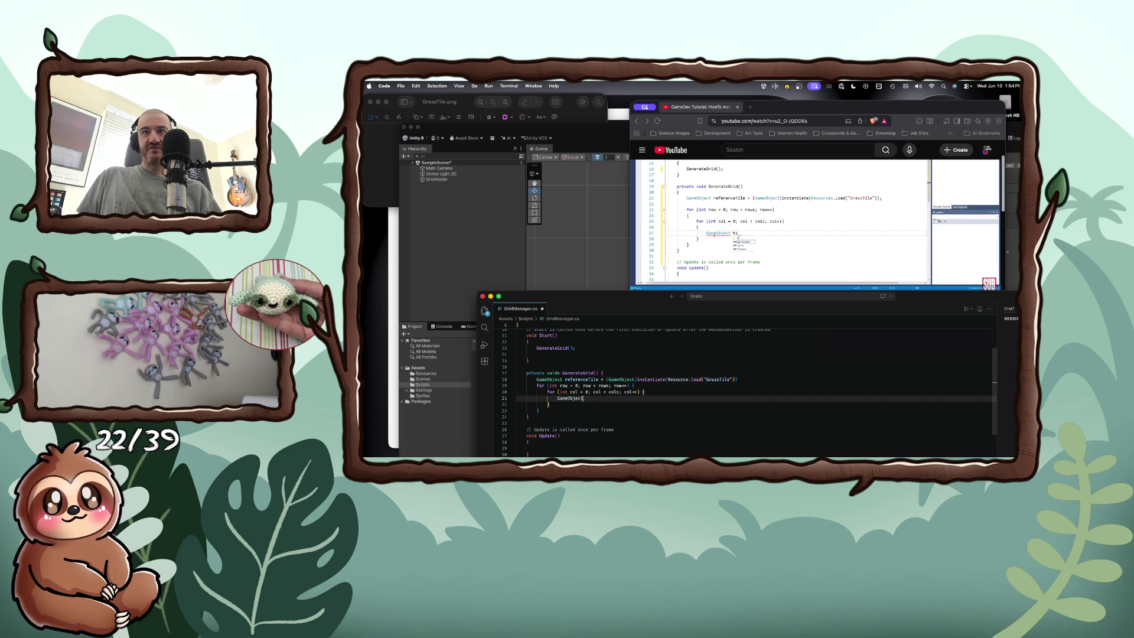
pyautogui.write('tile')
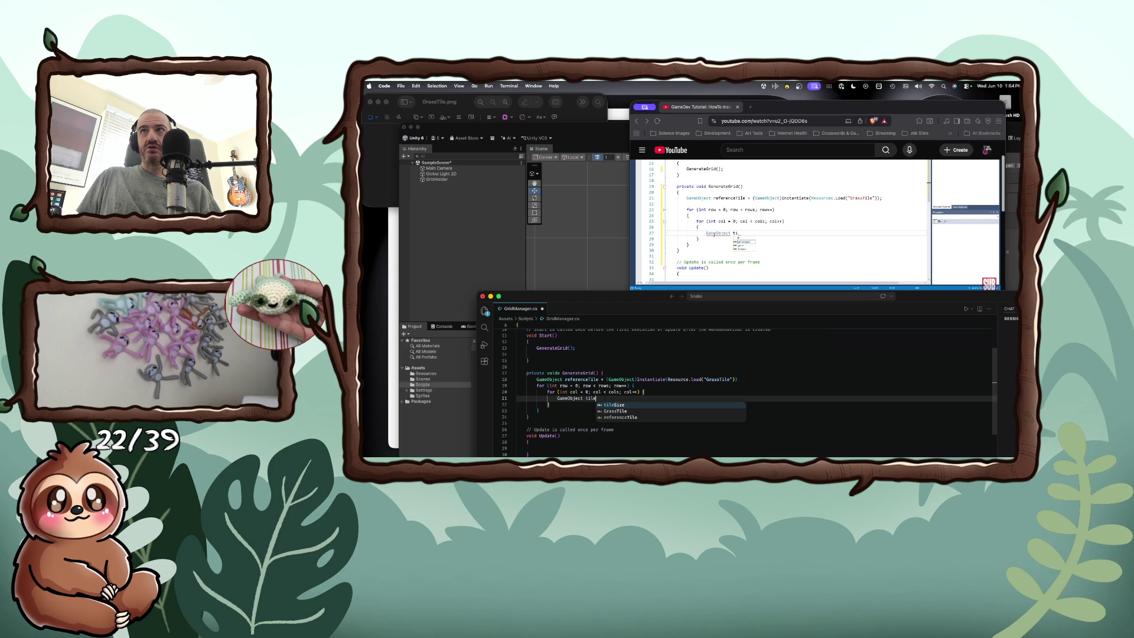
# Step: Complete line 21 as GameObject tile = (GameObject)Instantiate(referenceTile, transform); including the missing '='
pyautogui.click(815, 224)
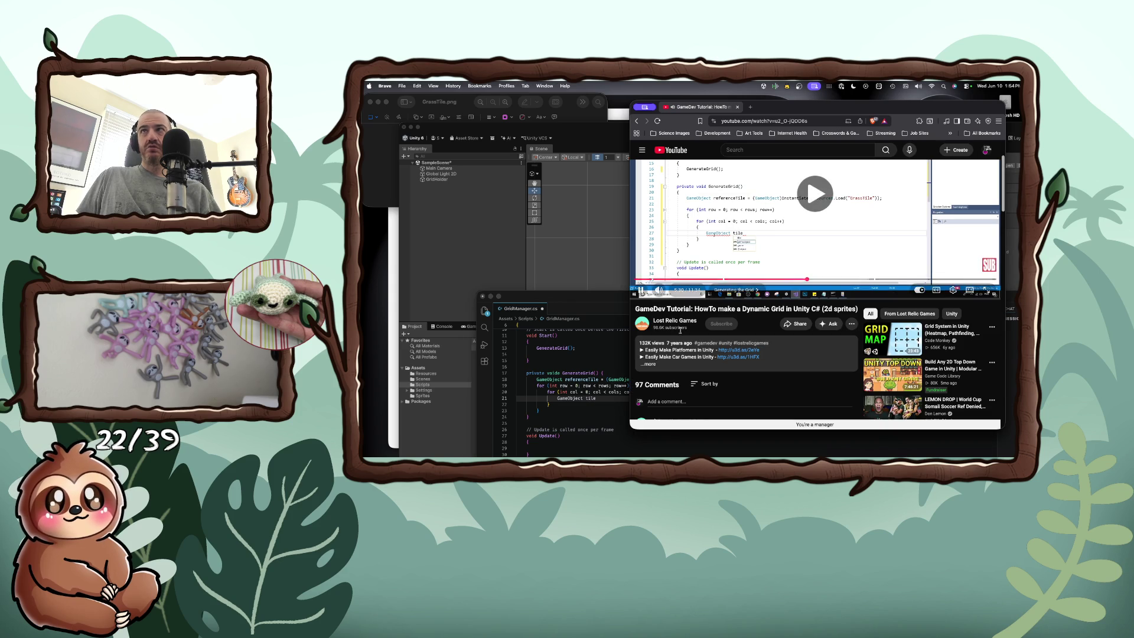
pyautogui.click(605, 405)
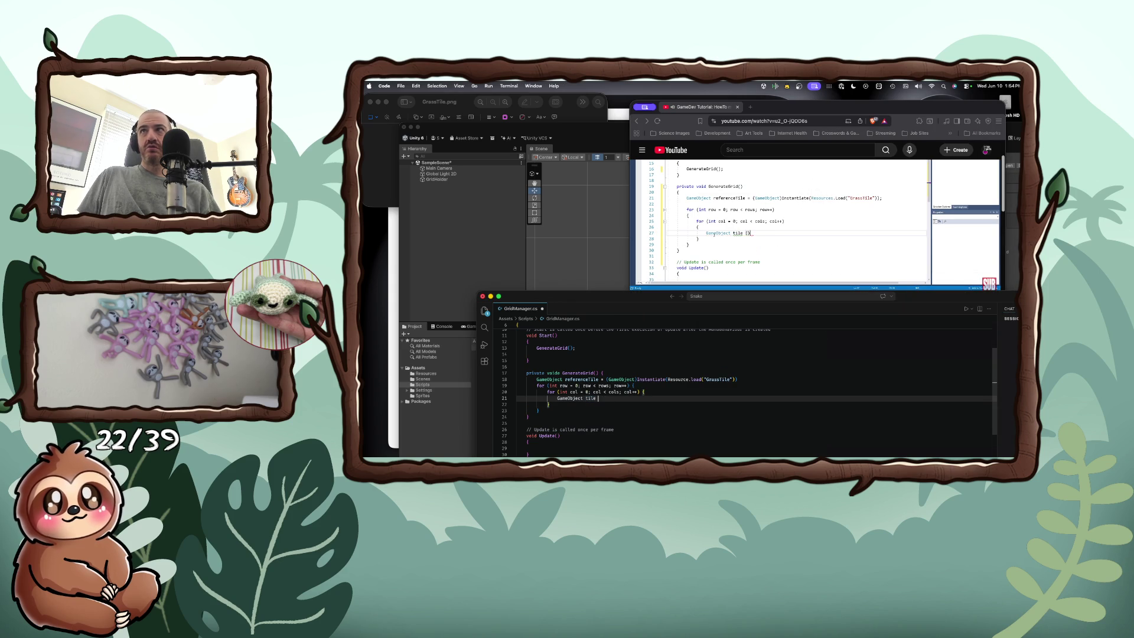
pyautogui.write('(G')
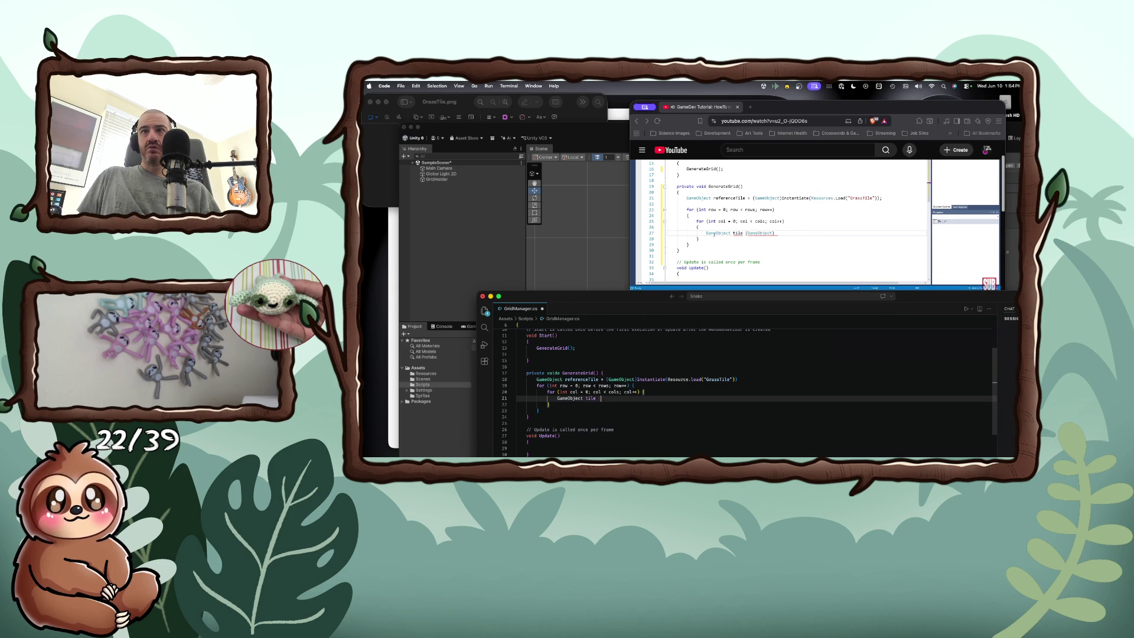
pyautogui.write('Ame')
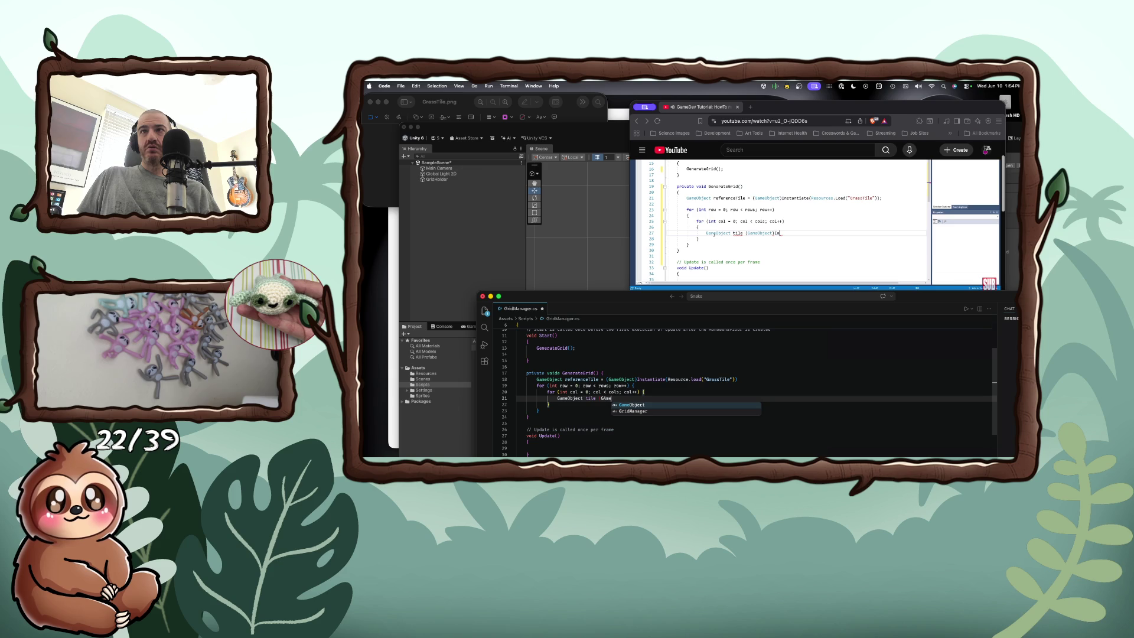
pyautogui.press('BackSpace')
pyautogui.press('BackSpace')
pyautogui.press('BackSpace')
pyautogui.write('ameObjec')
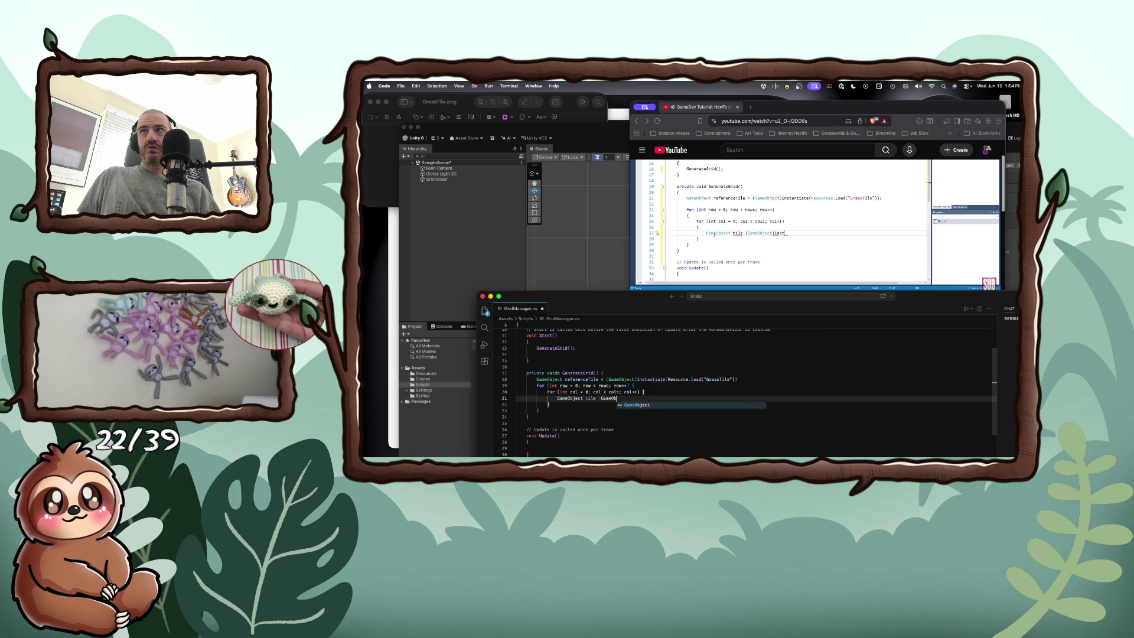
pyautogui.write('t) ')
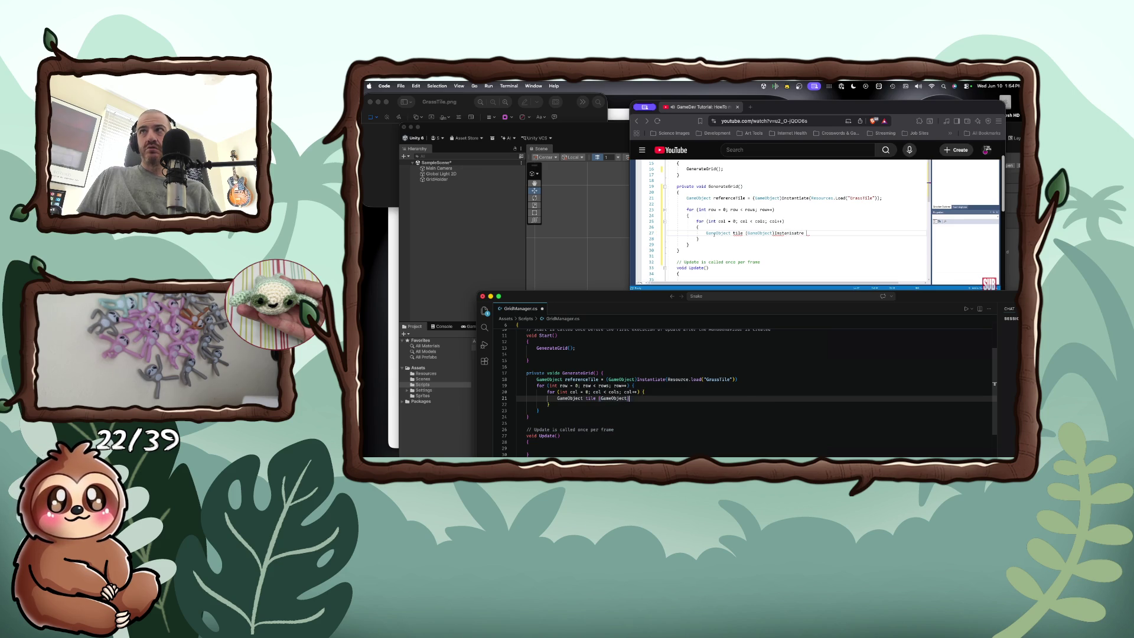
pyautogui.write('Instan')
pyautogui.press('Tab')
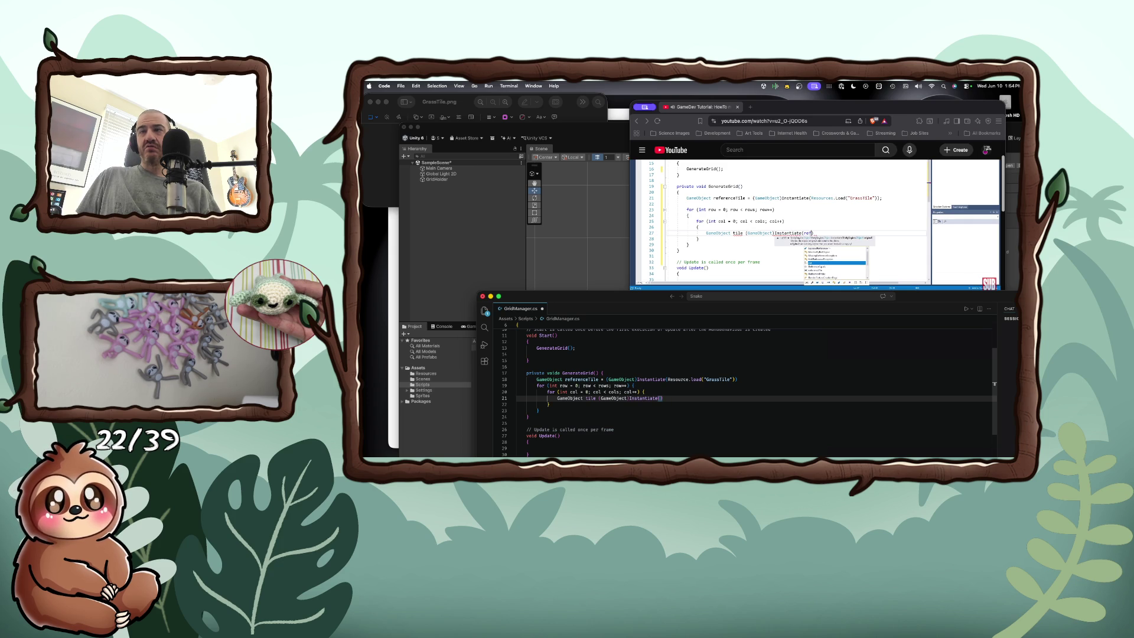
pyautogui.write('ref')
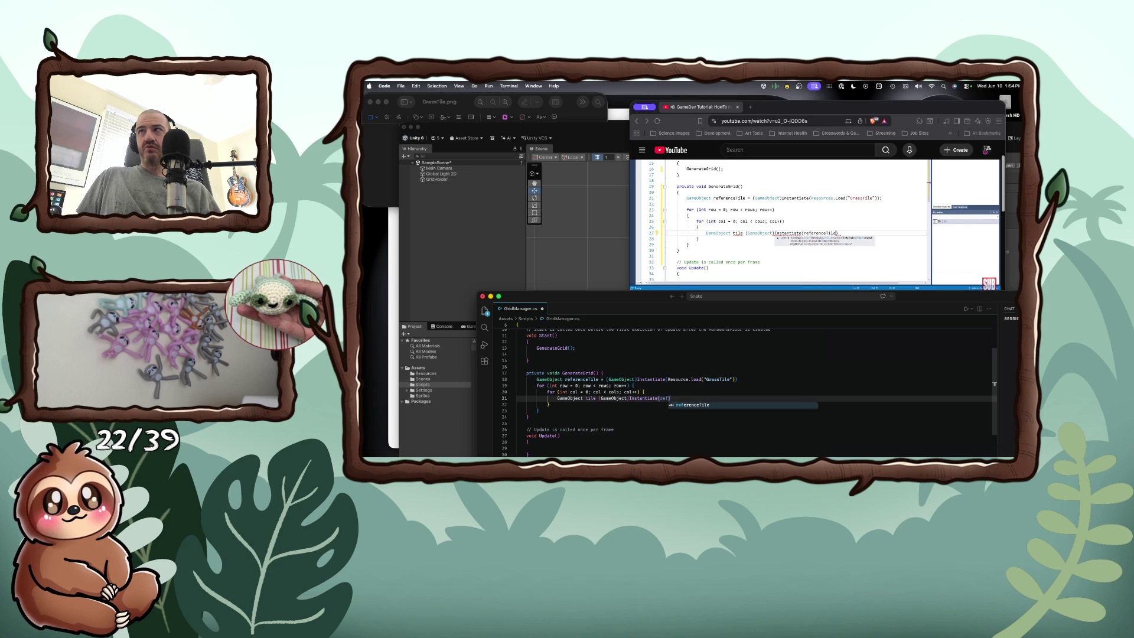
pyautogui.press('Tab')
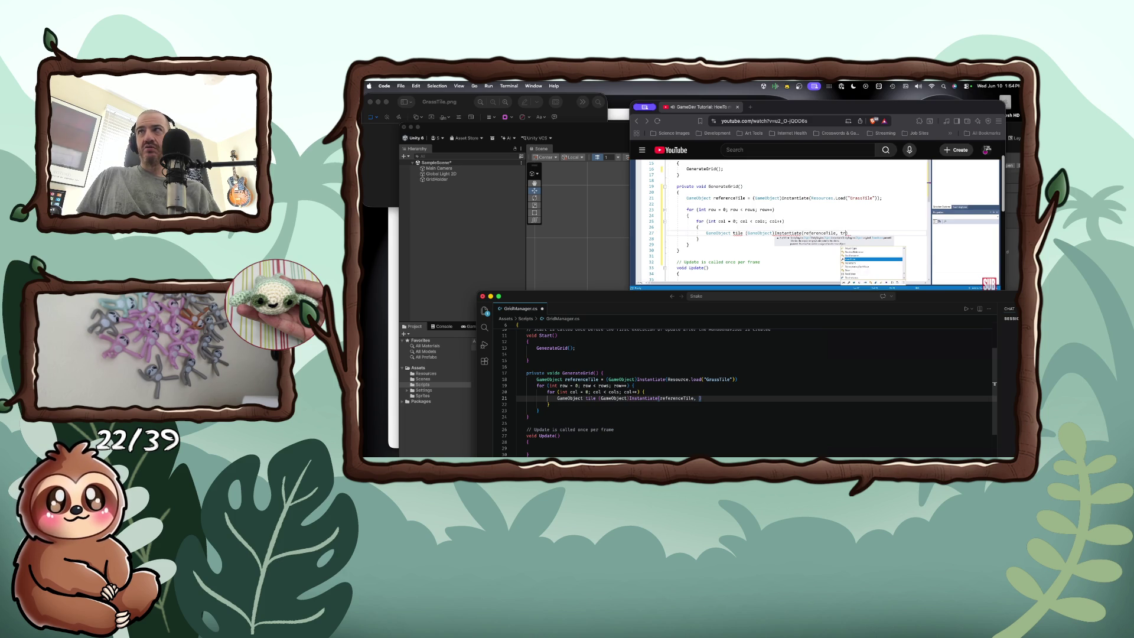
pyautogui.write('transform')
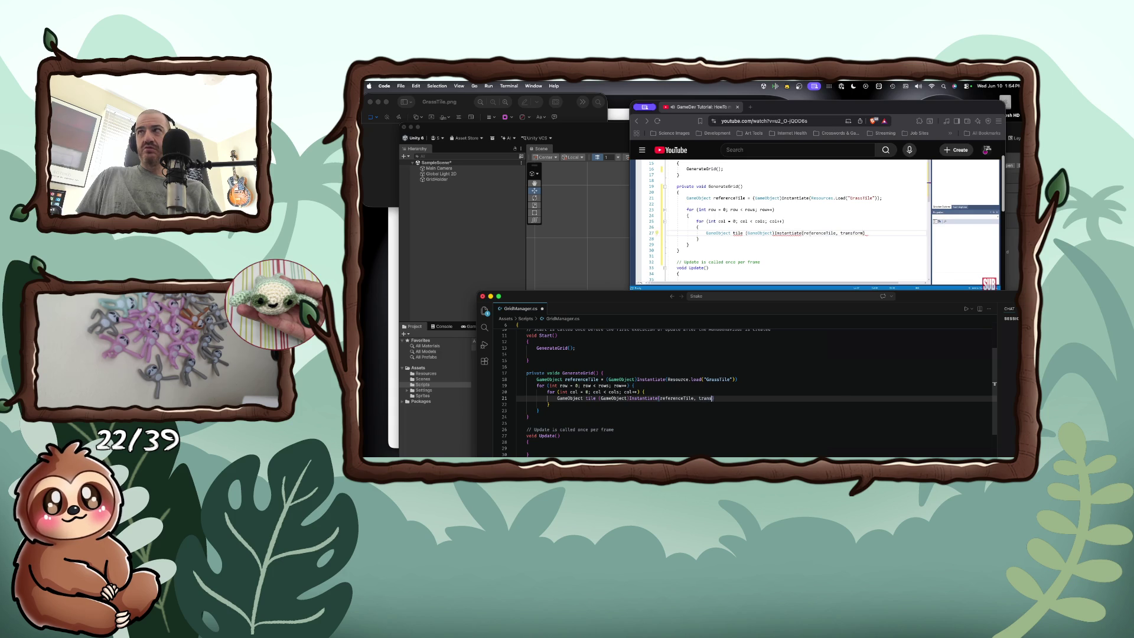
pyautogui.write(');')
pyautogui.press('Return')
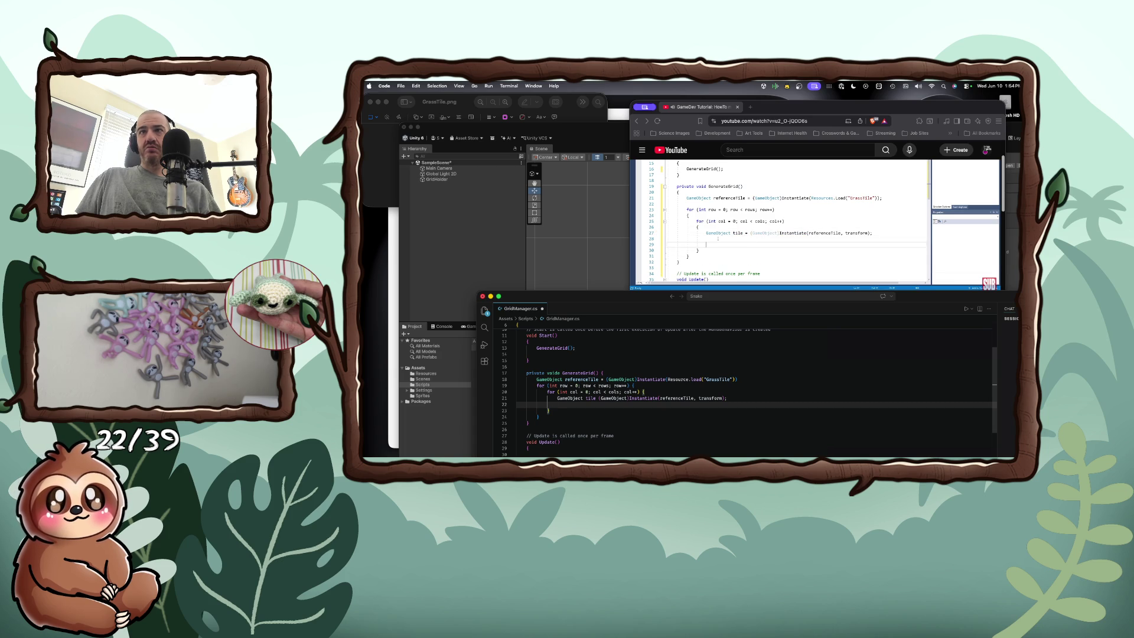
pyautogui.click(599, 398)
pyautogui.write('= (')
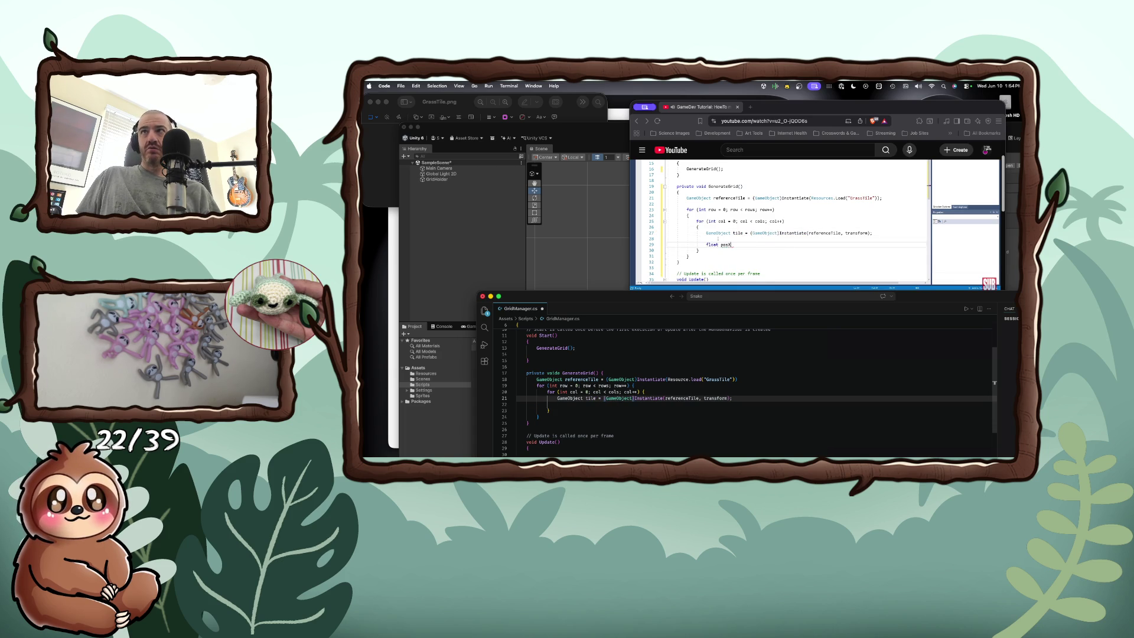